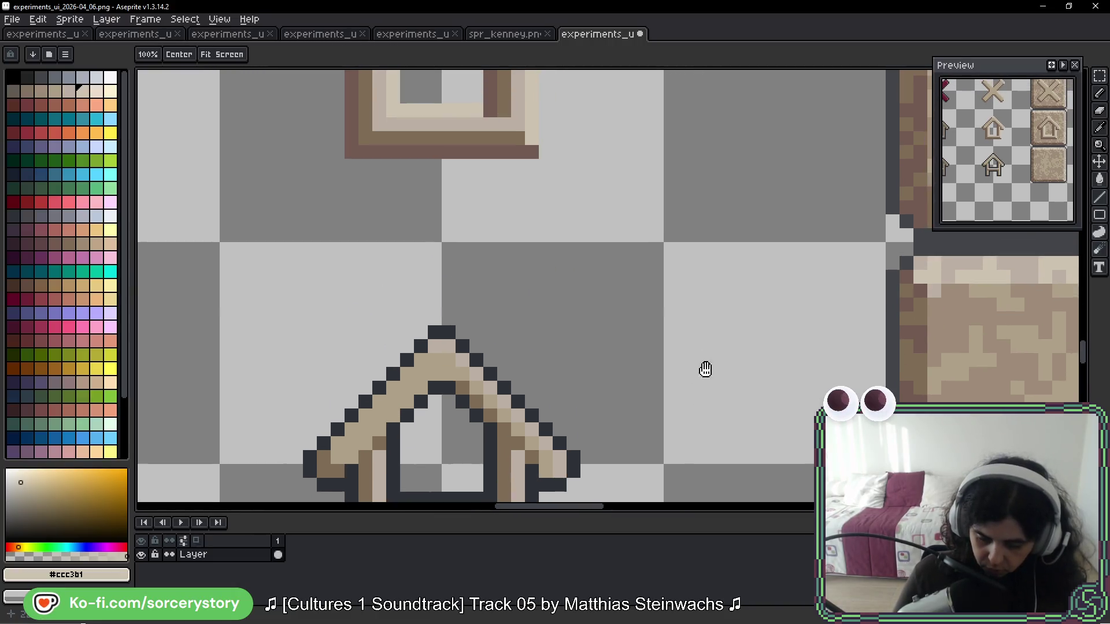
Step: Repaint the house's inner outline and left leg in beige, undoing the stray crossbar line
left_click_drag(581, 370, 581, 463)
left_click(443, 428)
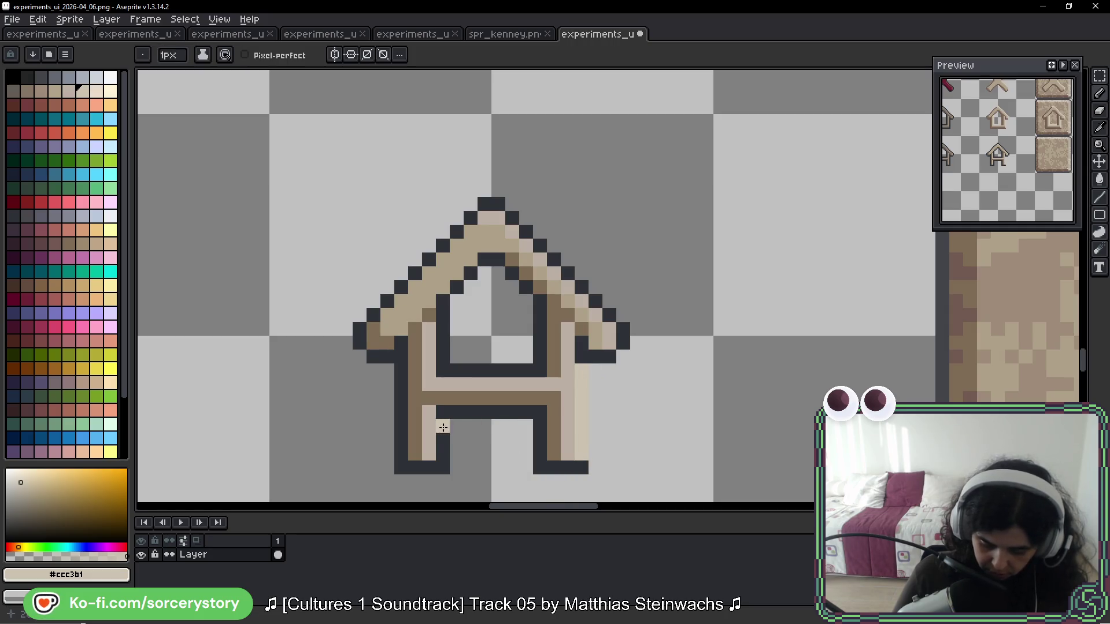
left_click_drag(441, 425, 443, 455)
left_click(483, 473)
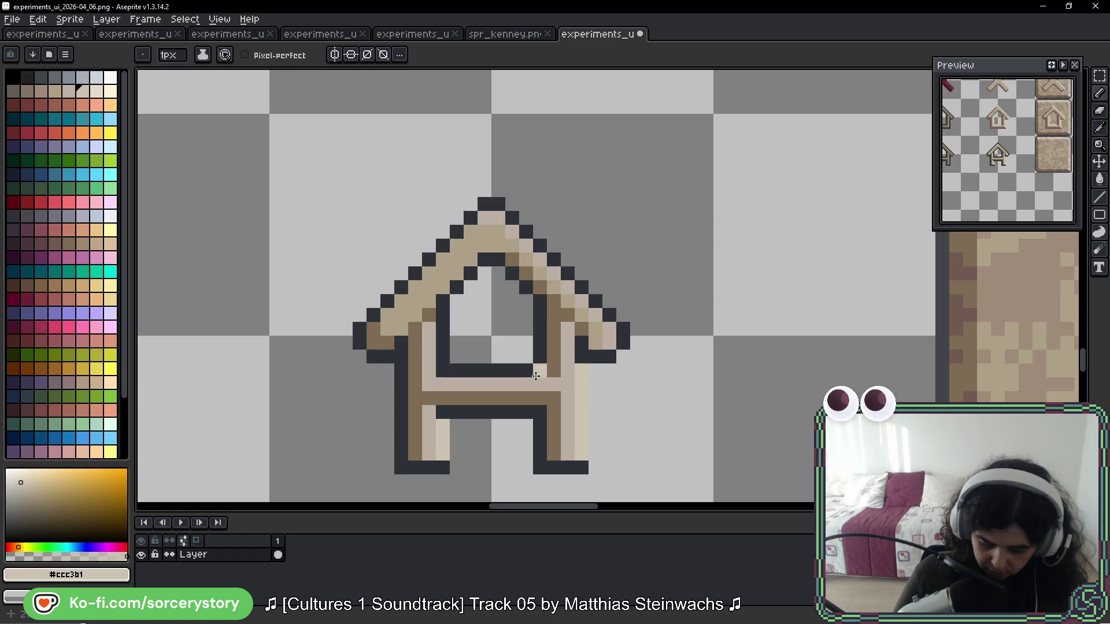
left_click(442, 367, "shift")
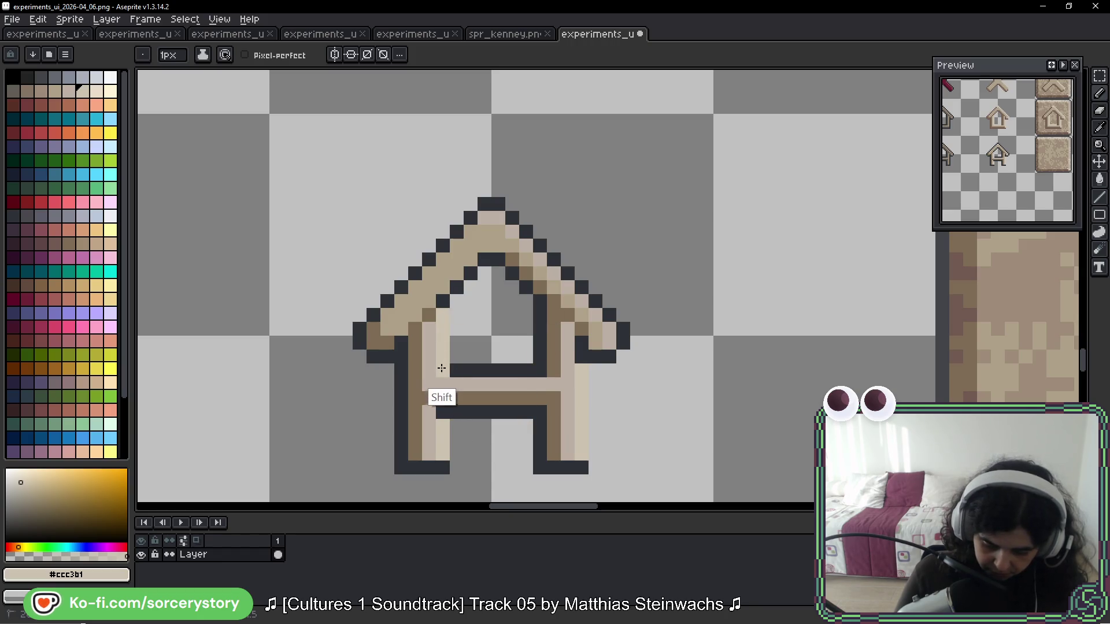
left_click(520, 370, "shift")
left_click(520, 407, "shift")
key("ctrl+z")
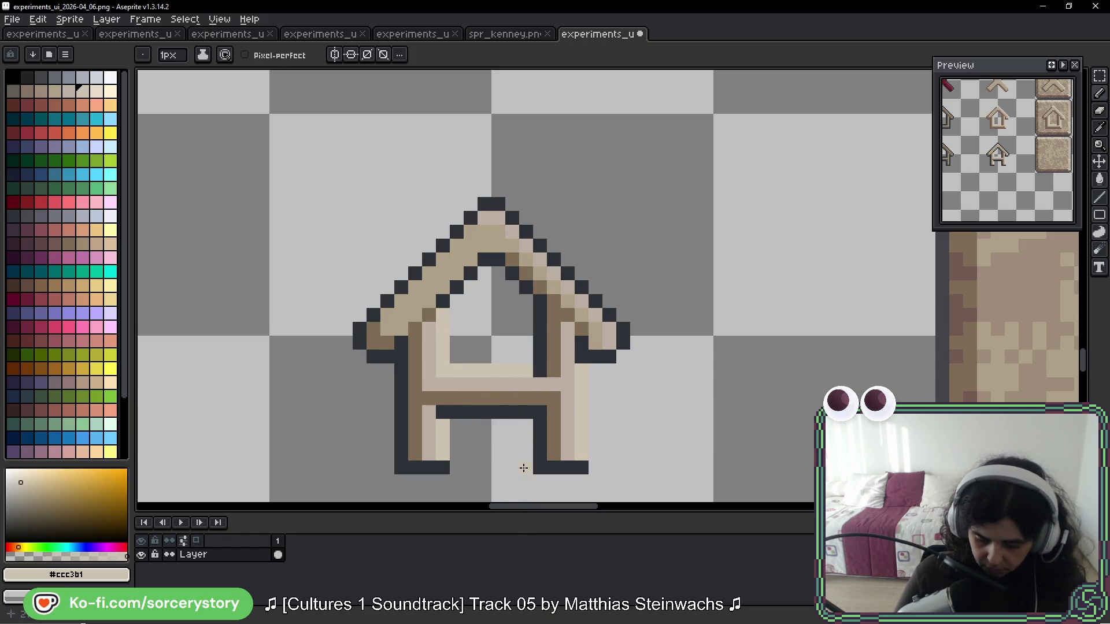
Step: Erase the dark pixel at the roof peak and repaint the right roof diagonal beige
right_click(485, 205)
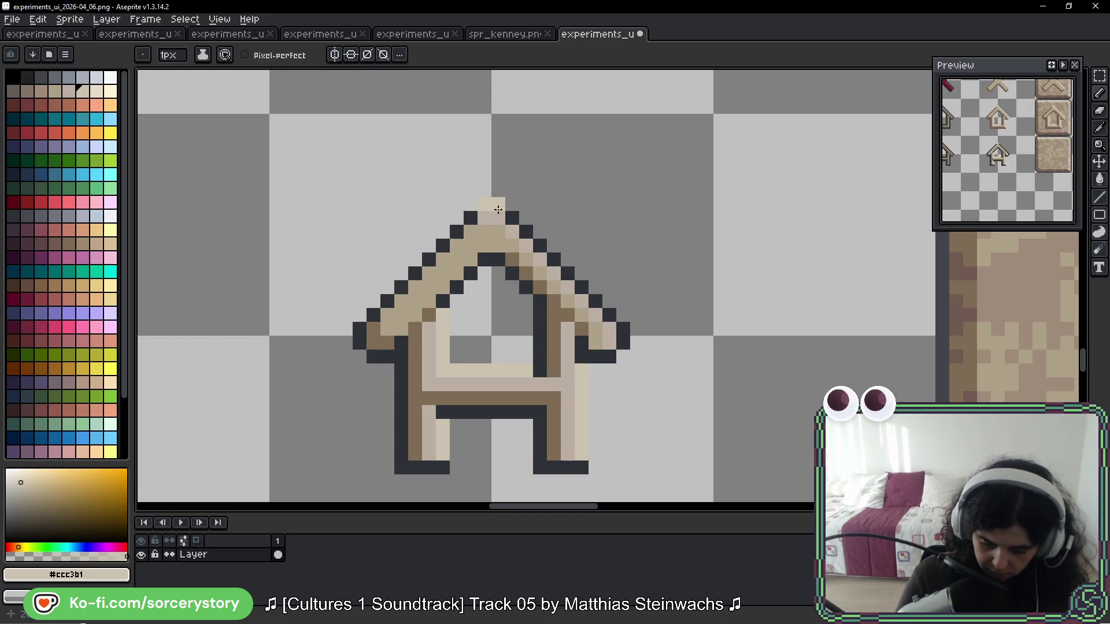
left_click(622, 337, "shift")
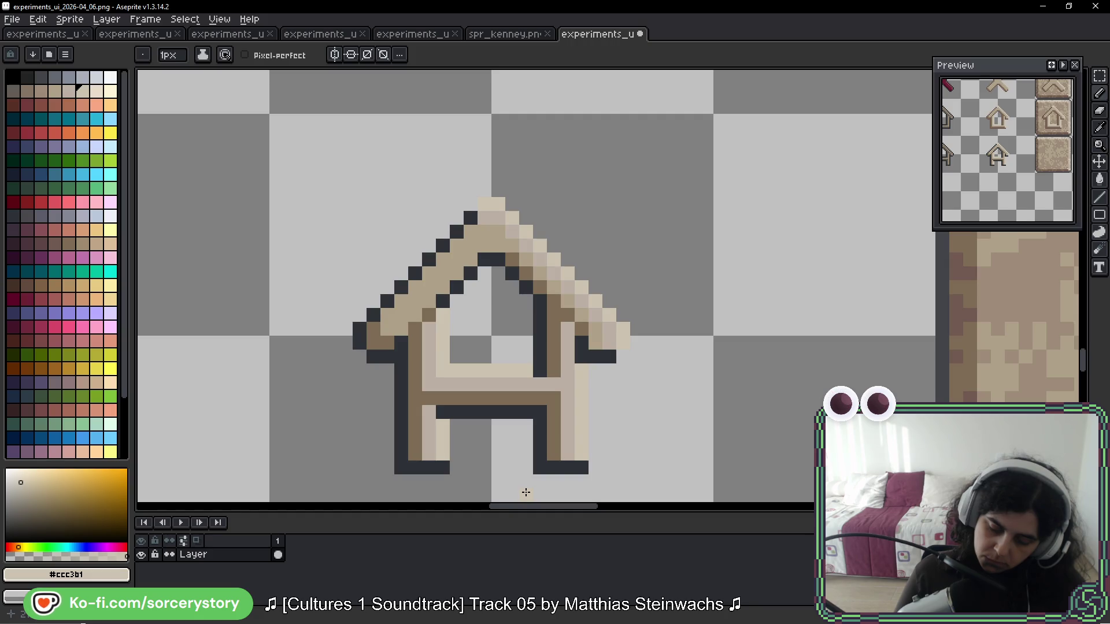
scroll(706, 362, "down", 5)
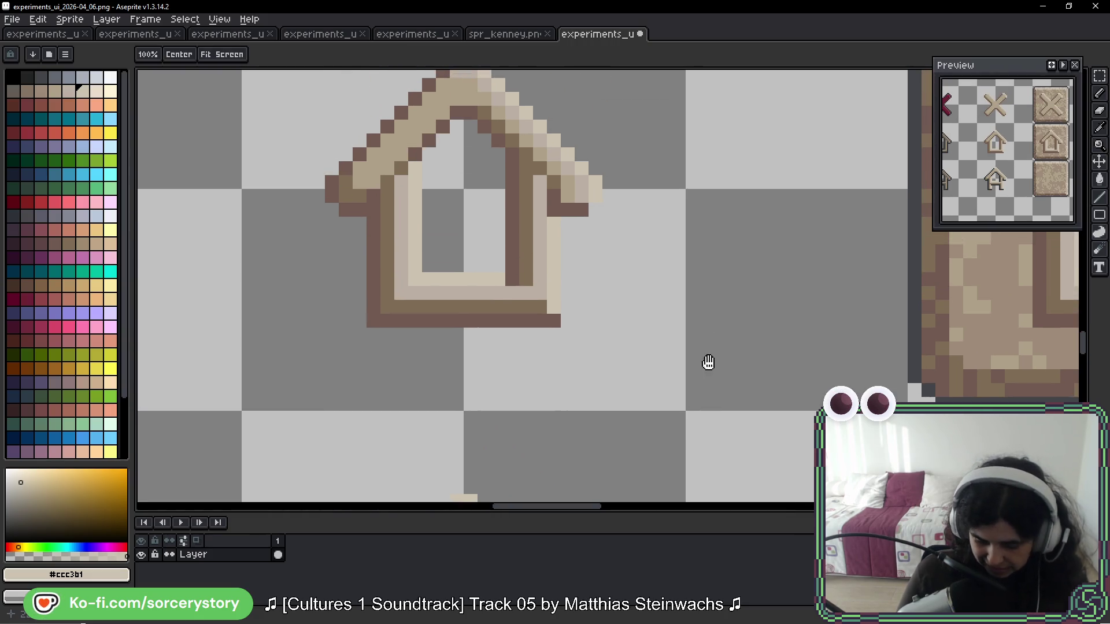
Step: Sample the dark brown #725a51 outline colour and select the whole canvas
key("alt")
left_click(573, 202, "alt")
scroll(639, 347, "down", 5)
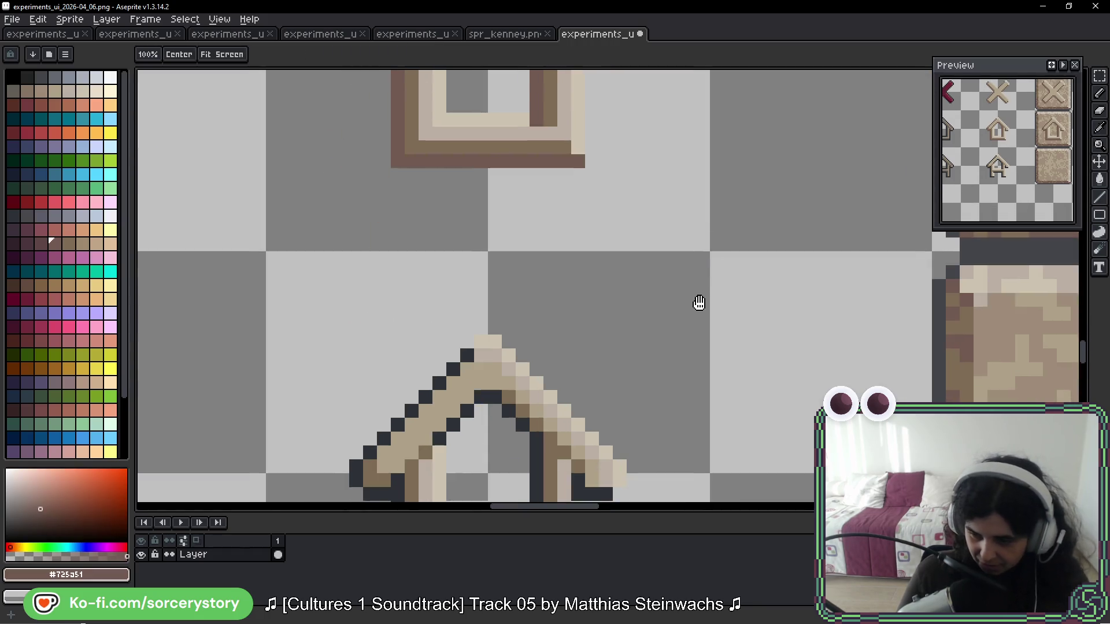
key("m")
left_click_drag(647, 331, 664, 252)
key("ctrl+a")
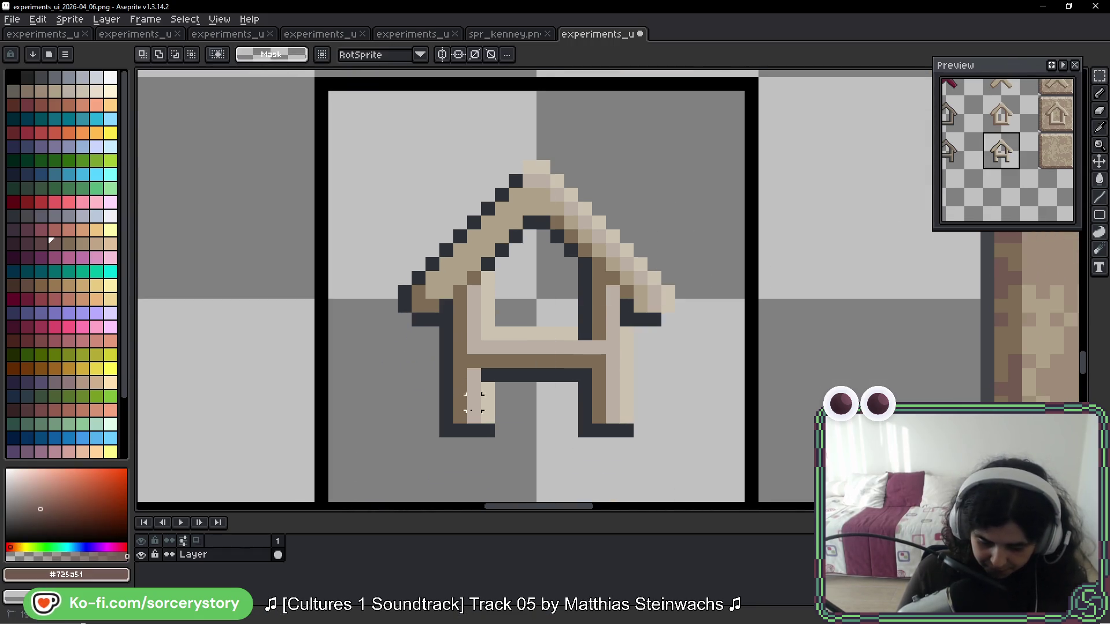
Step: Bucket-fill the house's dark outline with brown #725a51 and clear the selection
key("g")
left_click(486, 375)
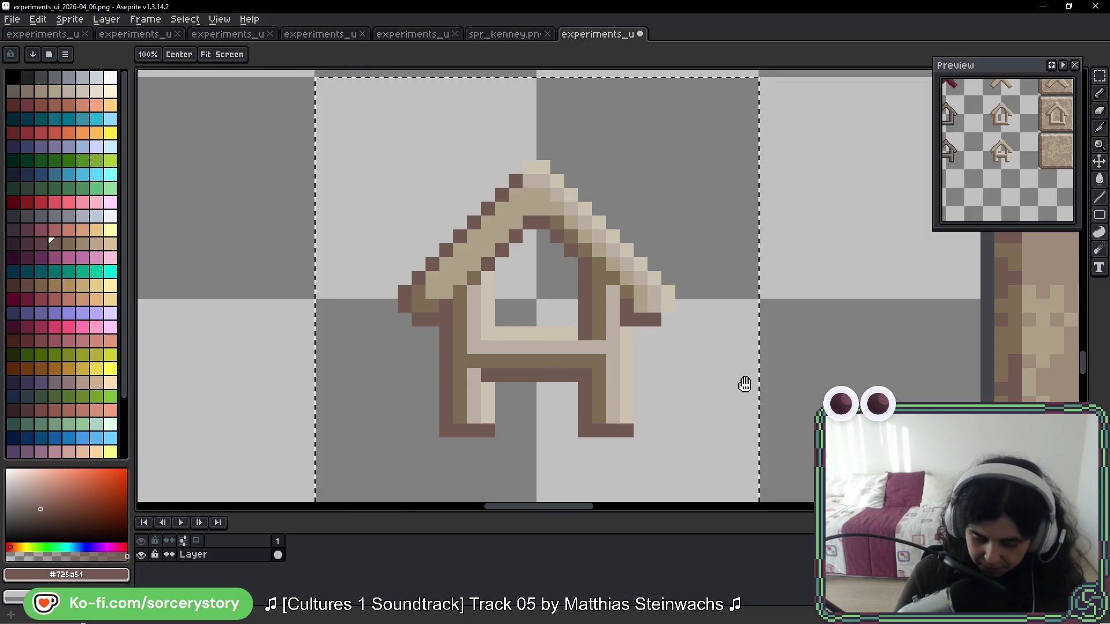
left_click_drag(744, 389, 663, 272)
key("ctrl+d")
scroll(705, 224, "down", 6)
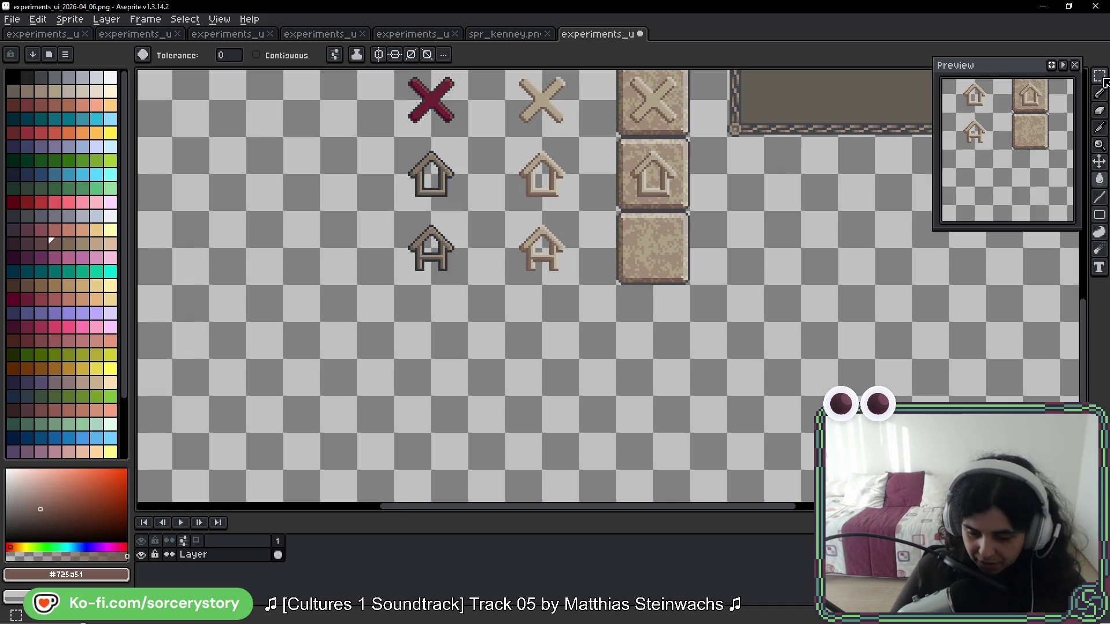
Step: Copy the beige house icon onto the empty stone button tile
key("m")
left_click_drag(630, 224, 574, 236)
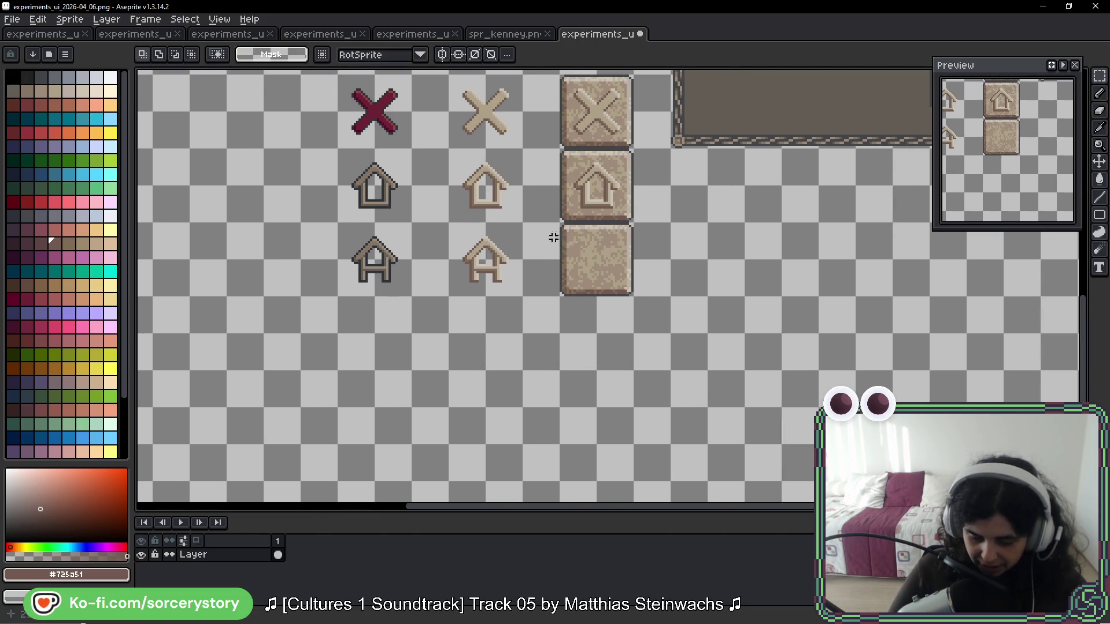
mouse_move(447, 219)
left_mouse_down()
mouse_move(525, 297)
mouse_move(608, 272)
left_mouse_up()
left_click(709, 270)
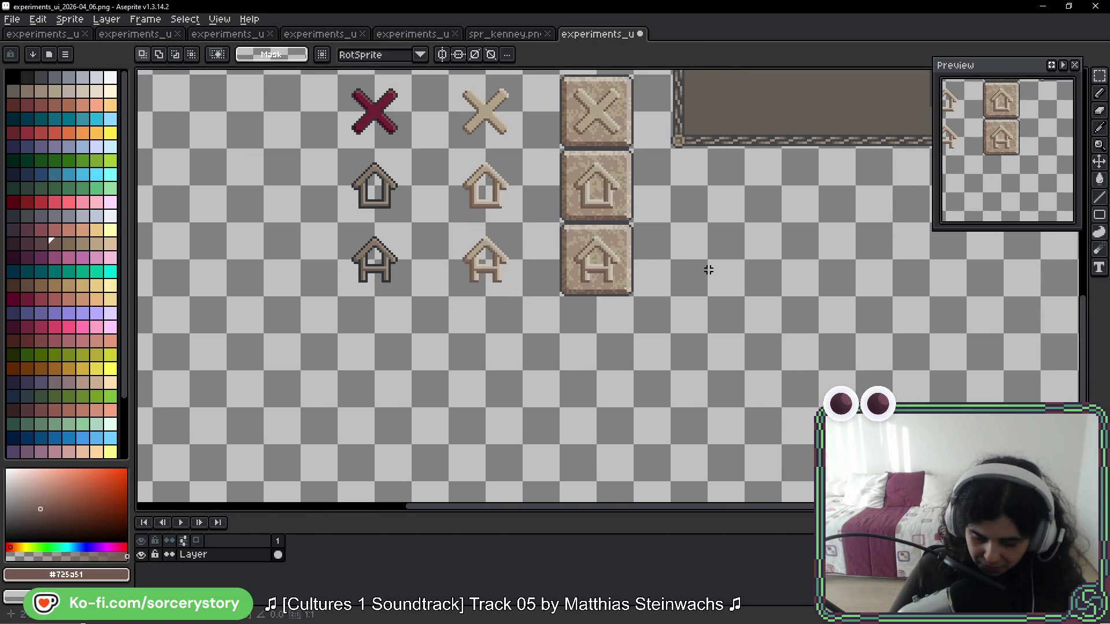
Step: Pan over to the hammer buttons and open experiments_ui_2025-11_07.png in a new tab
left_click_drag(752, 251, 661, 263)
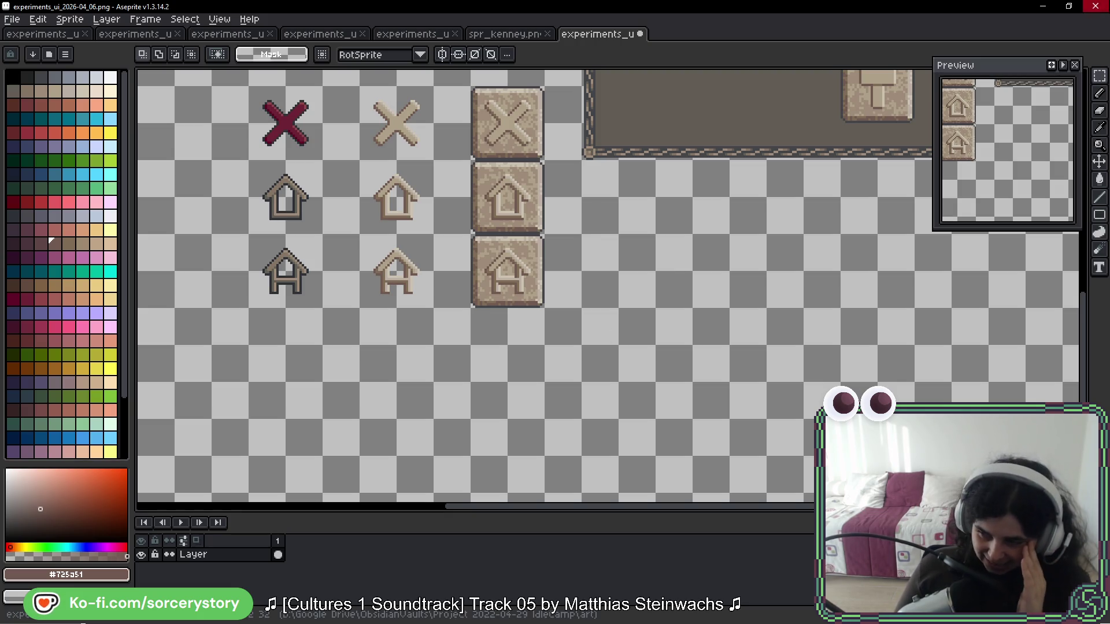
mouse_move(480, 93)
left_mouse_down()
mouse_move(471, 115)
mouse_move(486, 184)
left_mouse_up()
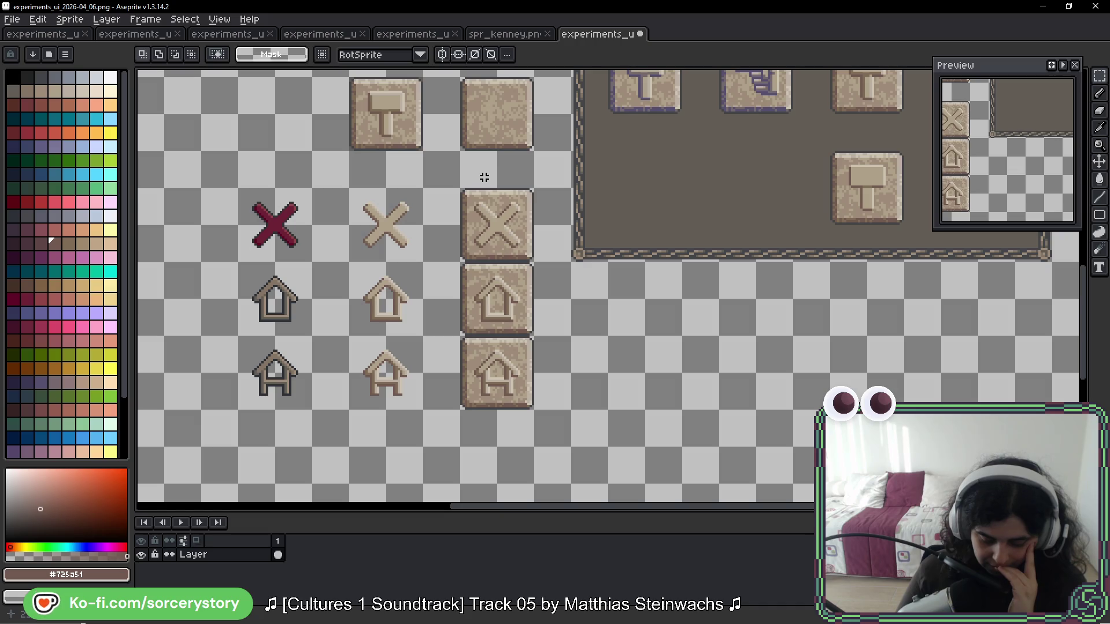
left_click_drag(704, 149, 594, 205)
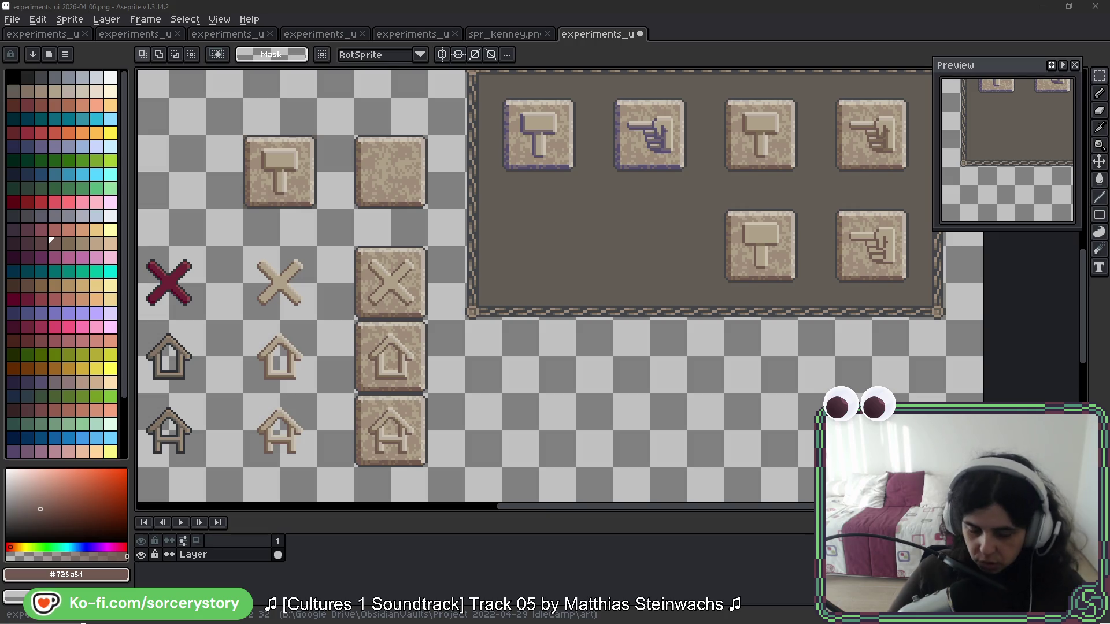
left_click_drag(680, 43, 680, 47)
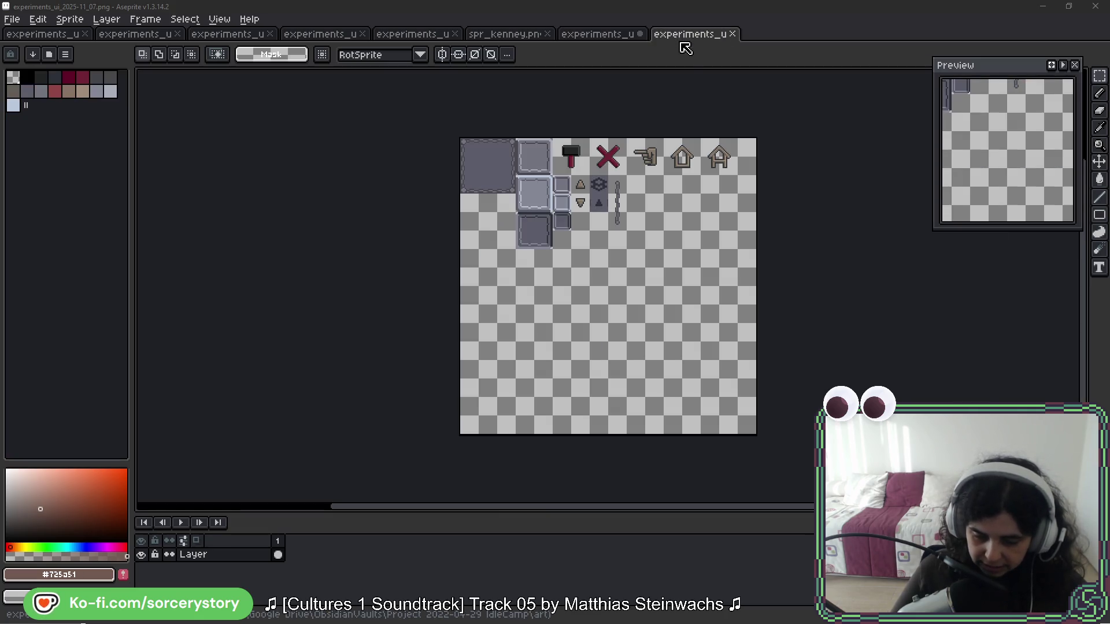
Step: Select and copy the small grey square tile from the older sheet
scroll(603, 162, "up", 3)
left_click_drag(603, 163, 514, 247)
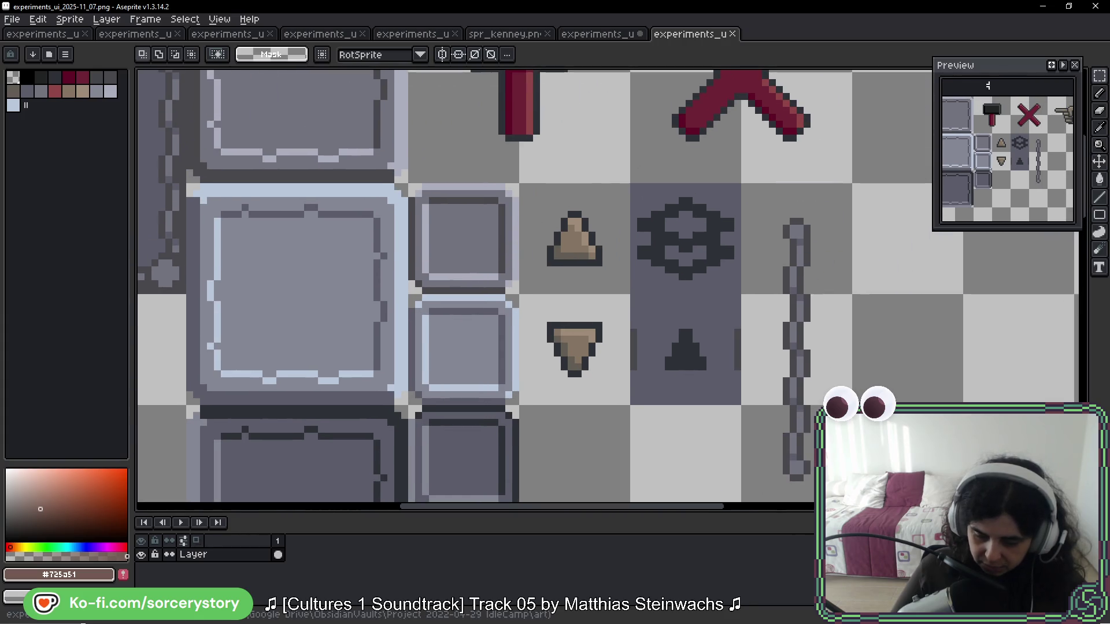
left_click(440, 242)
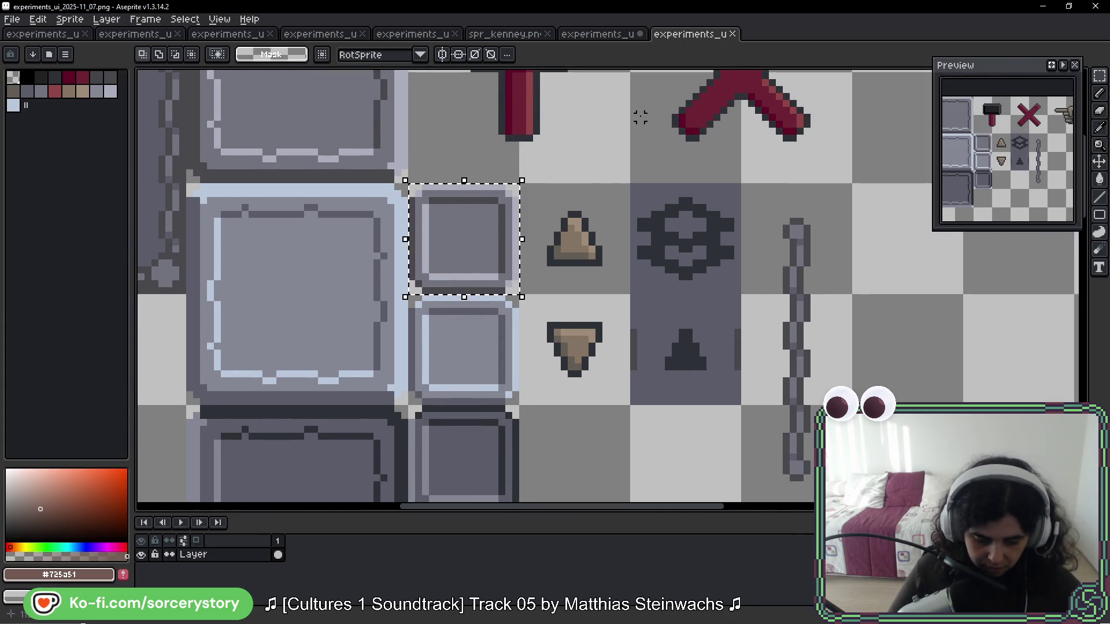
Step: Return to experiments_ui_2026-04_06.png and bring the cross and house icons into view
left_click(628, 35)
mouse_move(496, 335)
left_mouse_down()
mouse_move(741, 104)
mouse_move(798, 185)
left_mouse_up()
left_click_drag(425, 283, 271, 261)
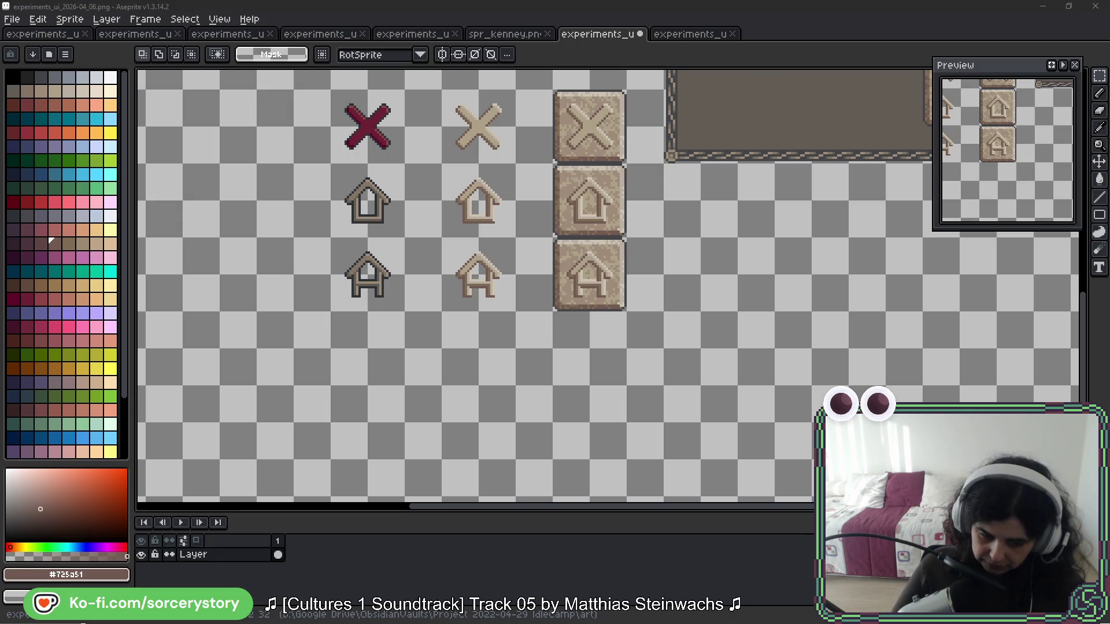
mouse_move(630, 220)
left_mouse_down()
mouse_move(610, 267)
mouse_move(345, 161)
left_mouse_up()
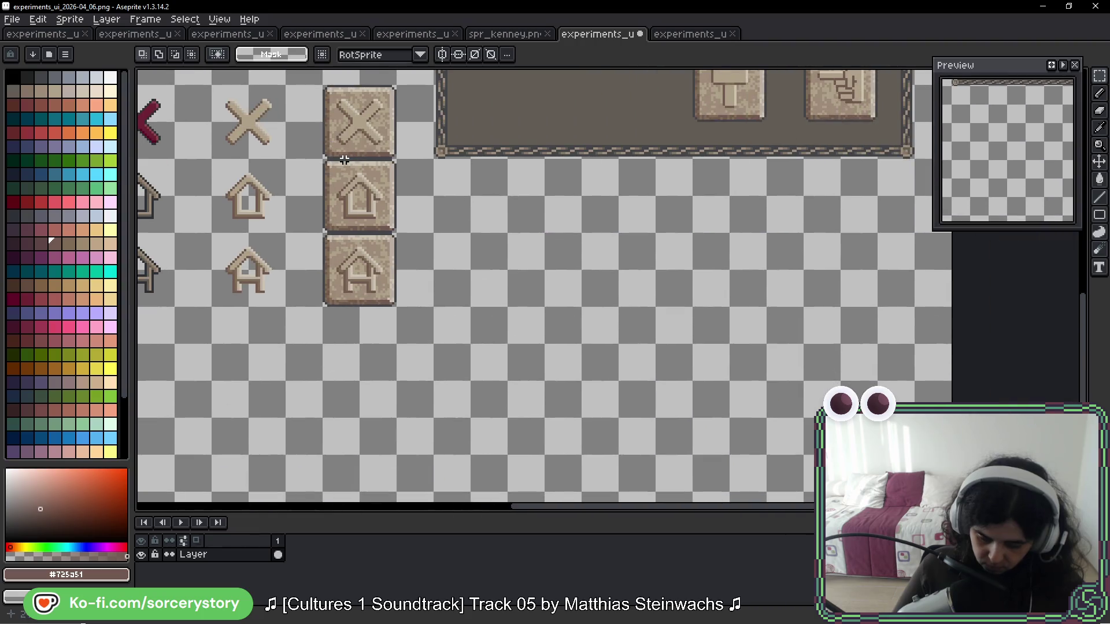
Step: Paste the grey square beside the stone house buttons and commit it
key("ctrl+v")
left_click_drag(610, 296, 455, 225)
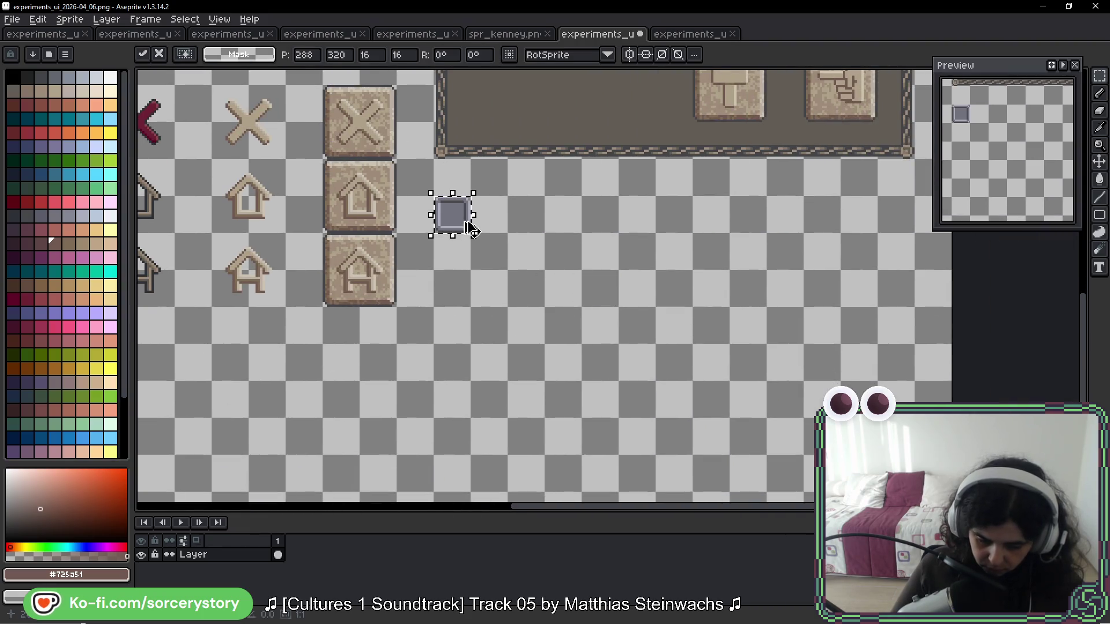
scroll(460, 223, "up", 5)
scroll(457, 219, "up", 1)
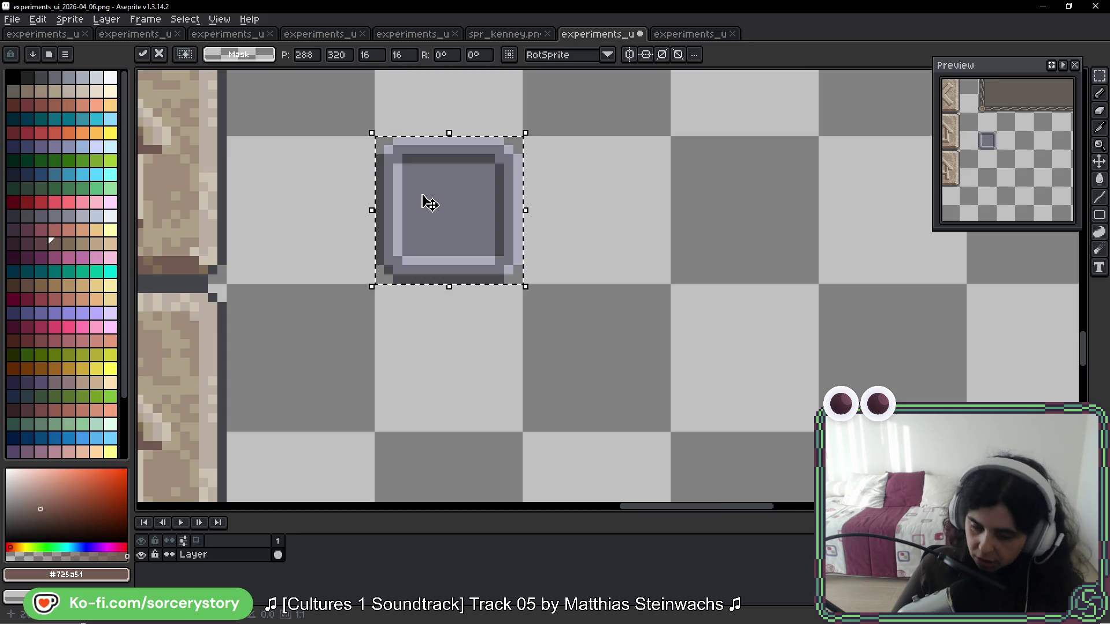
scroll(426, 200, "down", 2)
left_click_drag(375, 184, 576, 227)
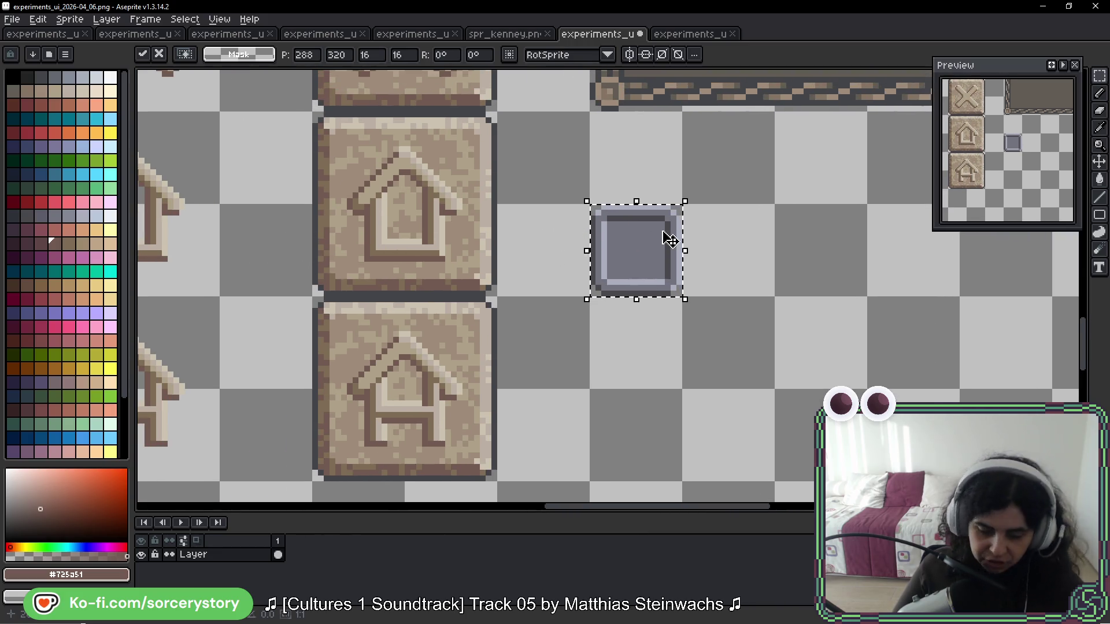
key("b")
Step: Sample the square's dark grey #434549 as the pencil colour
scroll(640, 211, "up", 2)
scroll(640, 211, "up", 3)
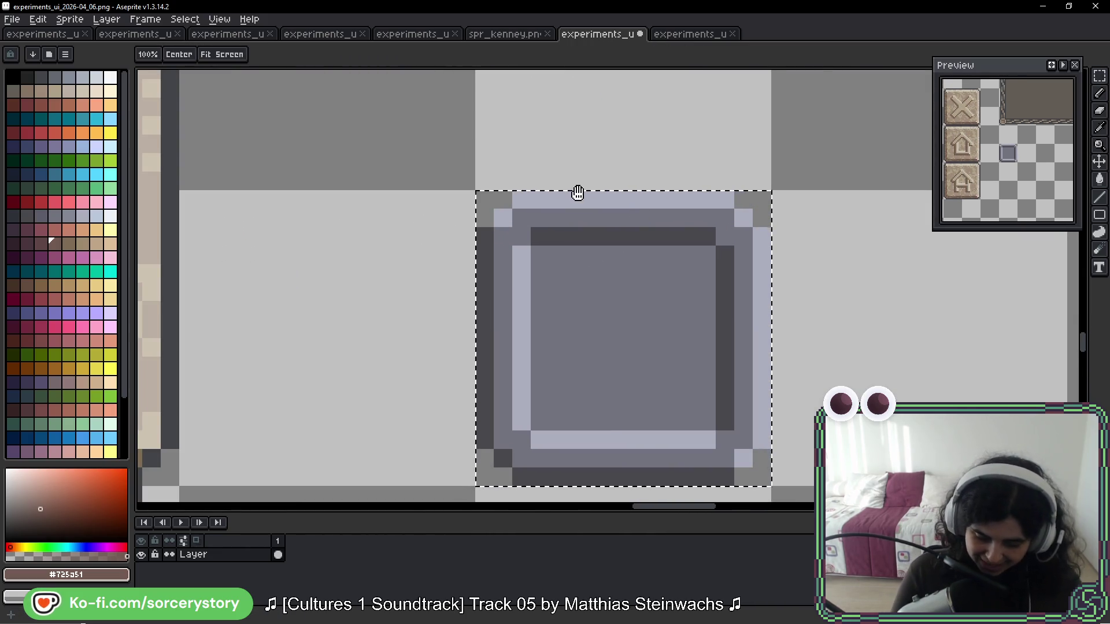
left_click_drag(644, 253, 717, 286)
scroll(732, 277, "down", 4)
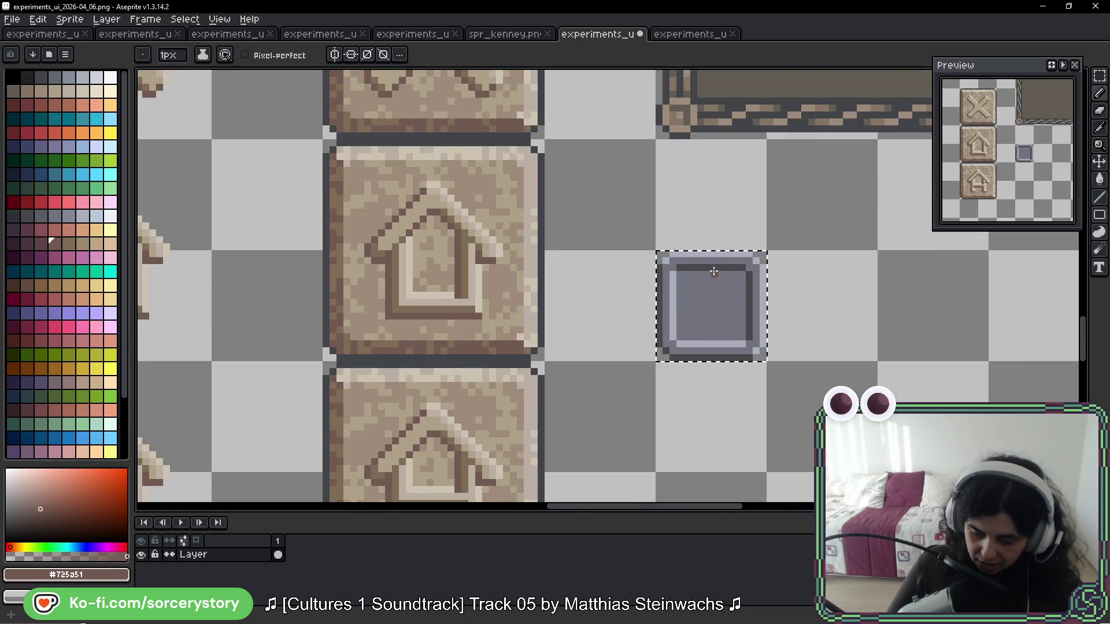
left_click(1099, 75)
scroll(758, 280, "up", 1)
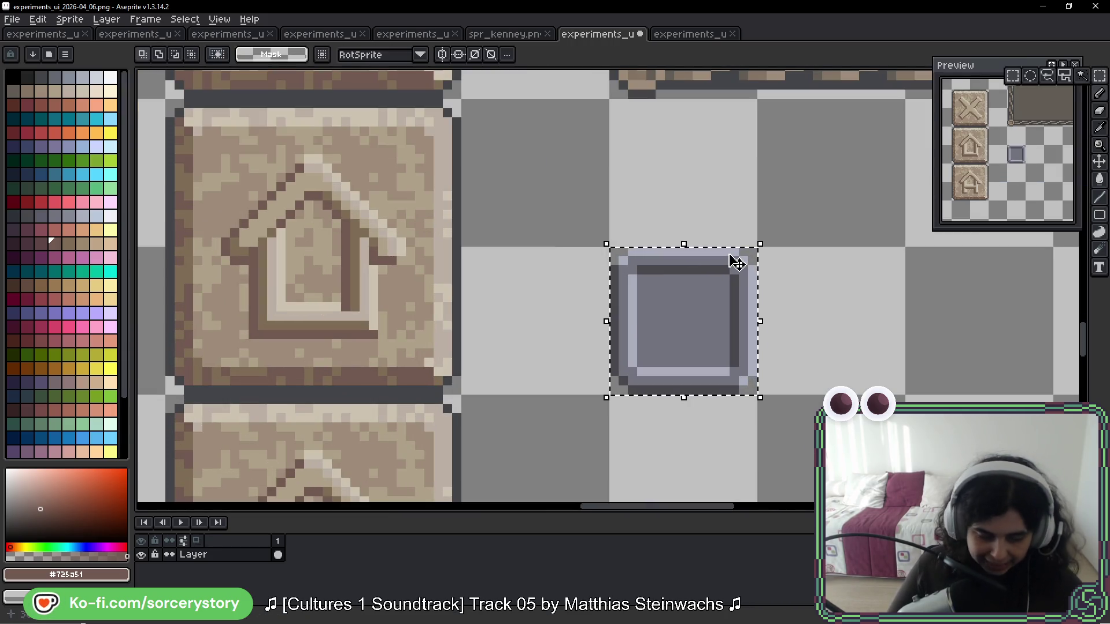
key("b")
scroll(695, 250, "up", 3)
scroll(695, 250, "down", 3)
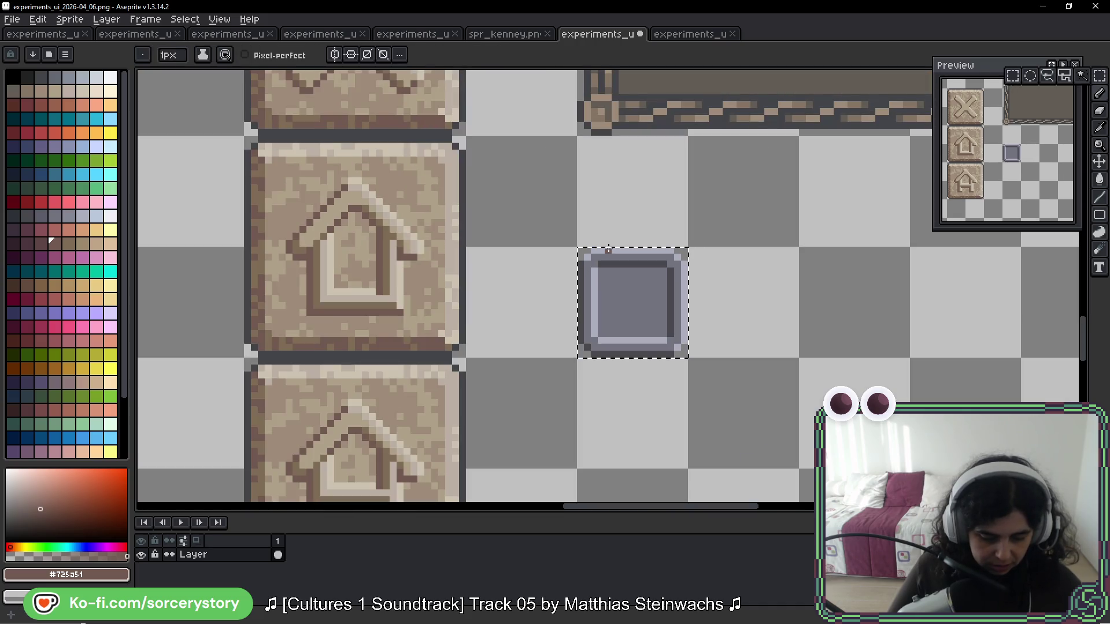
left_click(463, 154, "alt")
scroll(690, 298, "up", 1)
left_click_drag(686, 295, 693, 317)
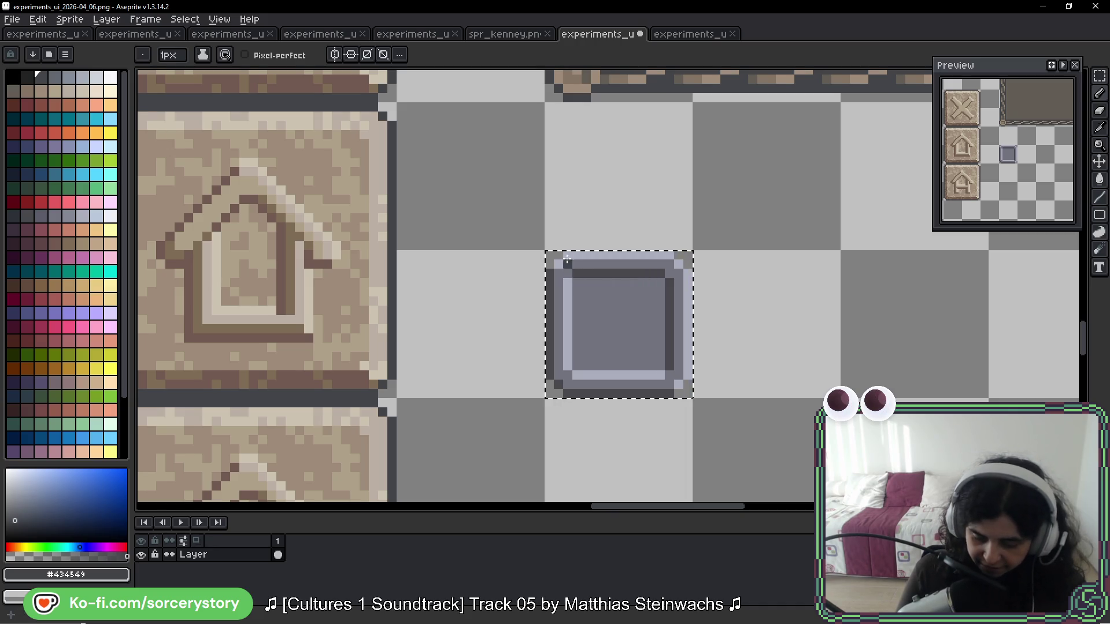
Step: Paint light stone highlights along the square's top and right edges
left_click(687, 274)
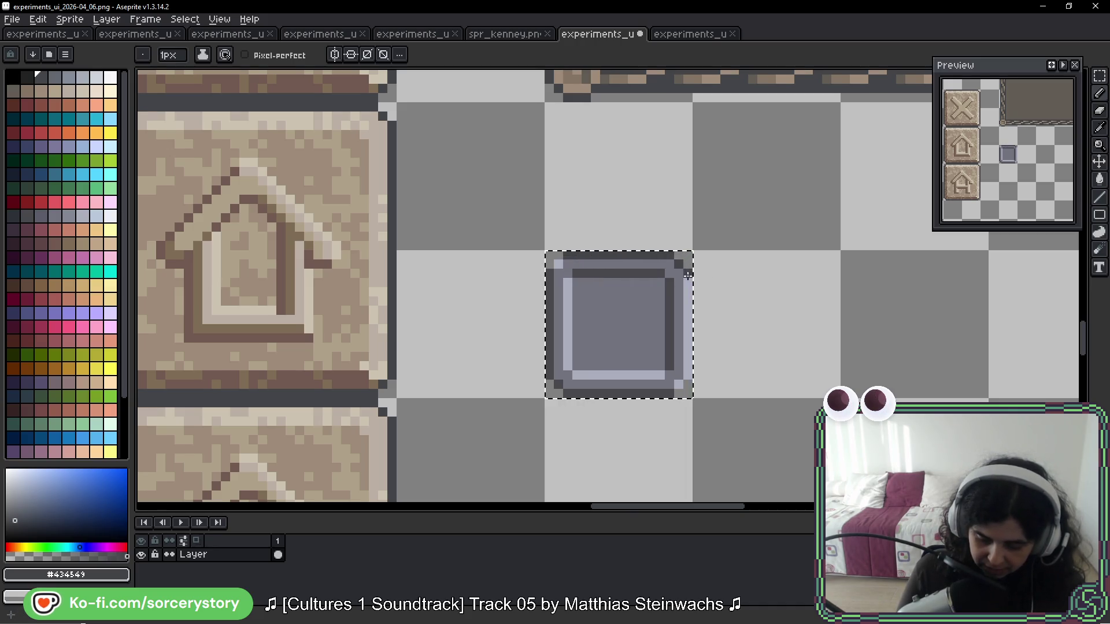
key("ctrl+z")
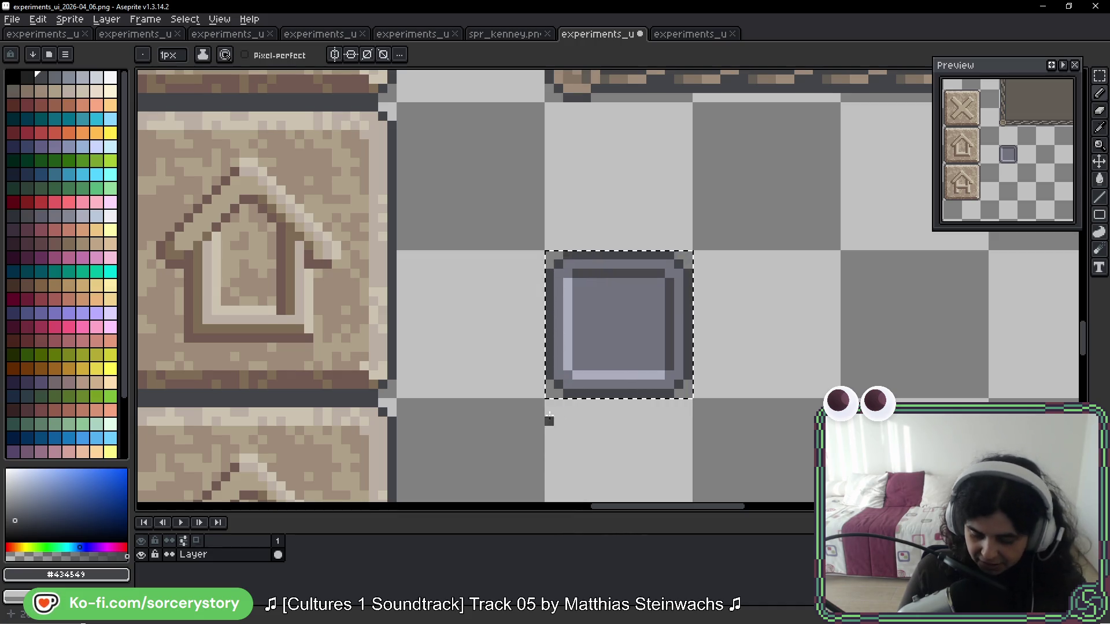
key("alt")
left_click(377, 171, "alt")
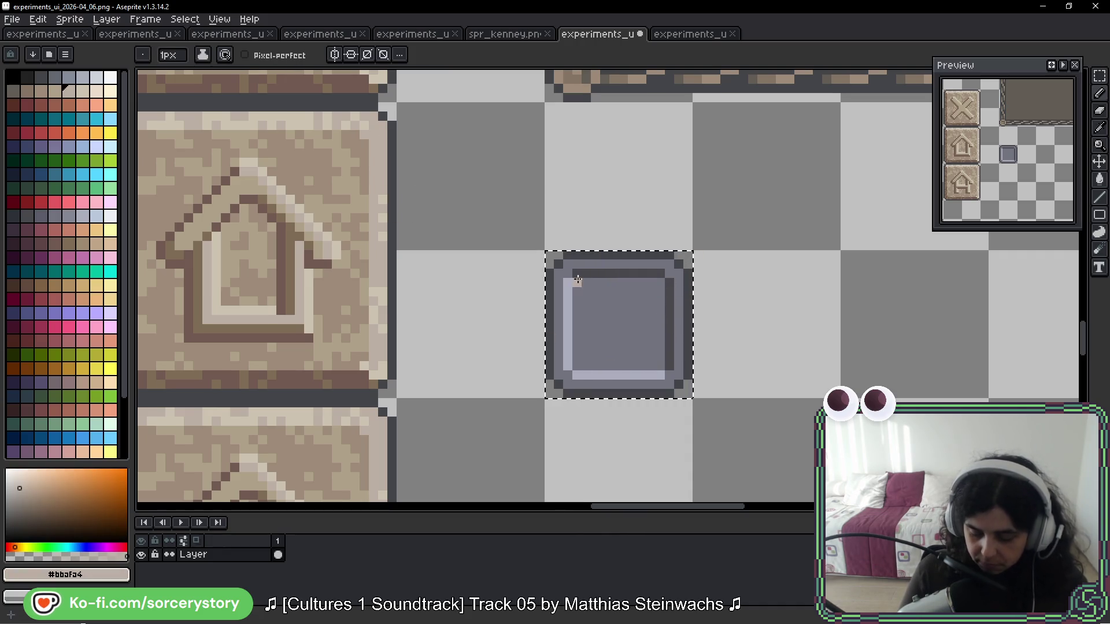
left_click_drag(569, 263, 665, 267)
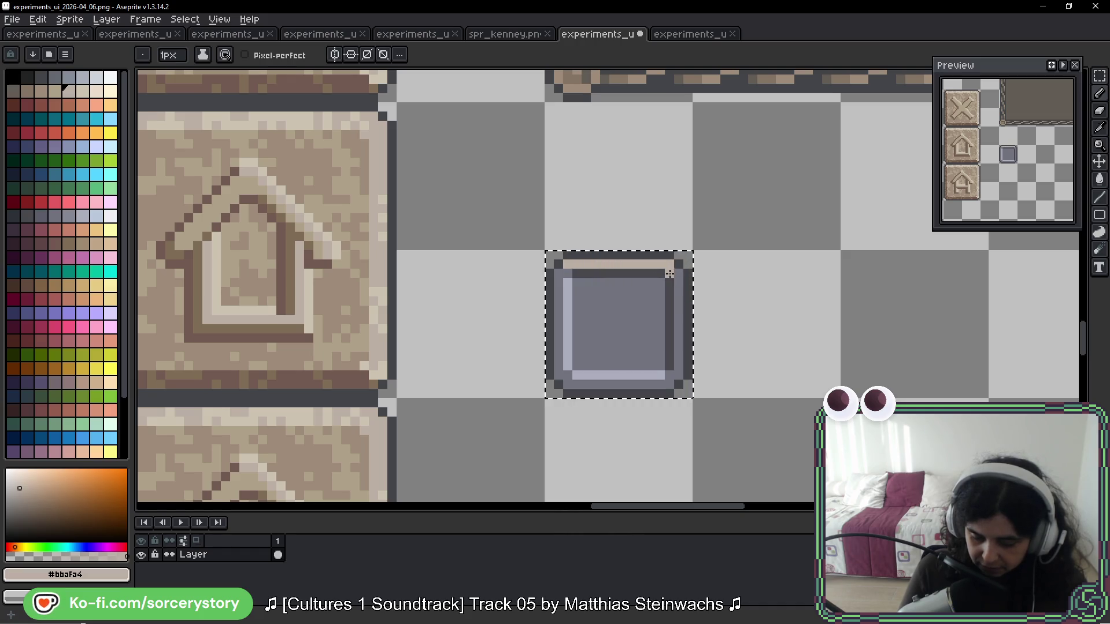
left_click_drag(678, 358, 676, 375)
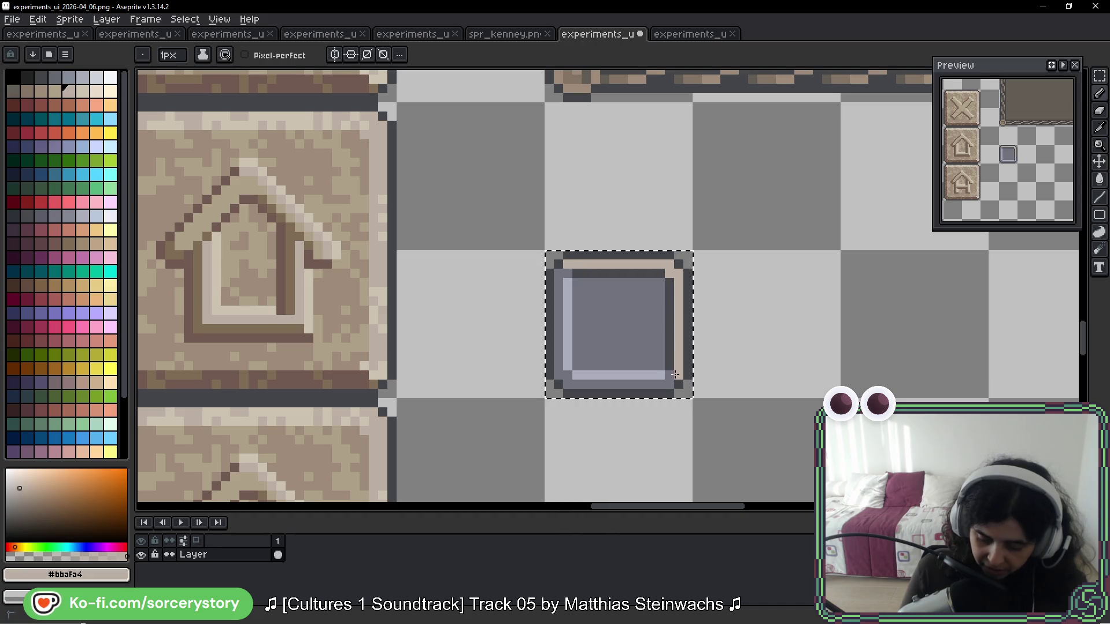
left_click(672, 374)
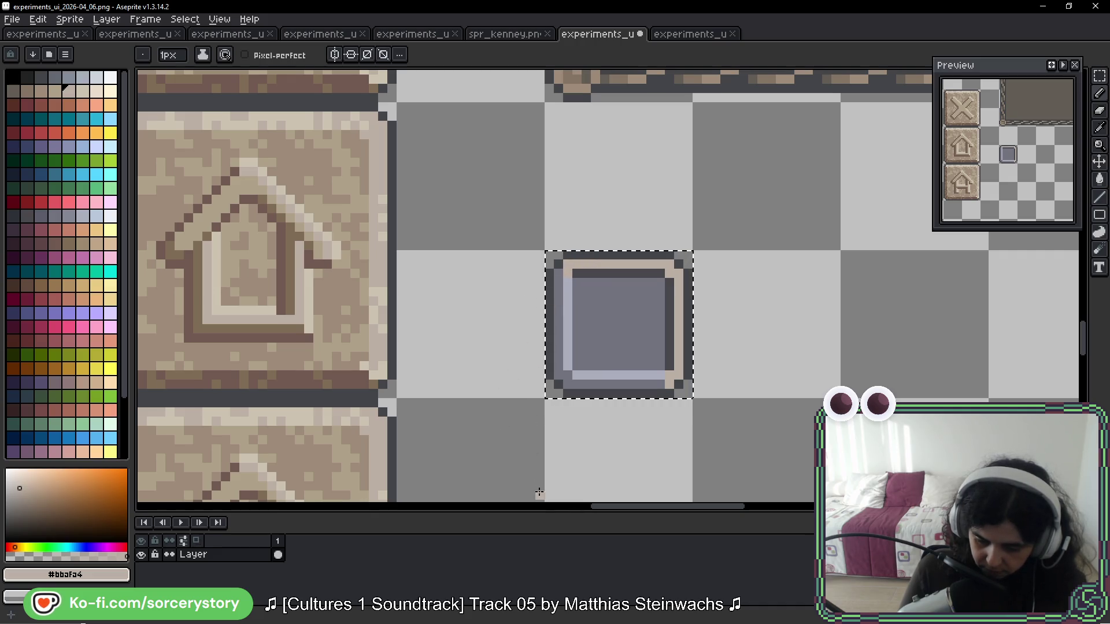
Step: Paint a dark brown line down the square's left edge
key("alt")
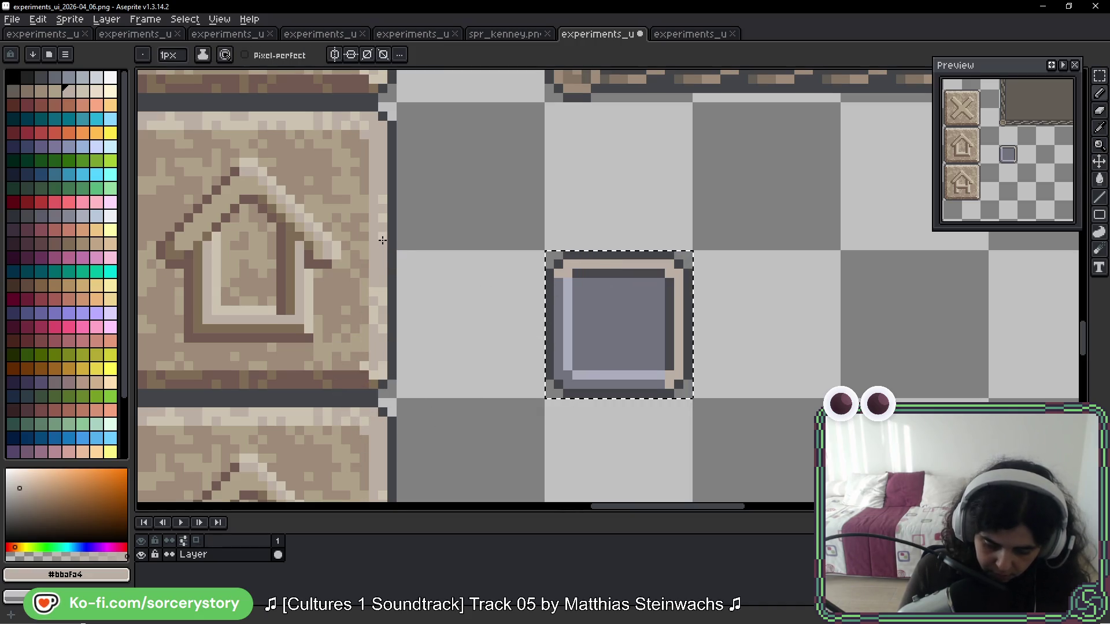
key("alt")
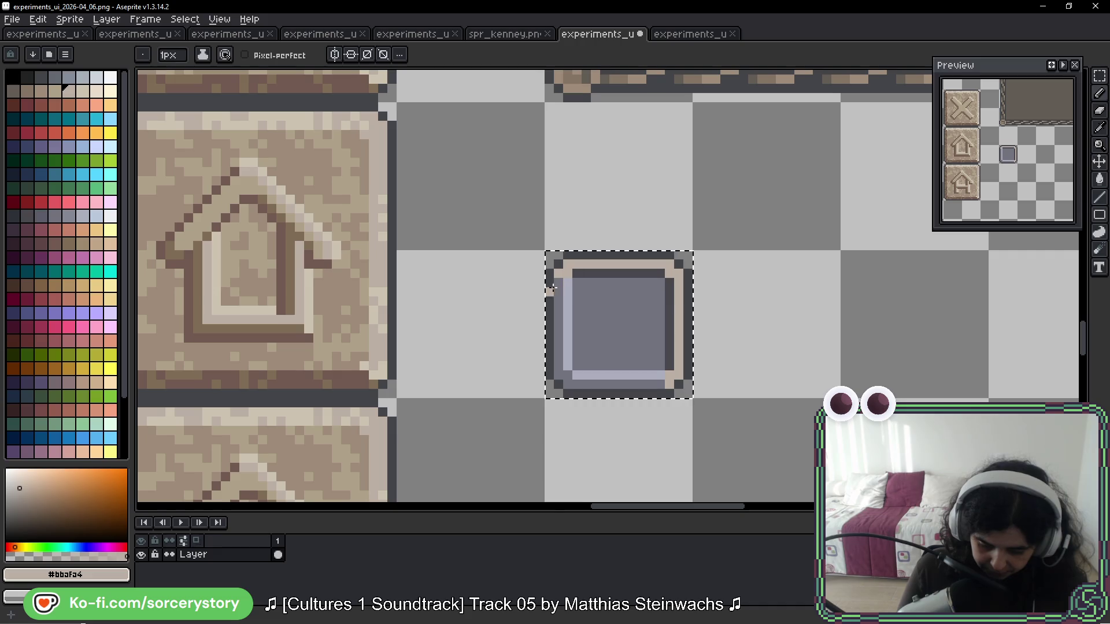
left_click(331, 377, "alt")
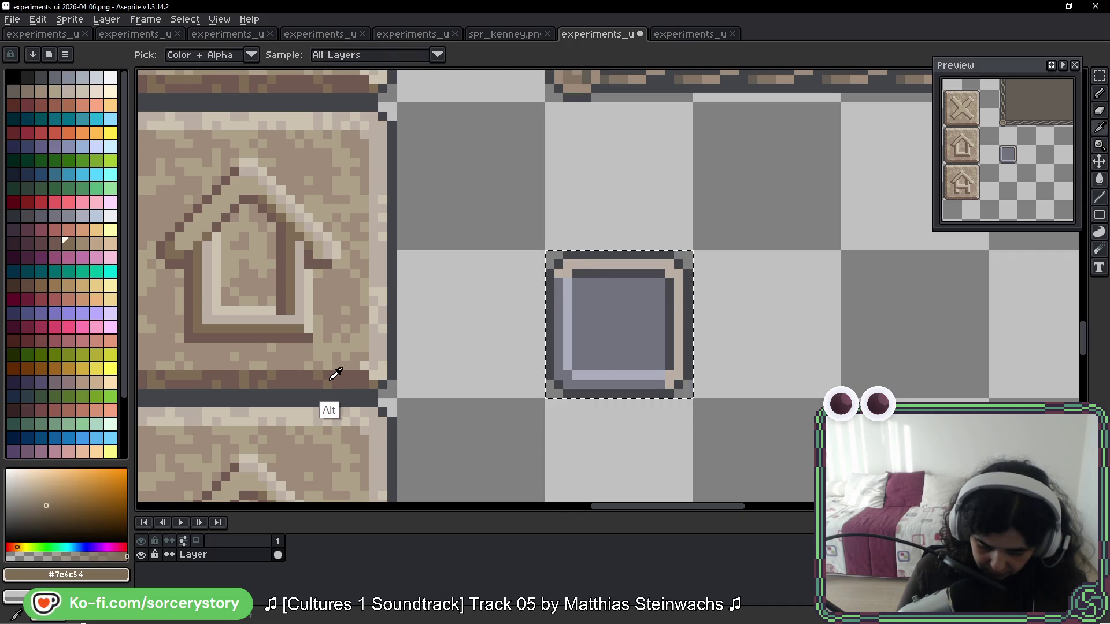
left_click_drag(560, 284, 566, 375)
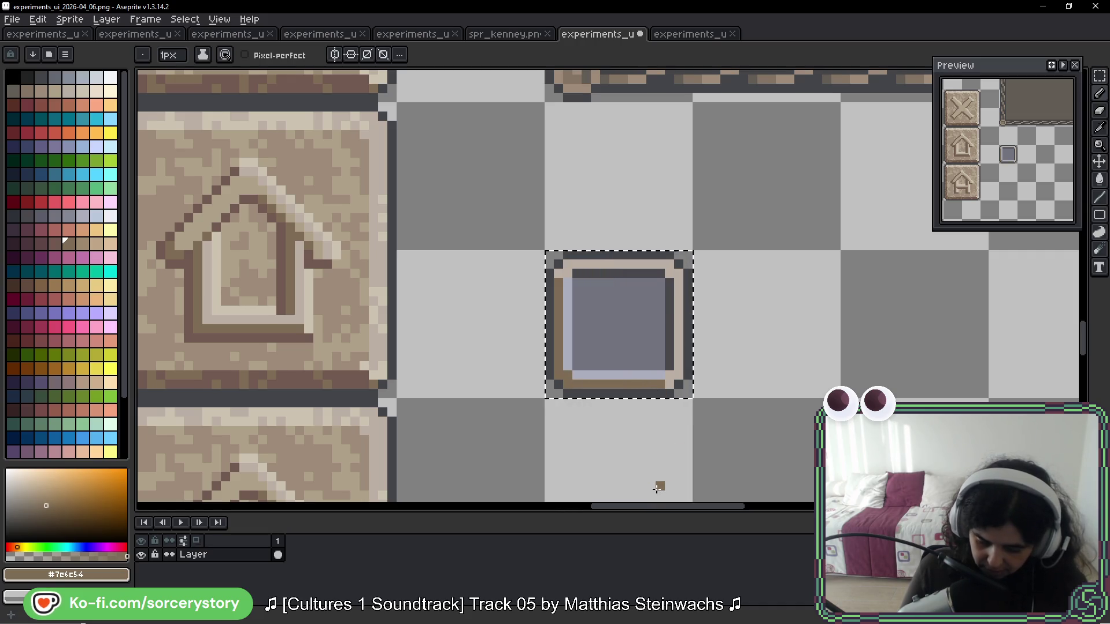
Step: Fill the square's inner edges and grey centre with light tan
left_click(350, 216, "alt")
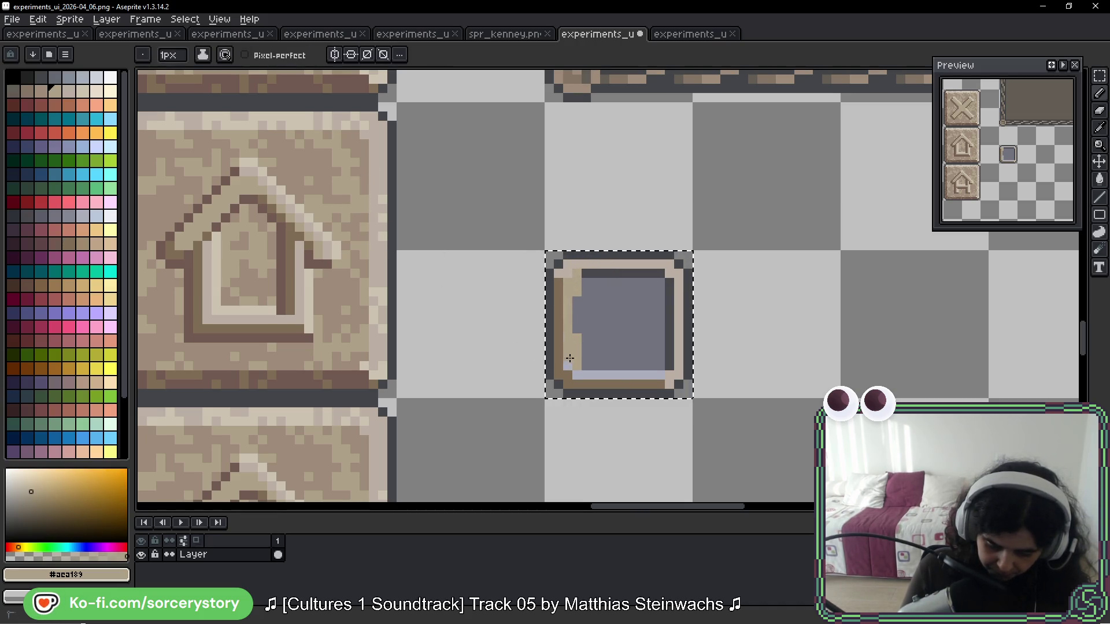
left_click_drag(660, 368, 665, 365)
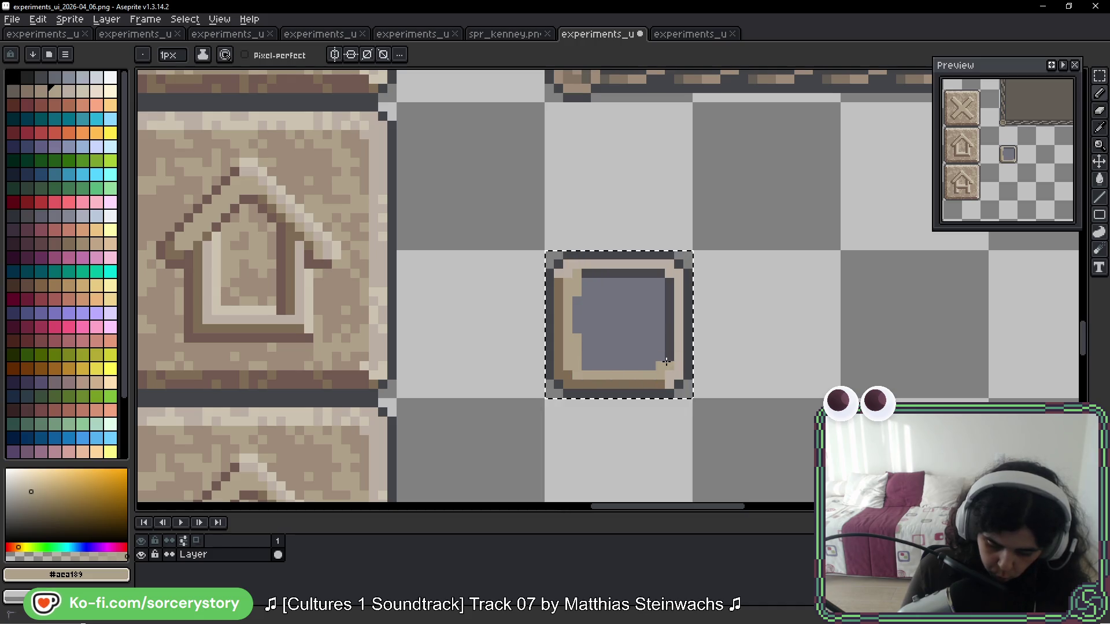
mouse_move(671, 315)
left_mouse_down()
mouse_move(669, 273)
mouse_move(583, 274)
left_mouse_up()
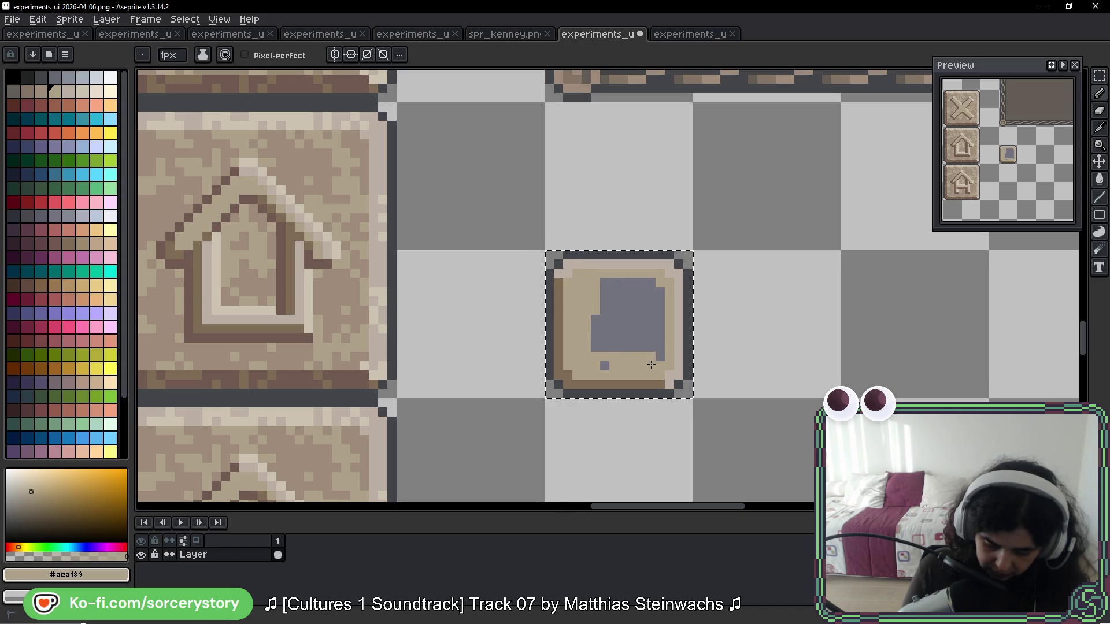
left_click_drag(641, 287, 601, 341)
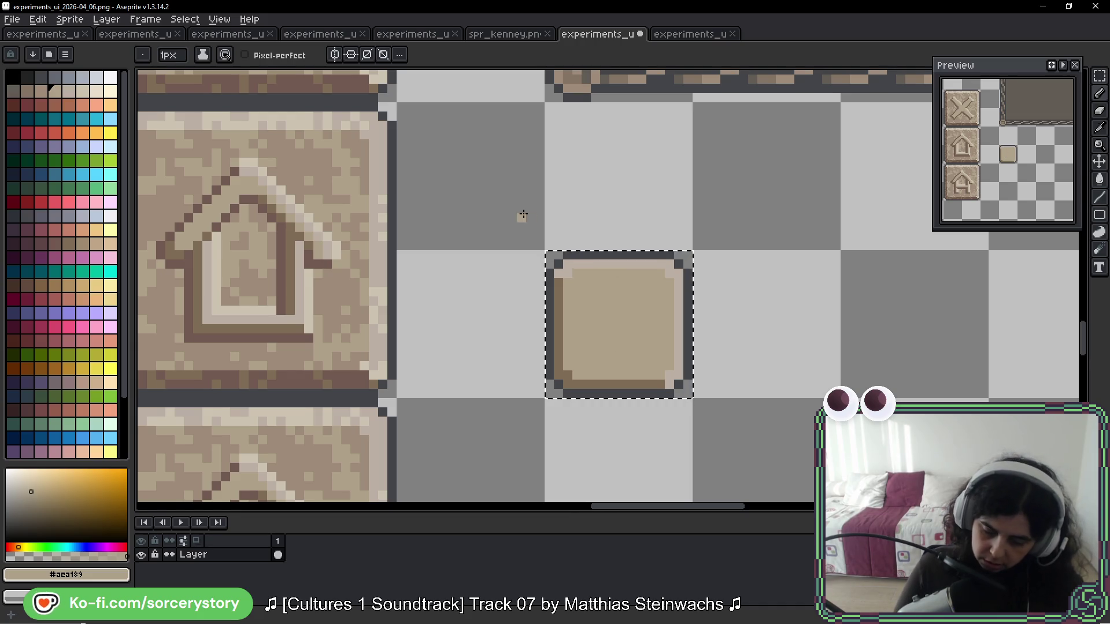
scroll(789, 281, "down", 5)
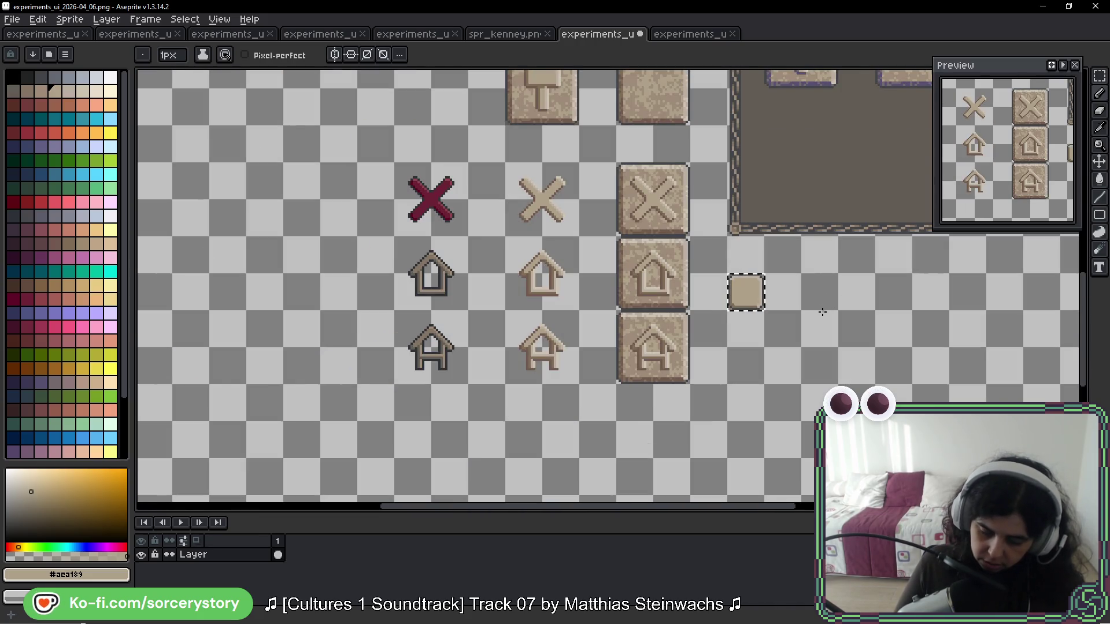
Step: Lasso the blank stone tile and move it beside the small tan tile
mouse_move(817, 328)
left_mouse_down()
mouse_move(565, 286)
mouse_move(597, 384)
left_mouse_up()
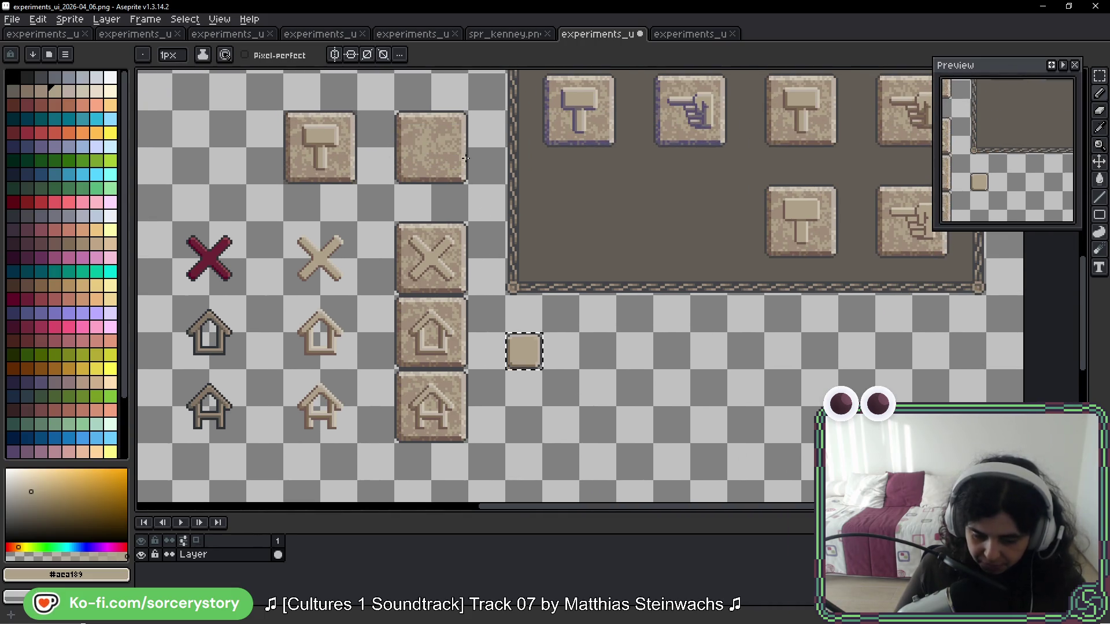
key("q")
scroll(483, 142, "up", 1)
left_click_drag(346, 92, 463, 208)
mouse_move(418, 173)
left_mouse_down()
mouse_move(607, 497)
mouse_move(681, 293)
left_mouse_up()
Step: Drop the moved tile and shift the small tan tile's inner content one pixel right
key("ctrl+d")
scroll(633, 279, "up", 2)
scroll(633, 279, "up", 1)
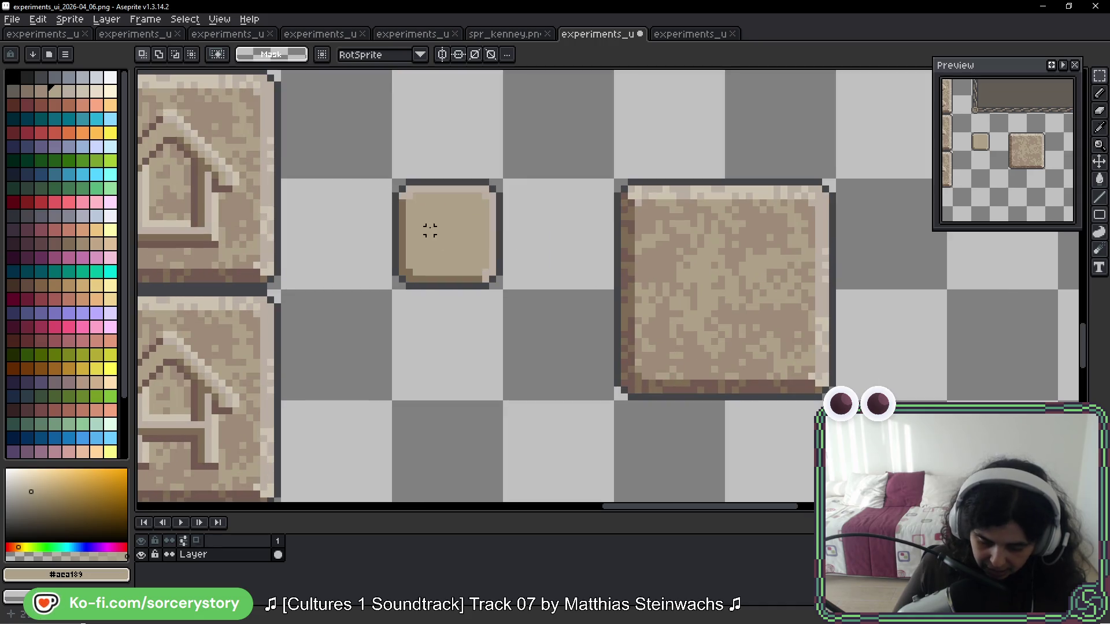
left_click_drag(416, 196, 487, 277)
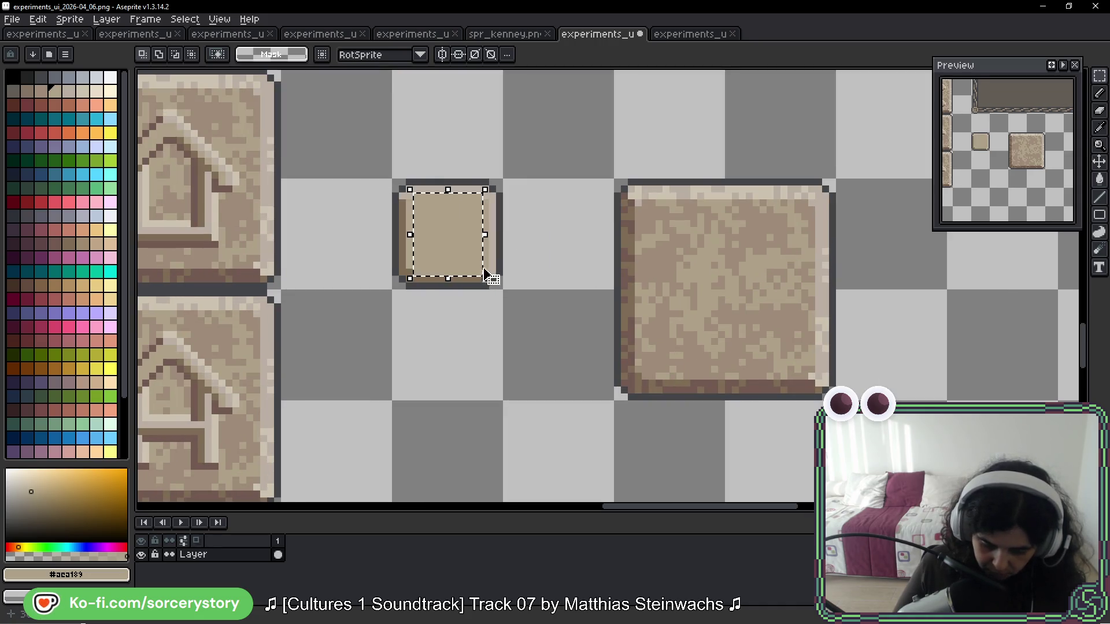
scroll(486, 253, "up", 1)
mouse_move(480, 157)
left_mouse_down()
mouse_move(428, 223)
mouse_move(353, 287)
mouse_move(326, 286)
left_mouse_up()
mouse_move(382, 145)
left_mouse_down()
mouse_move(1053, 364)
mouse_move(168, 181)
mouse_move(537, 149)
left_mouse_up()
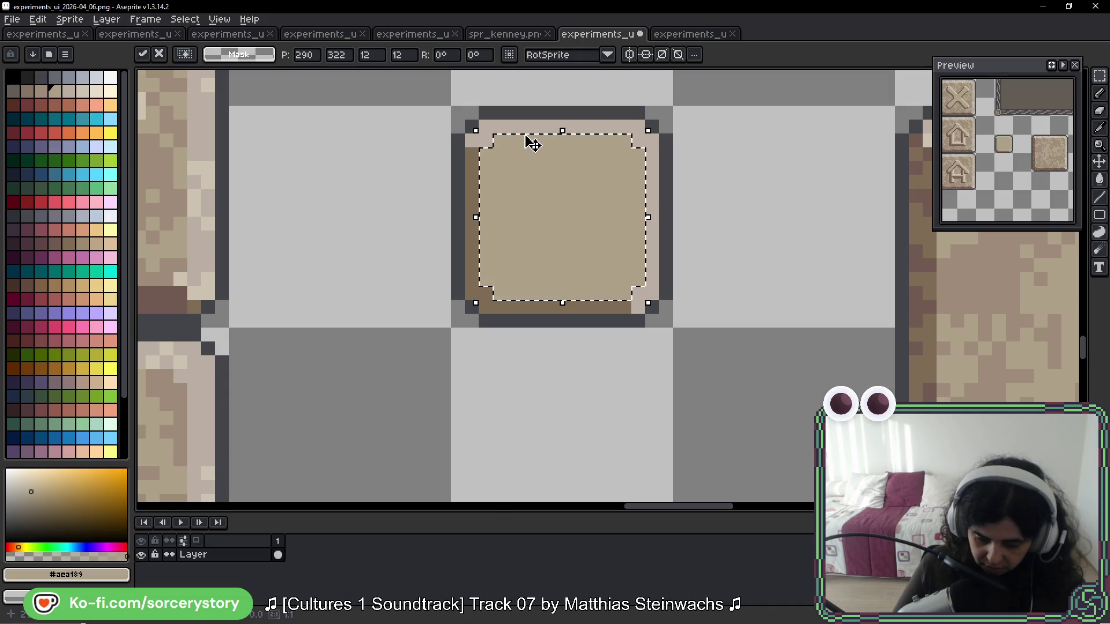
mouse_move(532, 142)
left_mouse_down()
mouse_move(763, 255)
mouse_move(536, 139)
mouse_move(539, 152)
mouse_move(405, 190)
mouse_move(313, 237)
mouse_move(575, 154)
left_mouse_up()
key("Return")
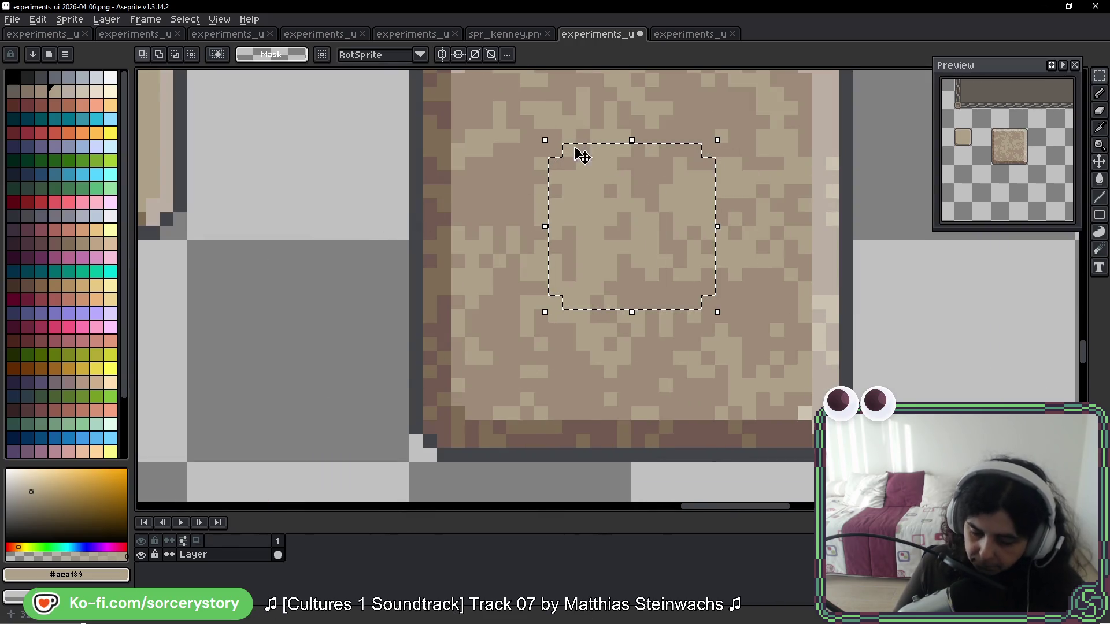
Step: Try stretching and reshaping the big textured tile's selection, then cancel it
mouse_move(803, 167)
left_mouse_down()
mouse_move(747, 240)
mouse_move(906, 288)
left_mouse_up()
scroll(699, 345, "down", 2)
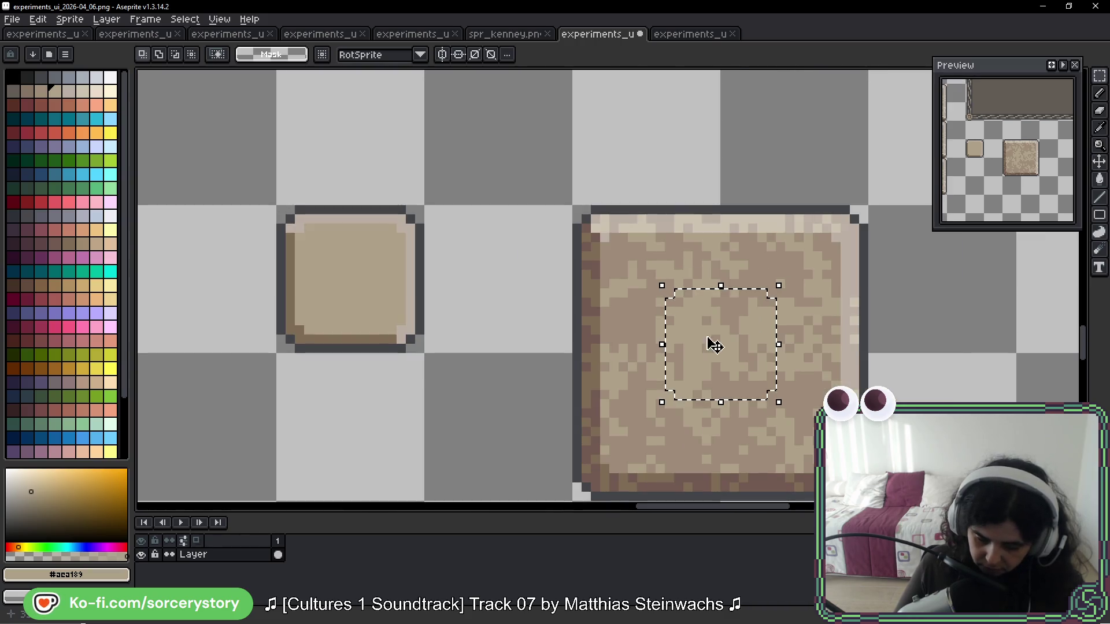
key("ctrl+z")
scroll(355, 255, "up", 2)
scroll(280, 116, "down", 1)
mouse_move(480, 315)
left_mouse_down()
mouse_move(439, 272)
mouse_move(475, 320)
left_mouse_up()
left_click_drag(481, 109, 255, 300)
key("Escape")
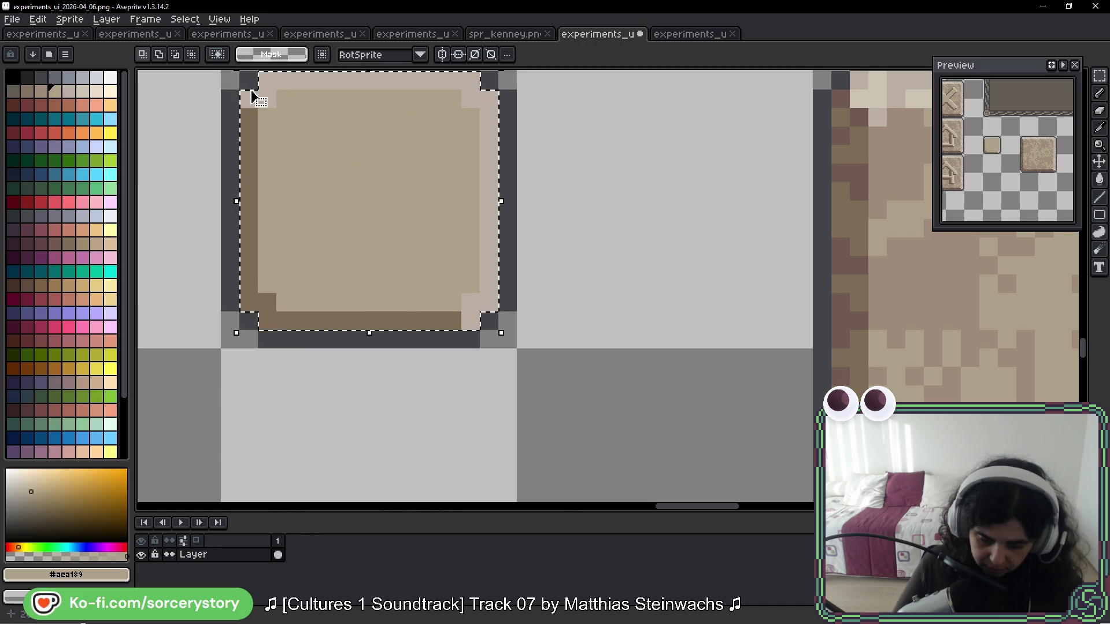
Step: Position the rounded, tile-sized selection outline at the centre of the big textured tile
scroll(863, 267, "right", 5)
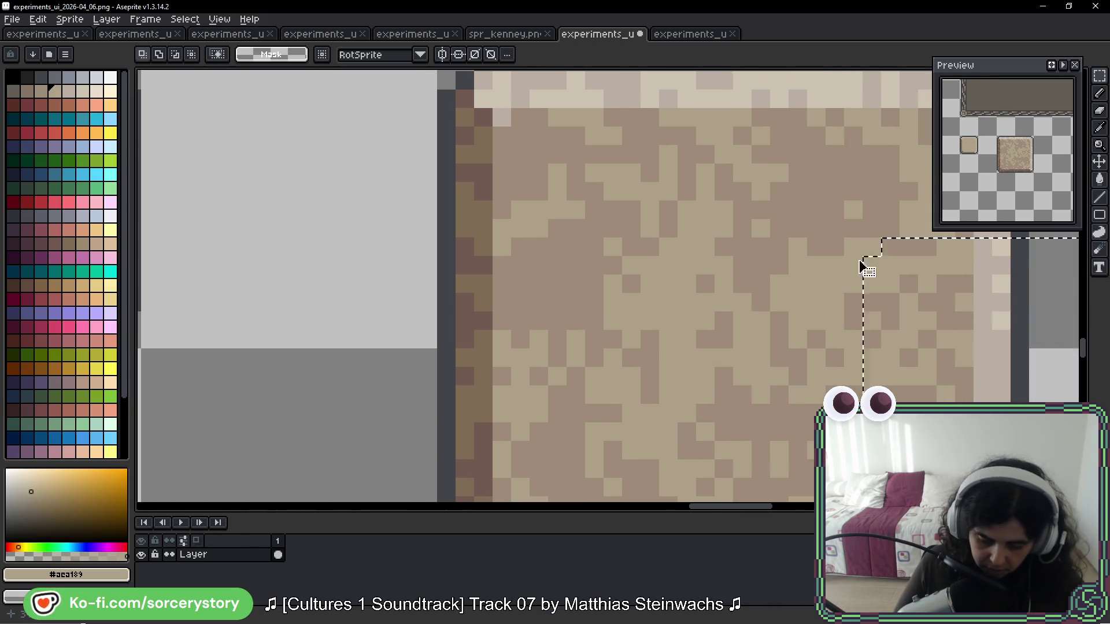
mouse_move(862, 263)
left_mouse_down()
mouse_move(605, 270)
mouse_move(615, 267)
left_mouse_up()
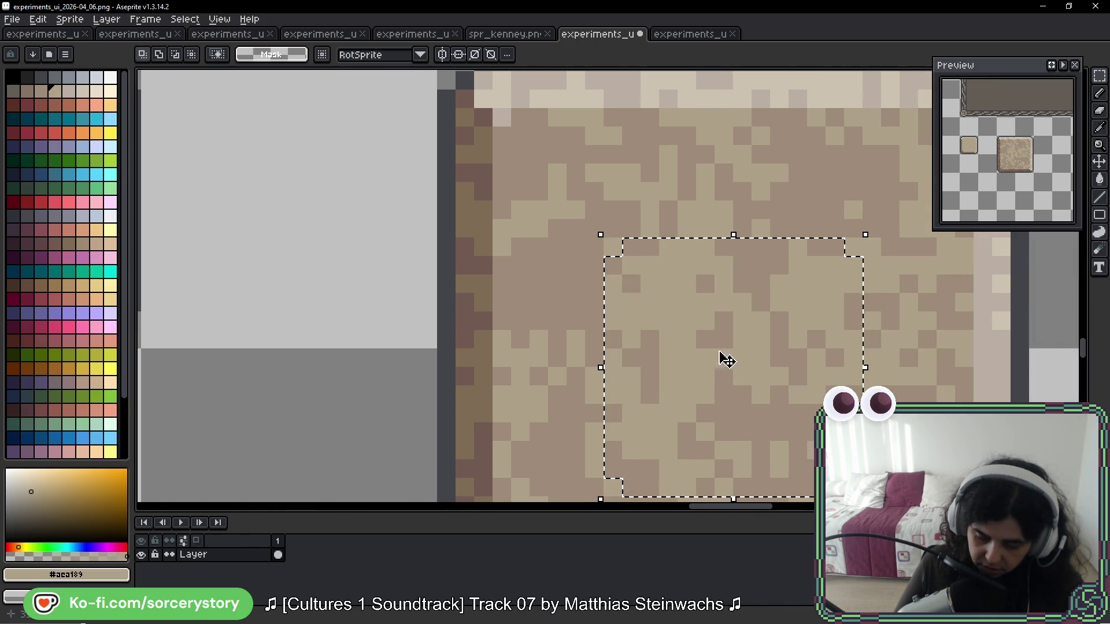
scroll(718, 359, "down", 3)
scroll(737, 365, "up", 1)
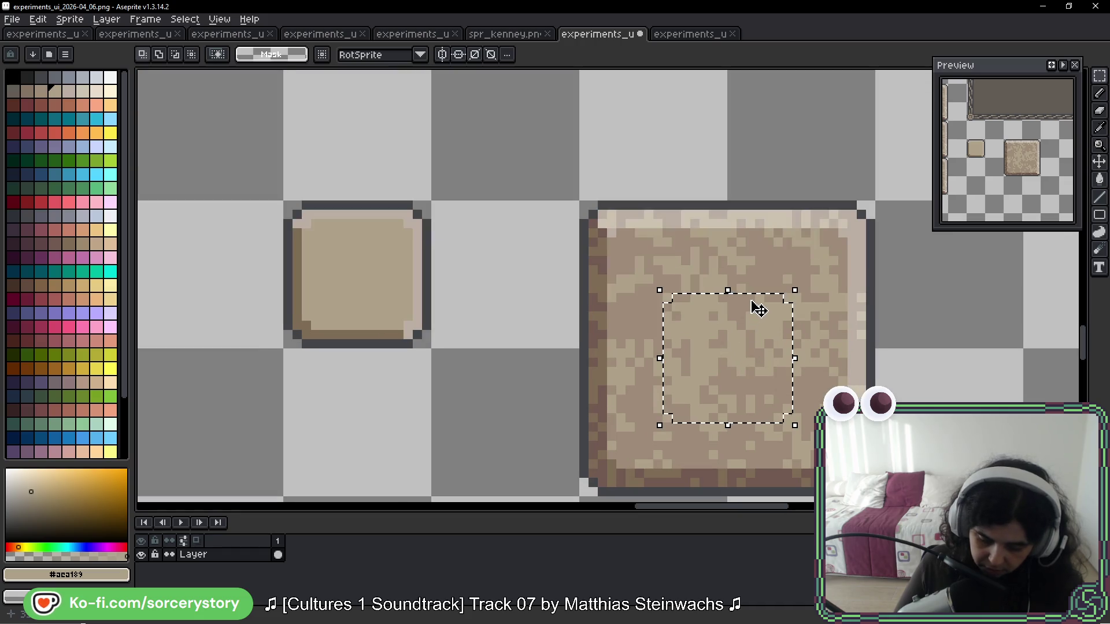
left_click_drag(751, 296, 751, 289)
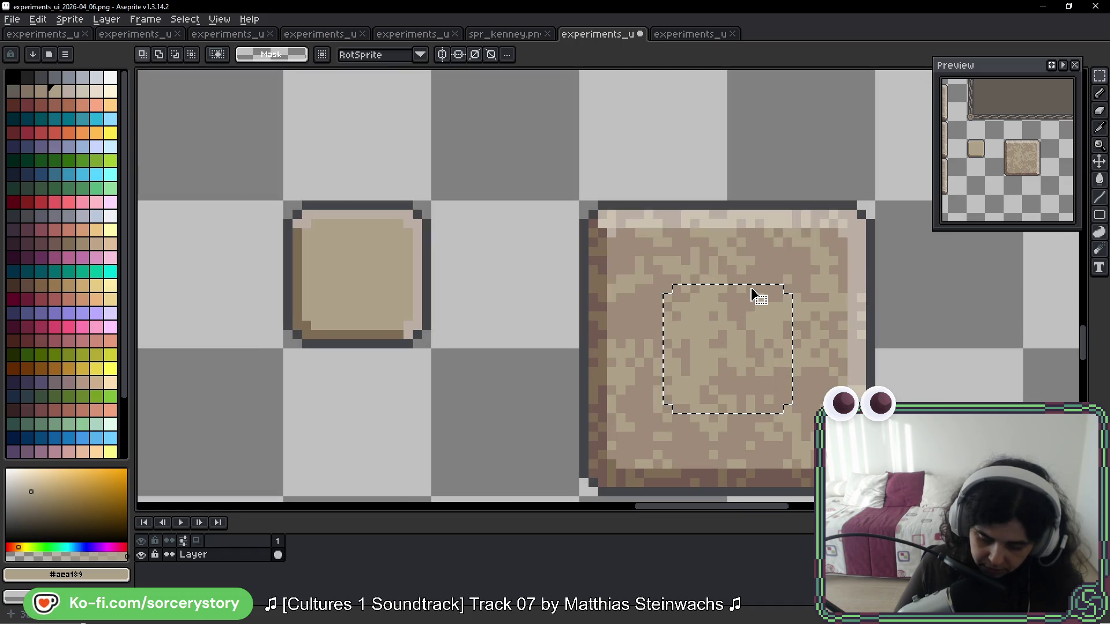
left_click_drag(855, 350, 744, 248)
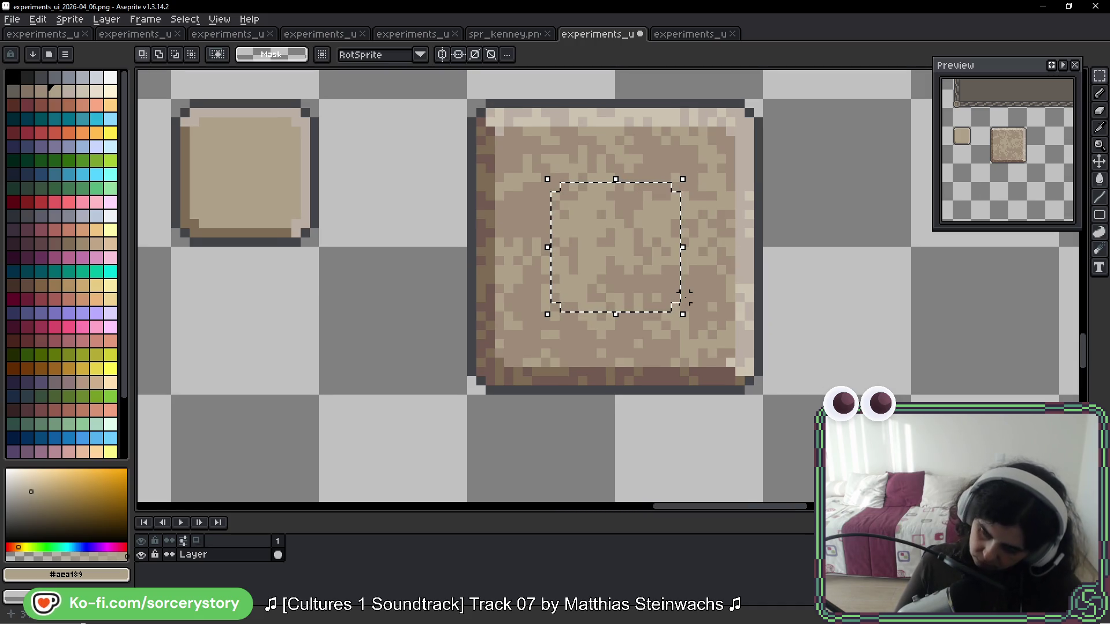
scroll(592, 218, "up", 3)
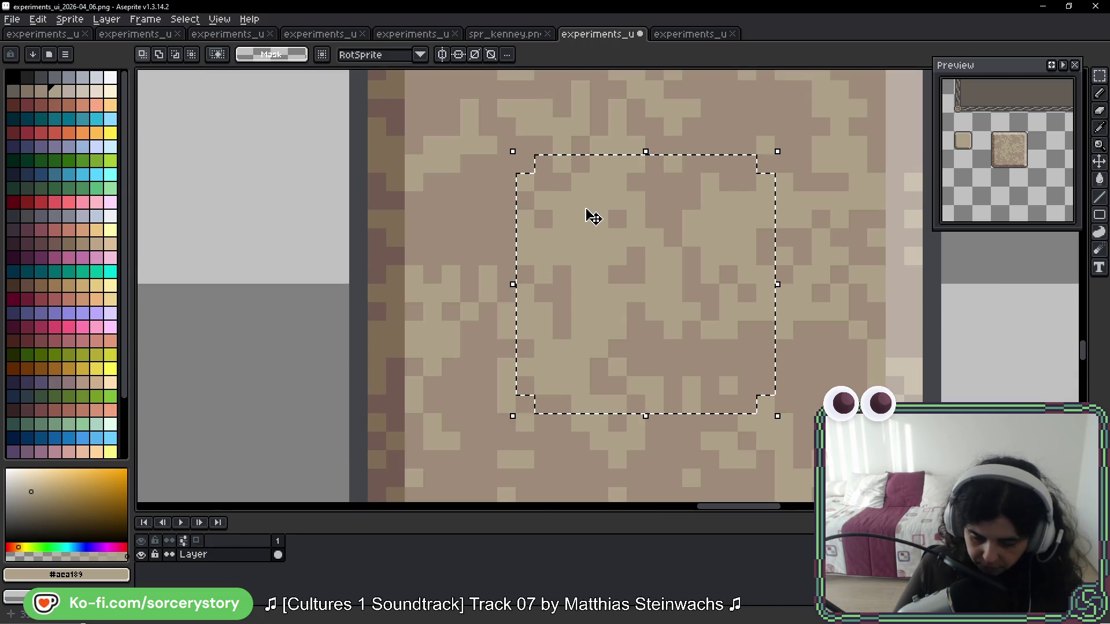
scroll(646, 234, "up", 1)
left_click_drag(717, 268, 650, 248)
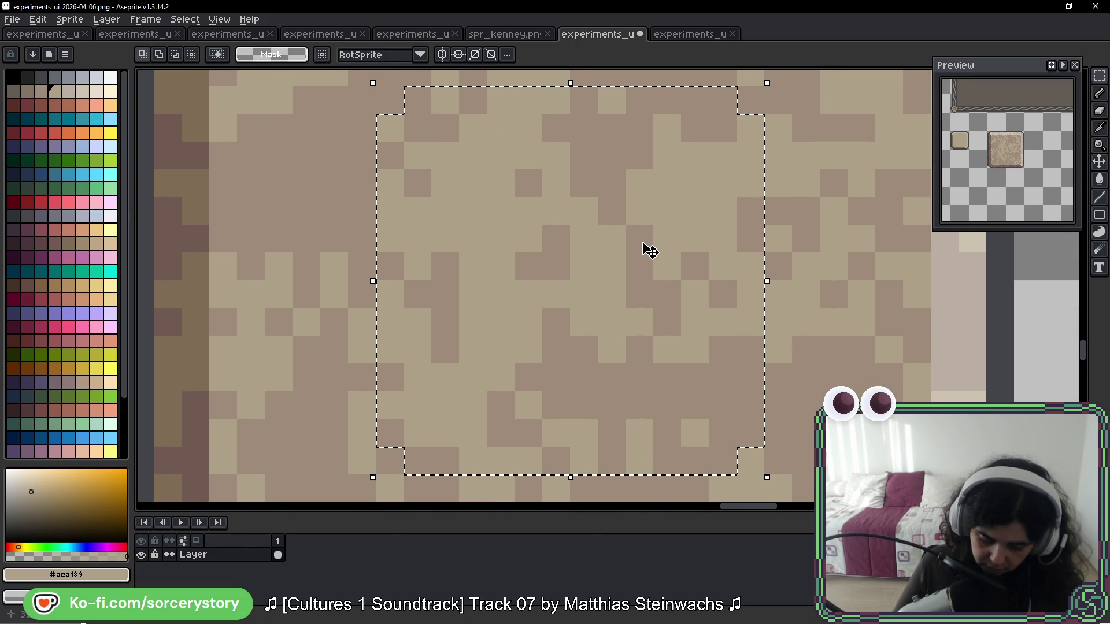
scroll(650, 250, "down", 2)
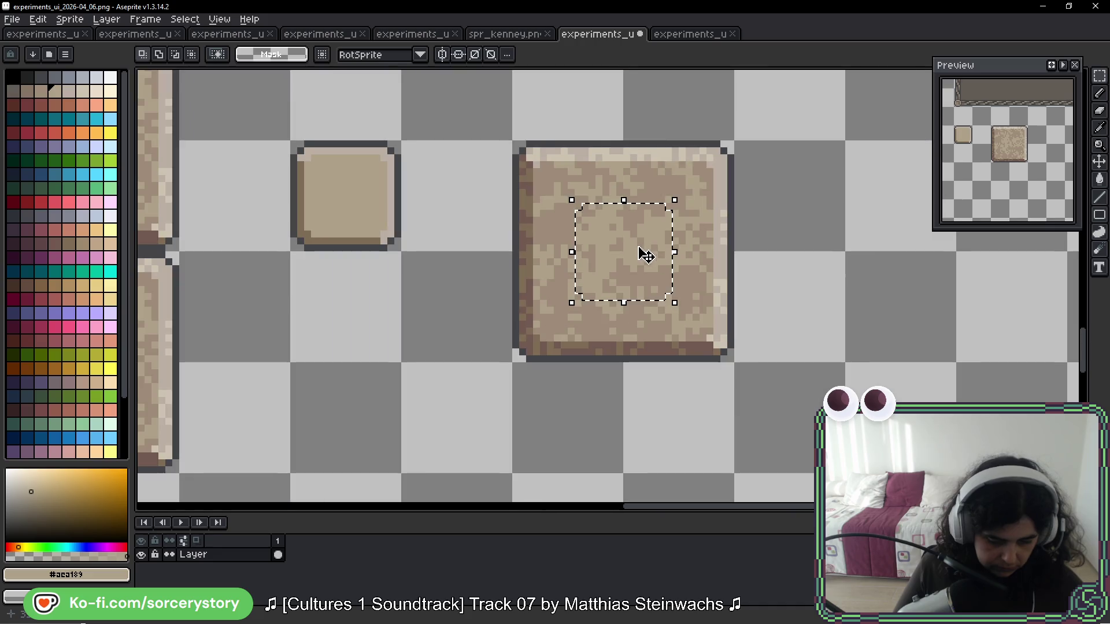
scroll(651, 248, "down", 2)
mouse_move(644, 248)
left_mouse_down()
mouse_move(729, 234)
mouse_move(696, 287)
mouse_move(536, 322)
mouse_move(501, 297)
mouse_move(503, 278)
left_mouse_up()
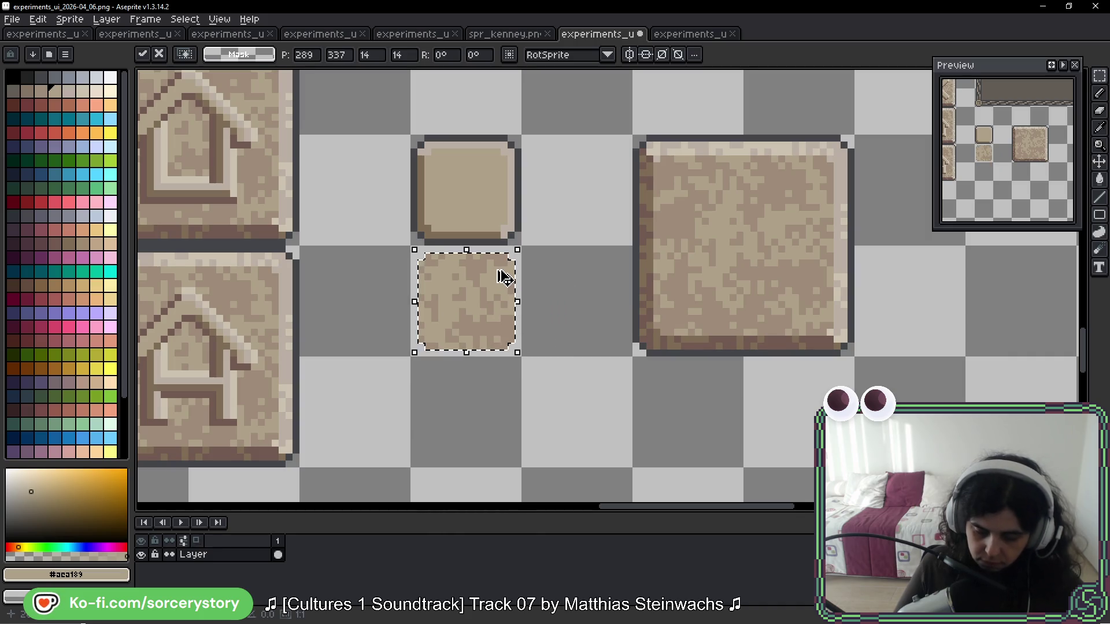
Step: Fill the lower small tile's border with dark grey
key("ctrl+d")
scroll(480, 234, "up", 4)
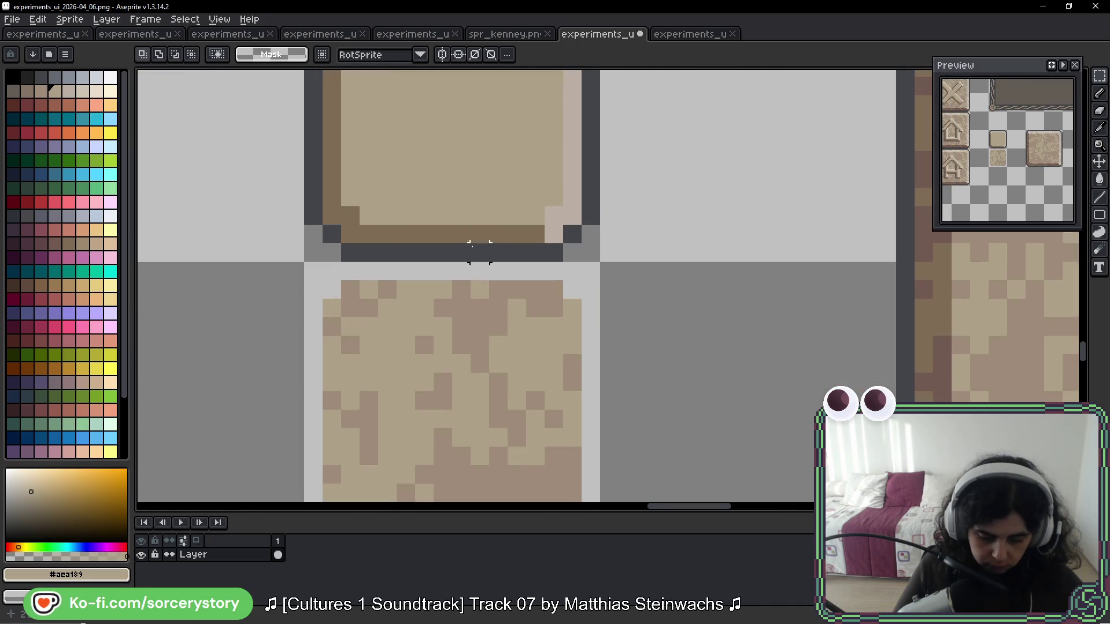
key("ctrl+shift+d")
key("g")
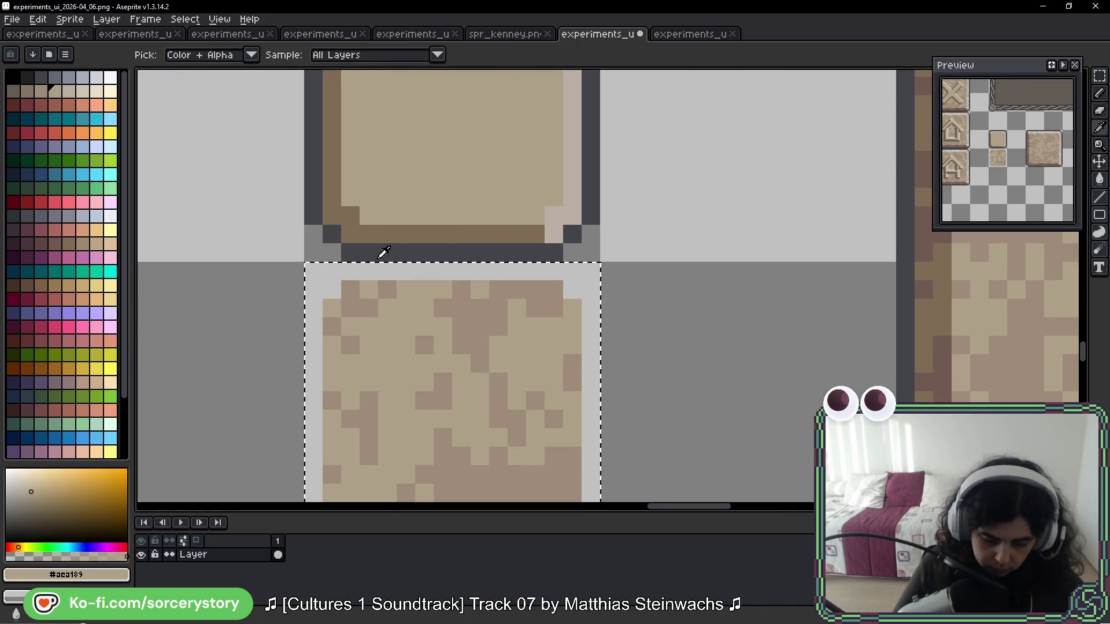
left_click(382, 252, "alt")
left_click(326, 285)
key("ctrl+z")
left_click(327, 272)
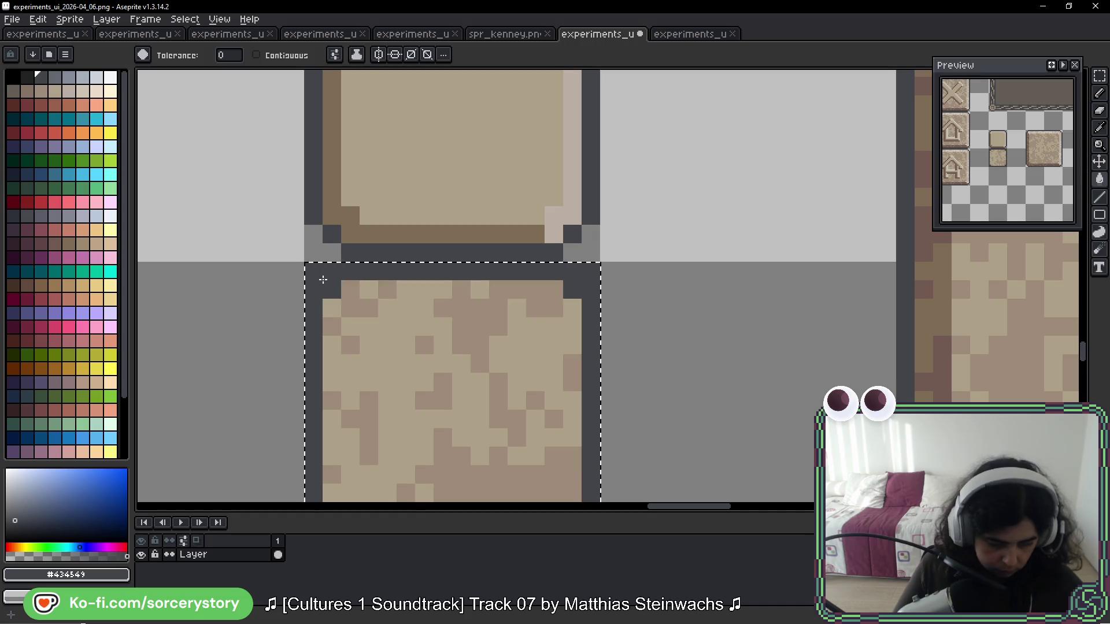
Step: Cut the border's top-left corner to light grey
key("b")
right_click(314, 272)
right_click(332, 289)
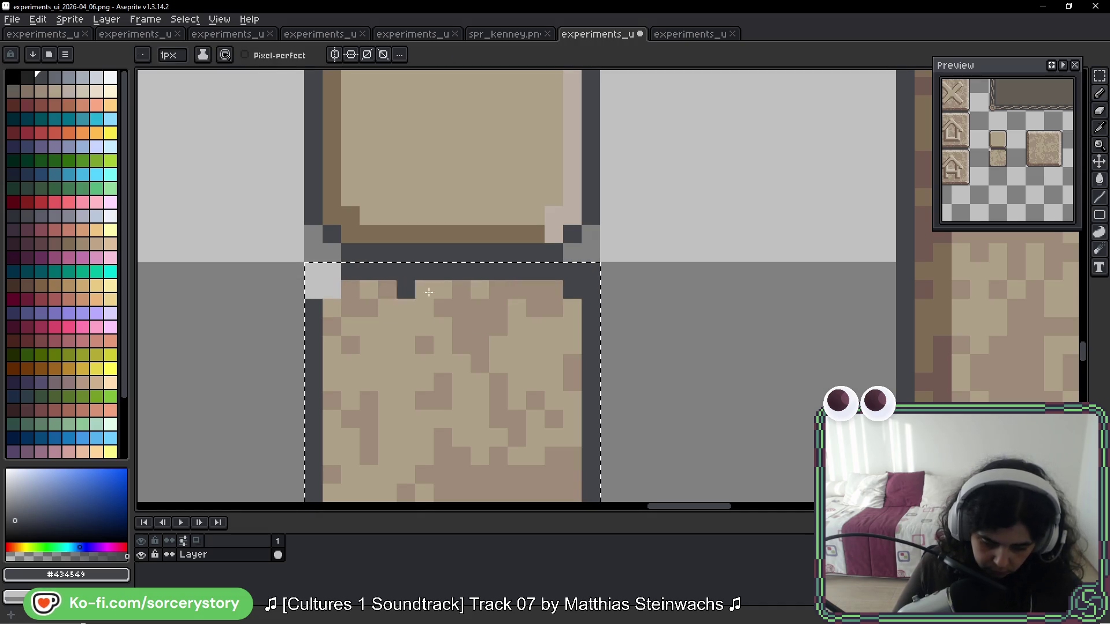
key("ctrl+z")
right_click(320, 296)
left_click_drag(643, 248, 636, 156)
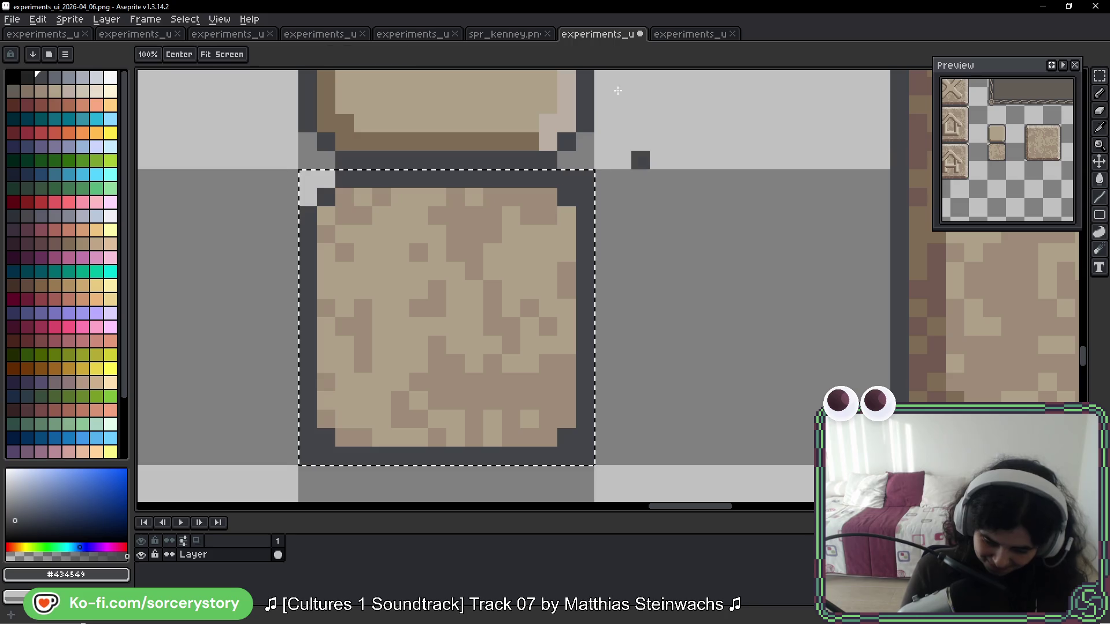
Step: Cut the top-right, bottom-right and bottom-left corners to light grey
right_click(567, 180)
right_click(585, 179)
right_click(585, 197)
right_click(585, 437)
right_click(567, 456)
right_click(585, 457)
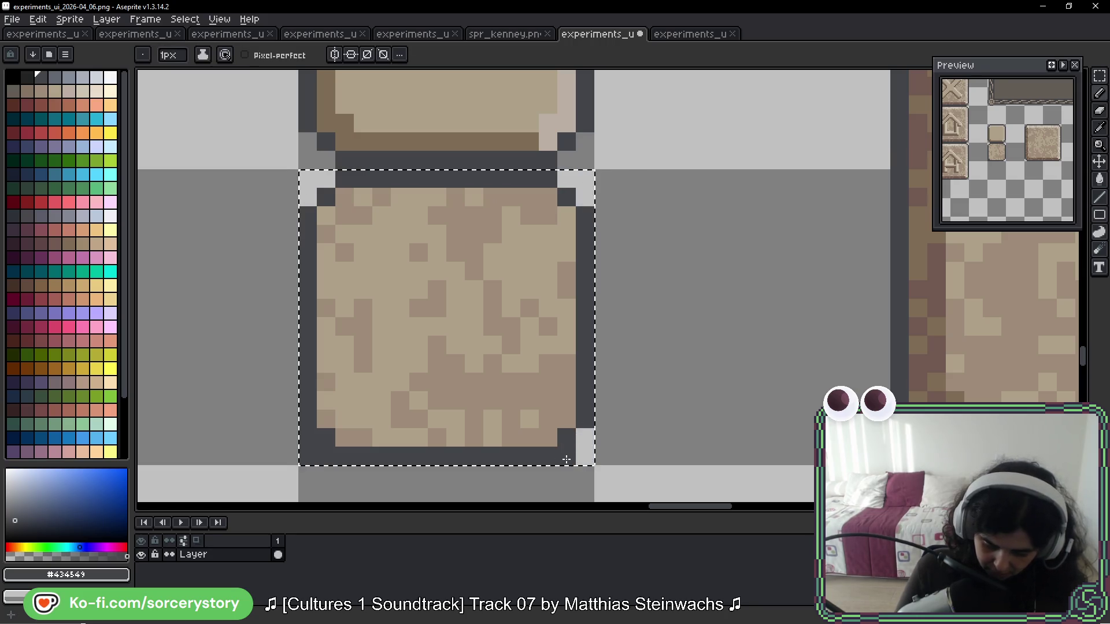
right_click(308, 438)
right_click(308, 456)
right_click(326, 456)
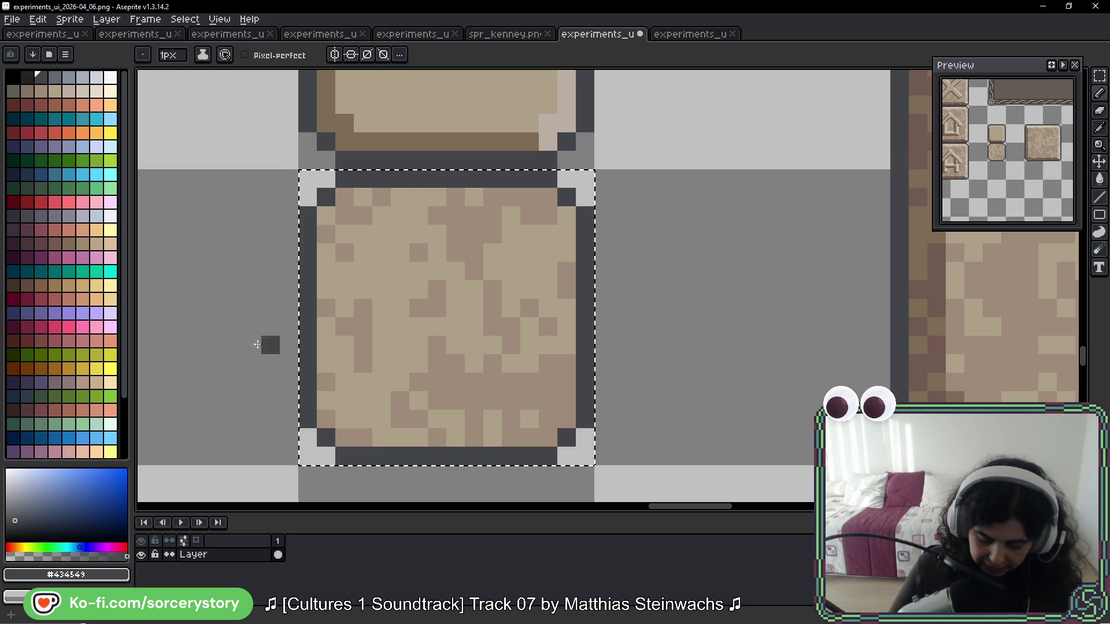
scroll(531, 251, "down", 3)
left_click(1101, 78)
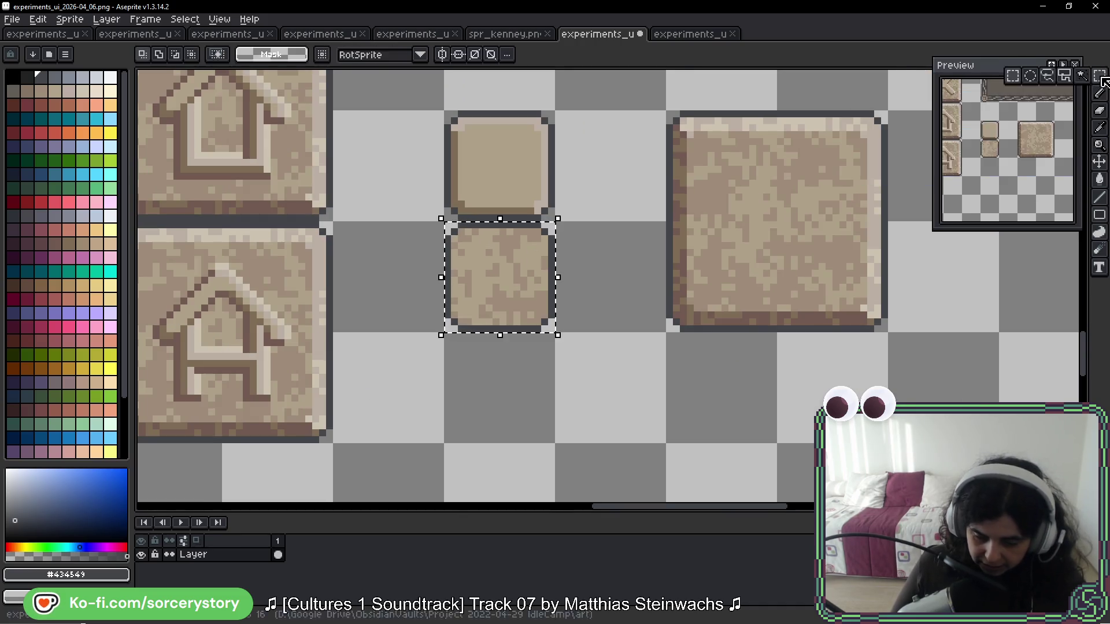
Step: Zoom to the plain upper tile and undo a stray pixel edit to restore its corner detail
scroll(471, 275, "up", 2)
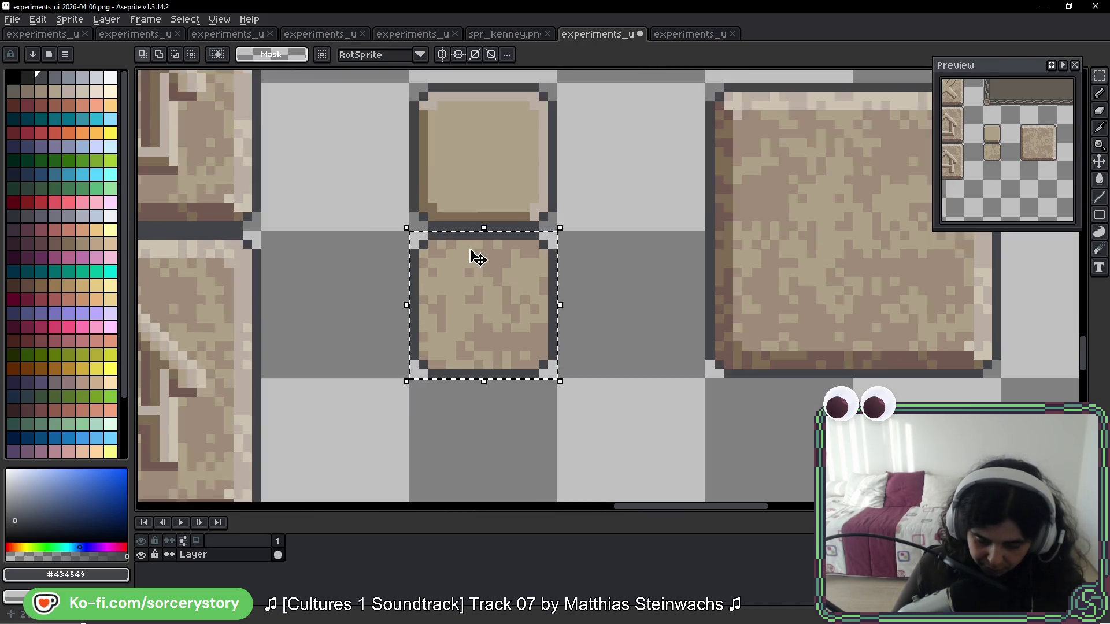
left_click_drag(420, 252, 409, 366)
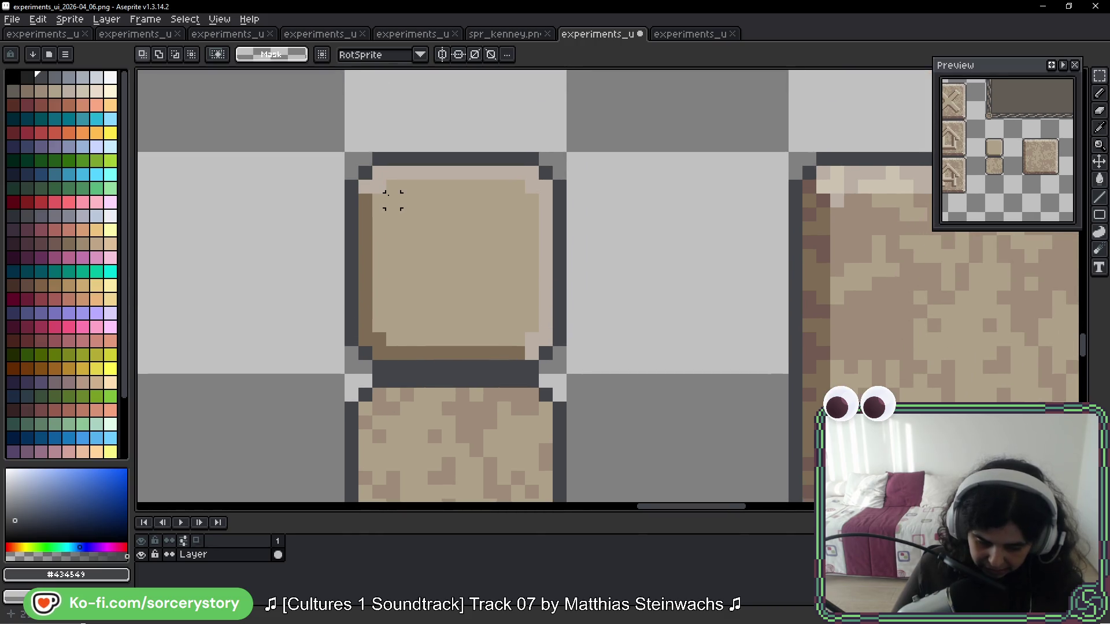
key("b")
left_click(398, 194, "alt")
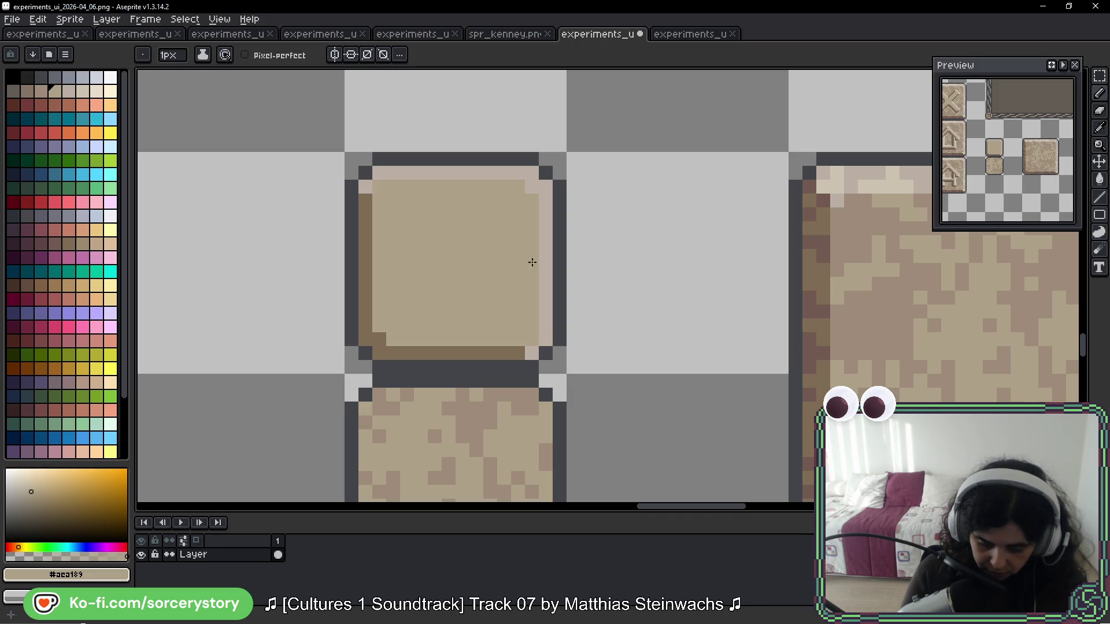
key("ctrl+z")
key("ctrl+z")
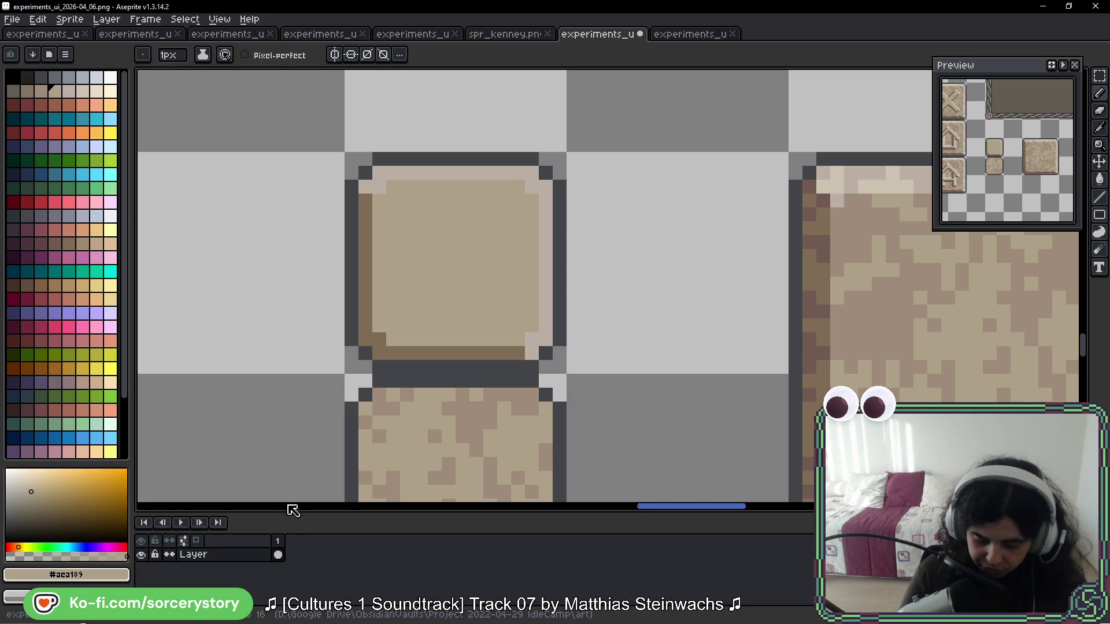
scroll(342, 293, "down", 5)
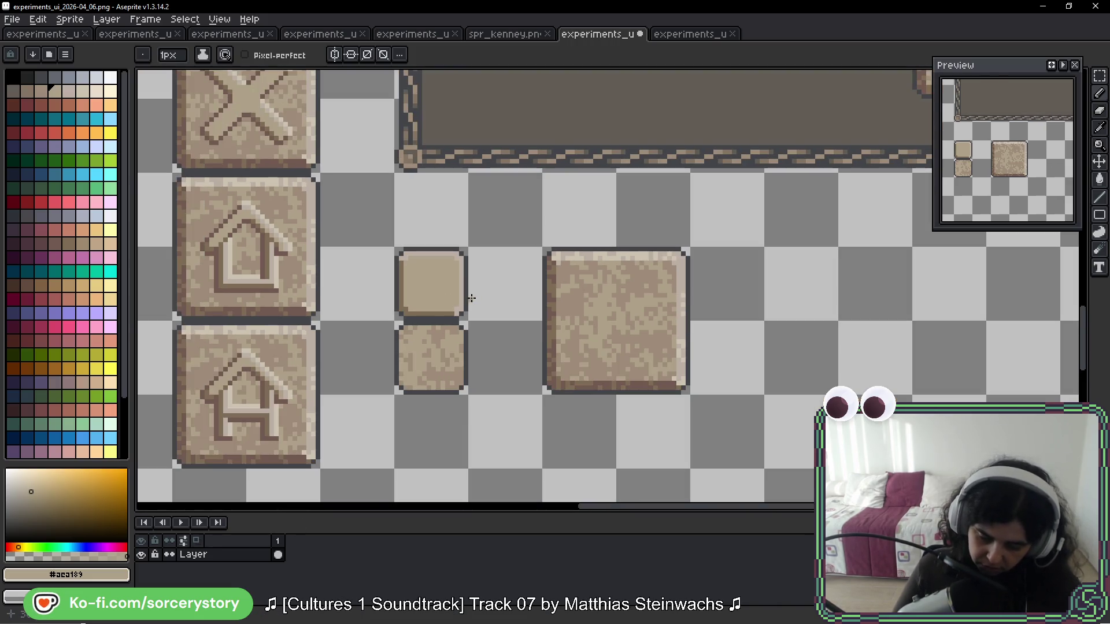
scroll(493, 297, "down", 1)
scroll(493, 297, "up", 4)
Step: Eyedrop the dark brown and pencil shading pixels into the upper tile's corner
left_click(1100, 76)
left_click_drag(678, 182, 596, 333)
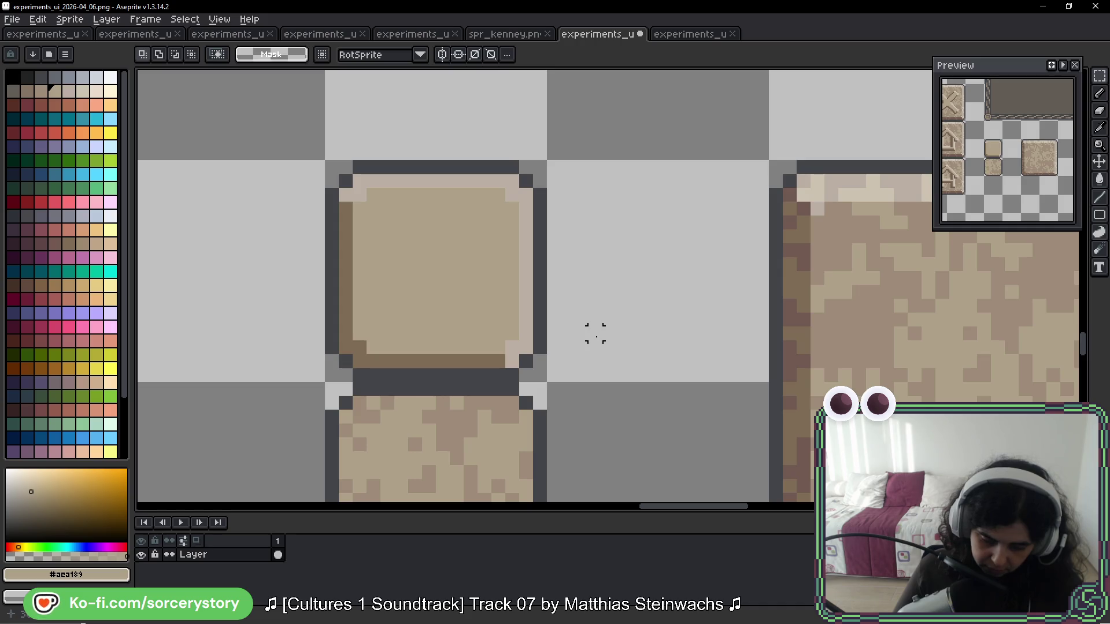
key("b")
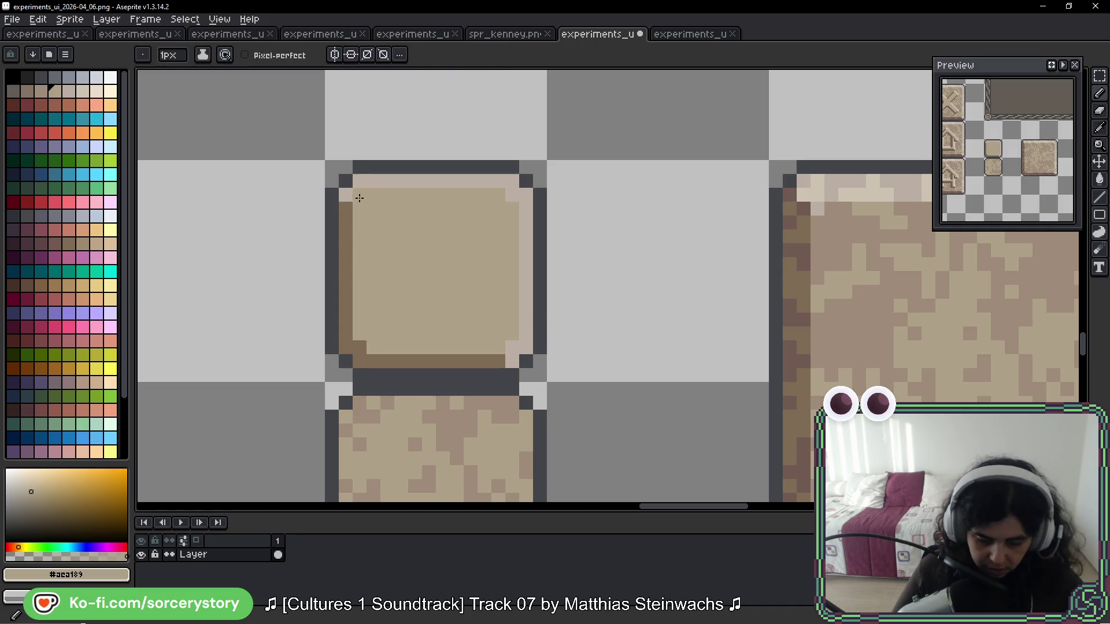
left_click(346, 220, "alt")
left_click_drag(359, 194, 341, 197)
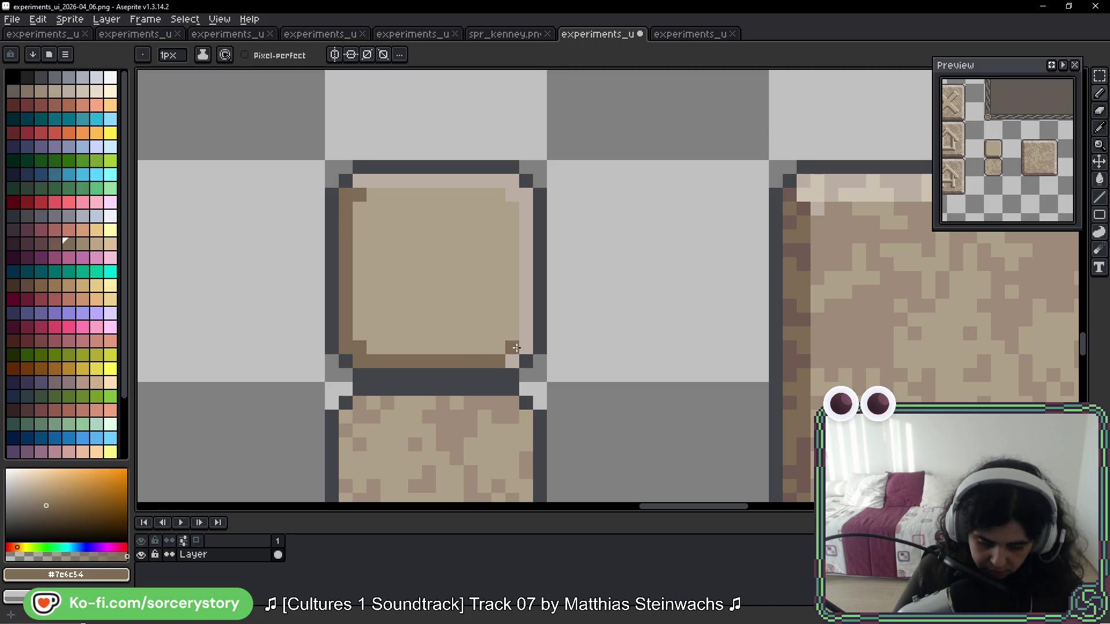
scroll(513, 356, "down", 4)
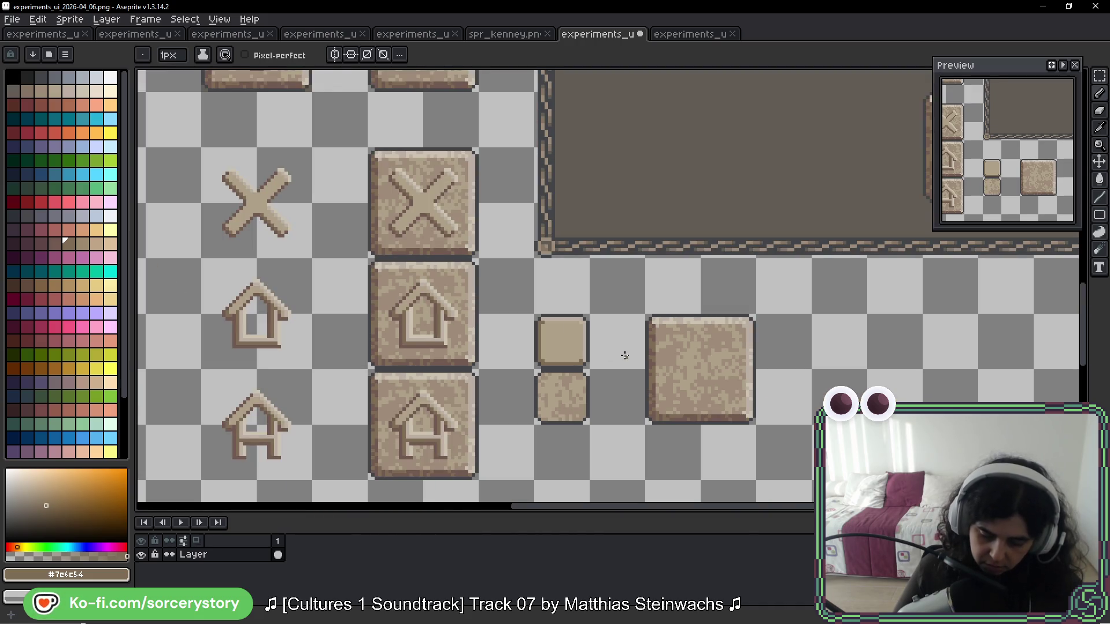
key("v")
key("b")
scroll(552, 329, "up", 4)
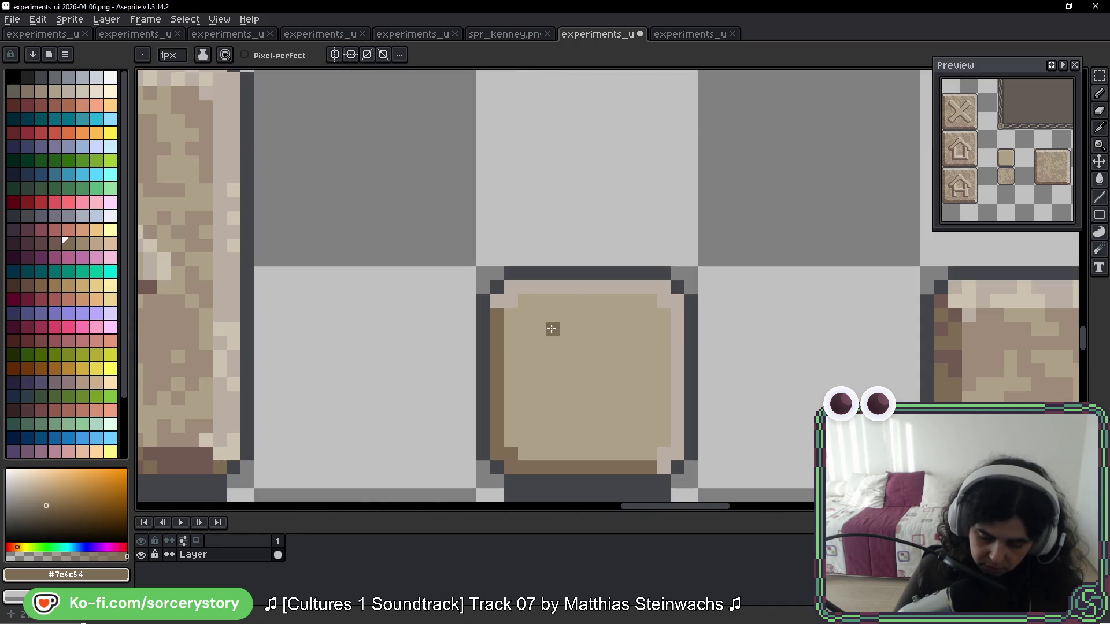
scroll(492, 301, "down", 3)
scroll(492, 300, "right", 3)
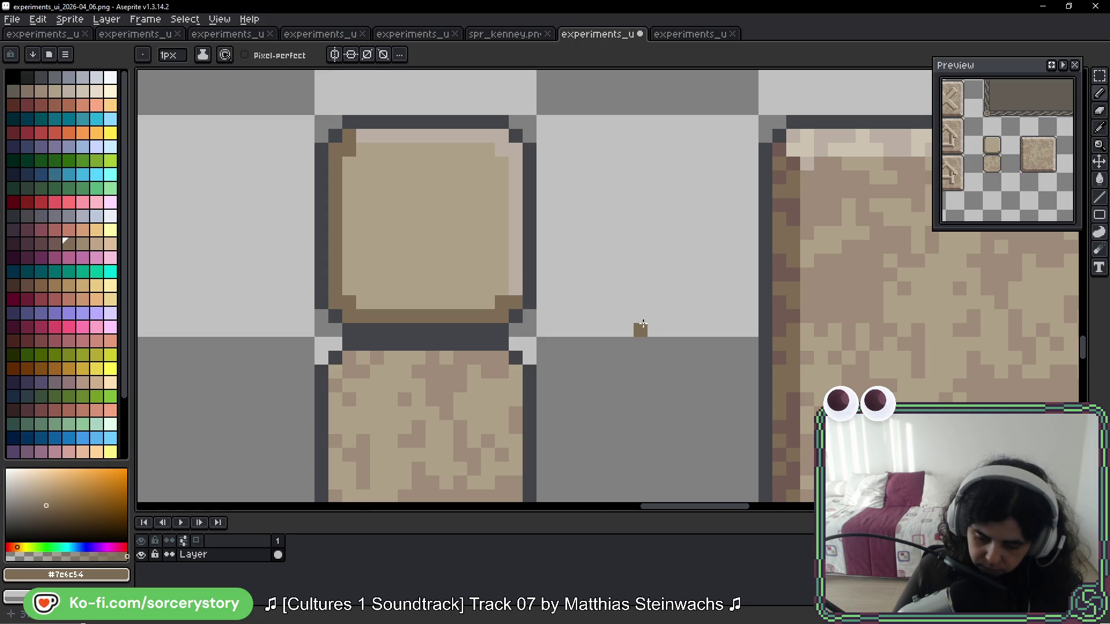
scroll(643, 323, "down", 5)
key("v")
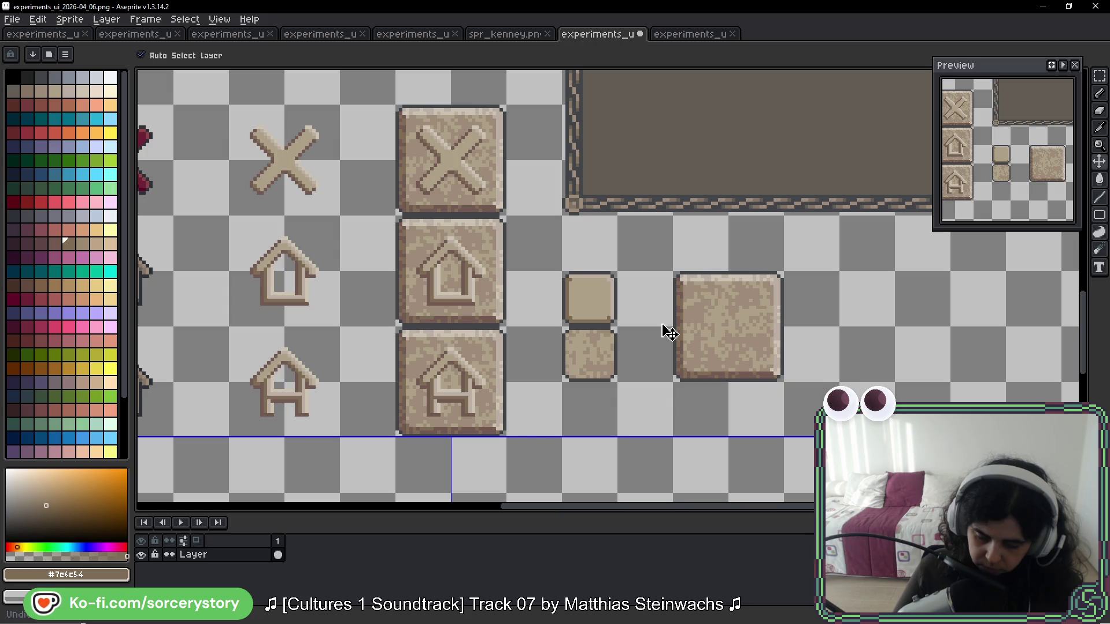
key("b")
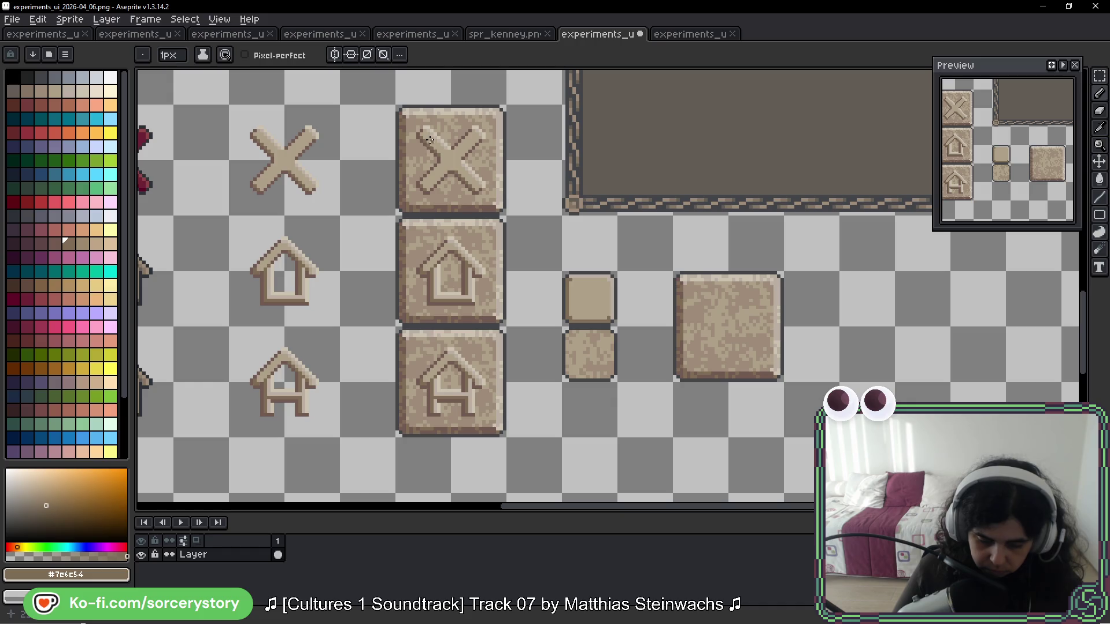
scroll(617, 328, "up", 3)
key("v")
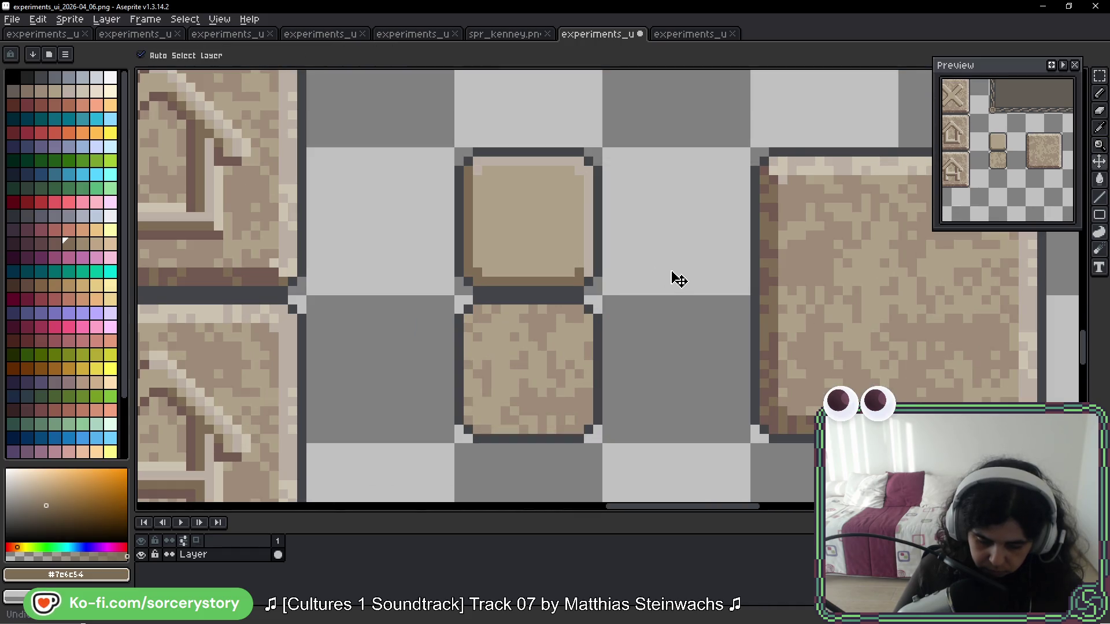
key("b")
scroll(673, 274, "down", 2)
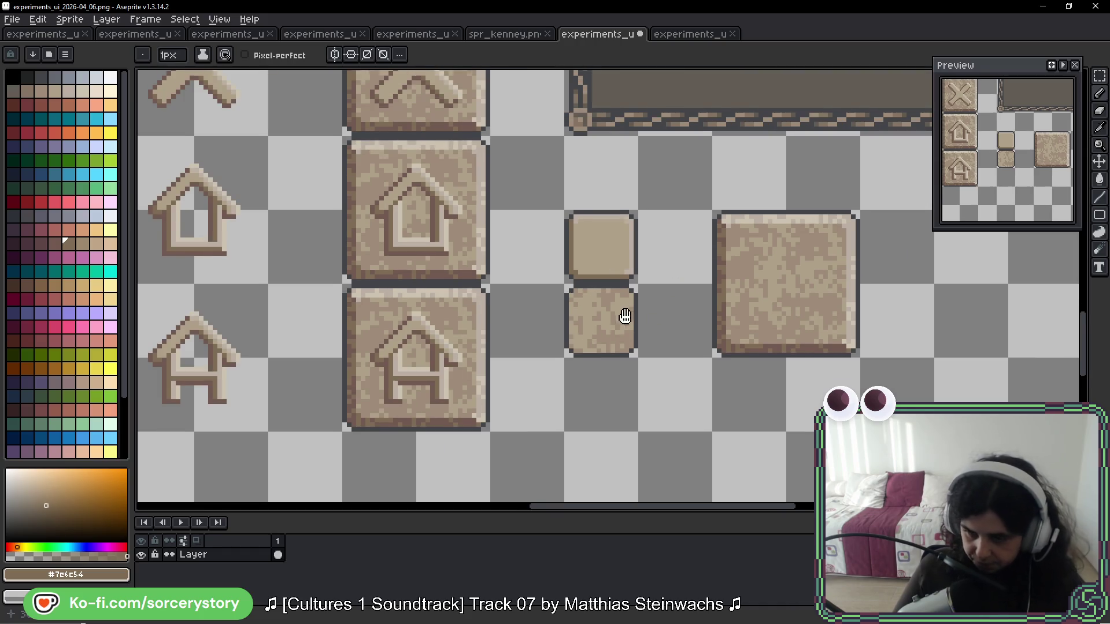
scroll(628, 325, "up", 3)
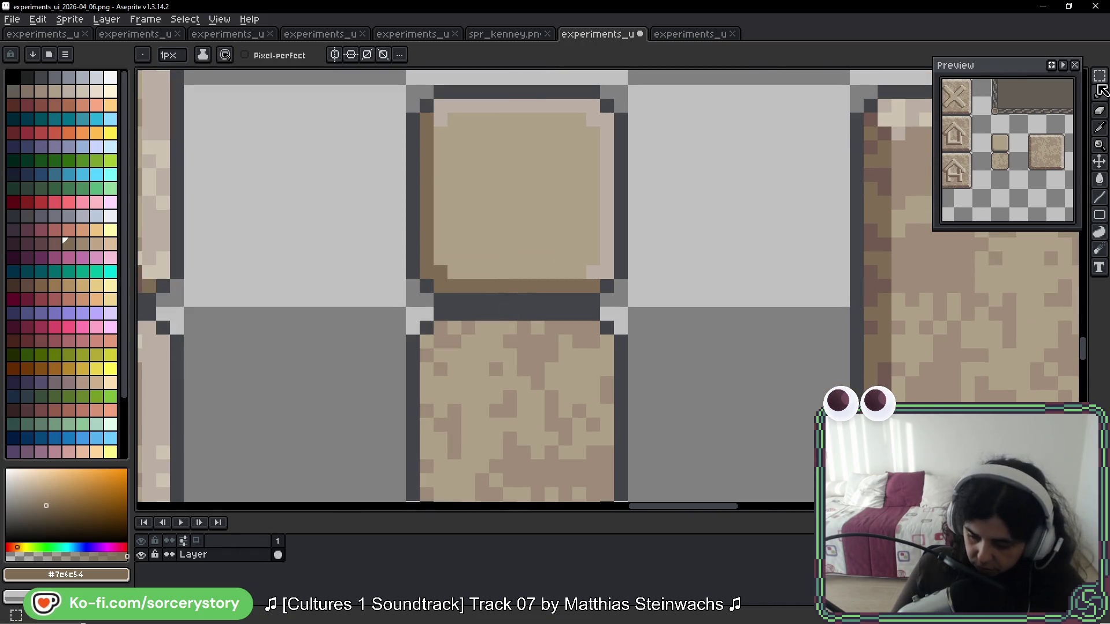
left_click(1100, 75)
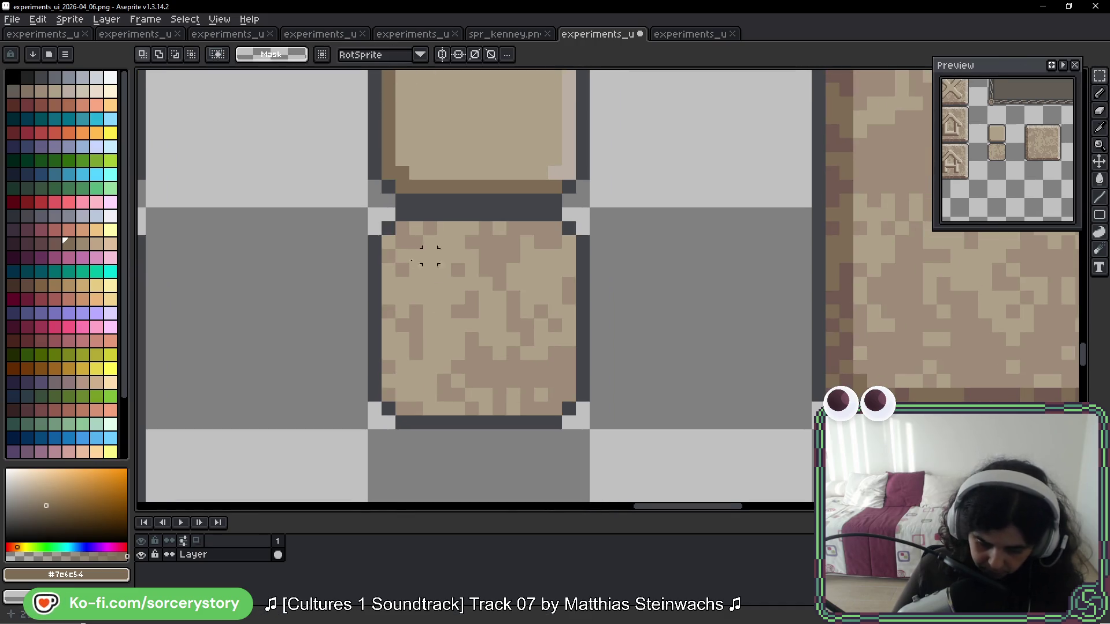
Step: Select the lower tile's edge rows and sample beige shades from the large tile
mouse_move(398, 223)
left_mouse_down()
mouse_move(563, 233)
mouse_move(569, 256)
mouse_move(577, 412)
mouse_move(409, 402)
left_mouse_up()
mouse_move(409, 401)
left_mouse_down()
mouse_move(380, 389)
mouse_move(382, 248)
mouse_move(395, 249)
mouse_move(395, 222)
left_mouse_up()
scroll(547, 364, "up", 5)
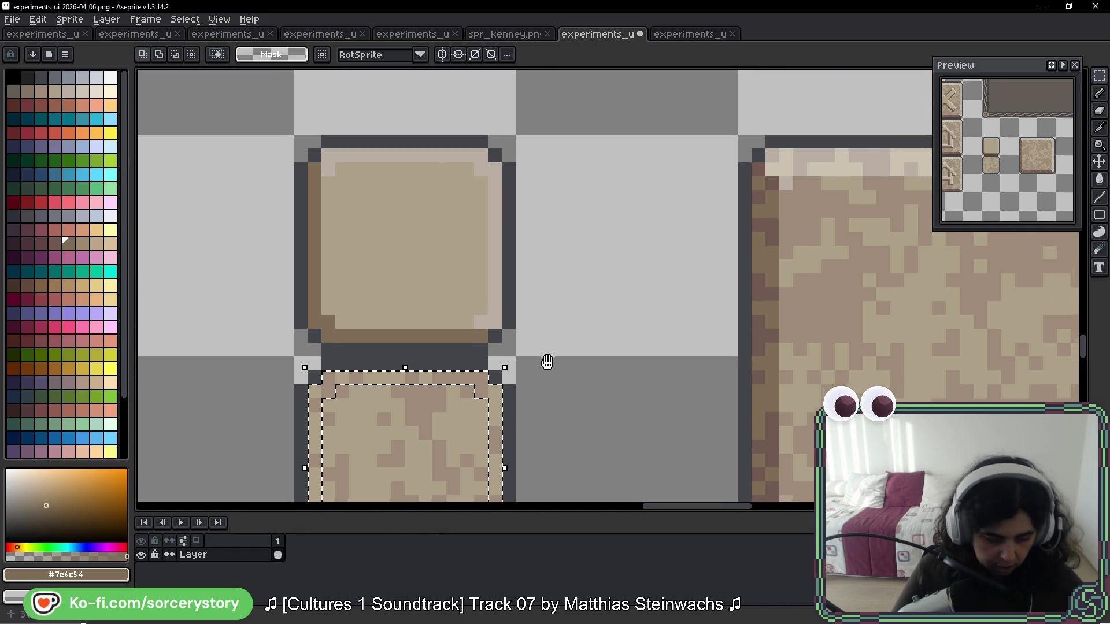
key("w")
scroll(558, 305, "right", 10)
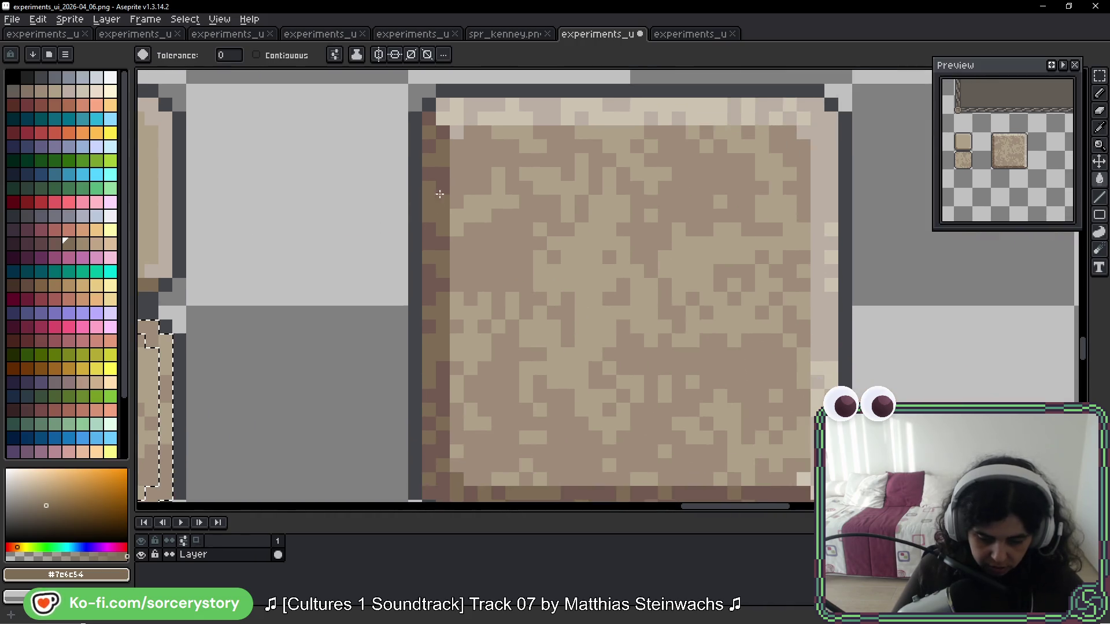
left_click(523, 104, "alt")
scroll(354, 198, "left", 5)
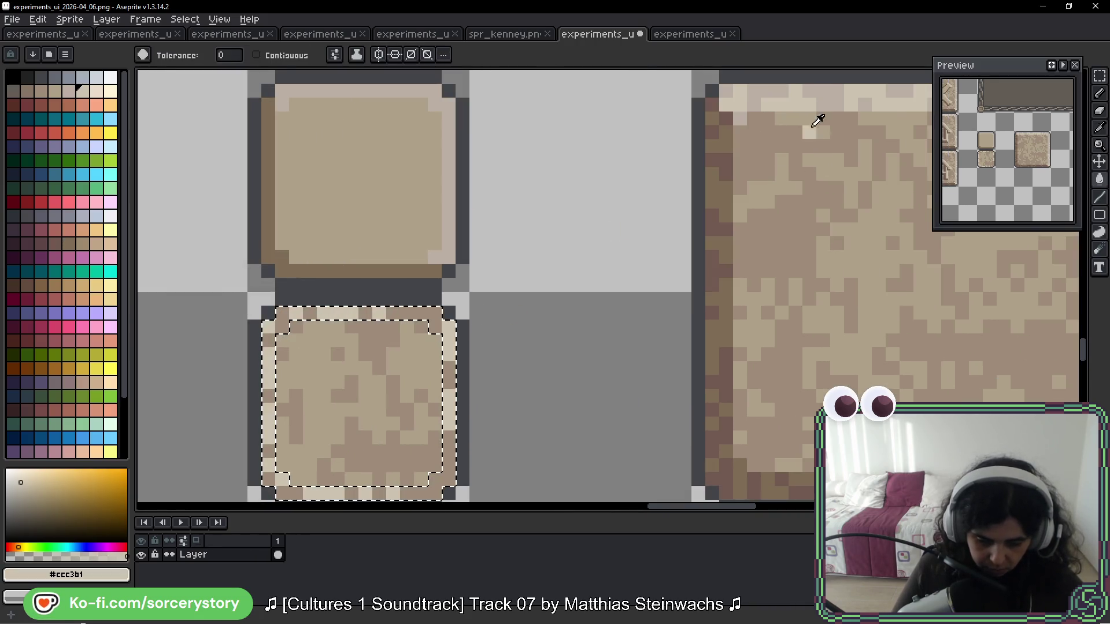
left_click(456, 341, "alt")
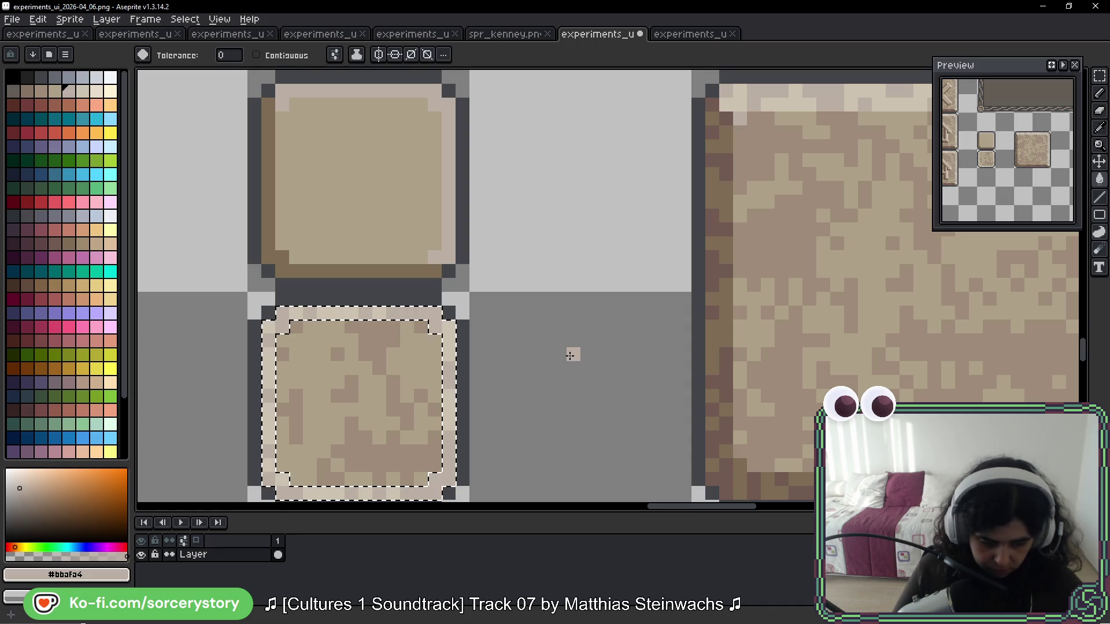
Step: Speckle dark brown pixels along the small tile's bottom and left edges
left_click_drag(403, 228, 456, 219)
left_click(777, 151, "alt")
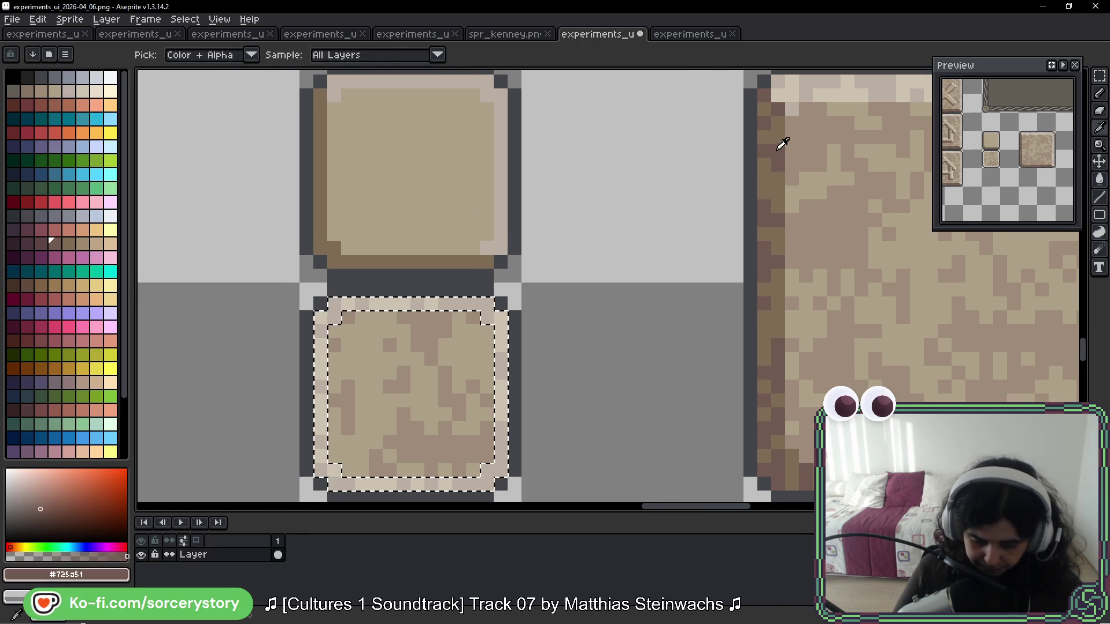
left_click(321, 328)
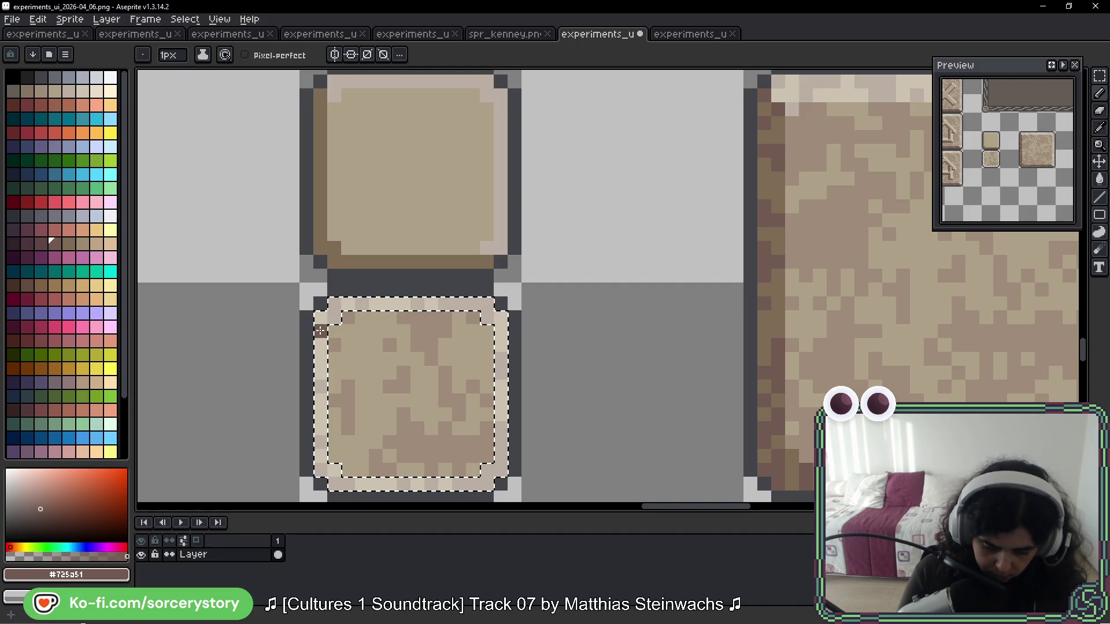
left_click_drag(478, 485, 484, 422)
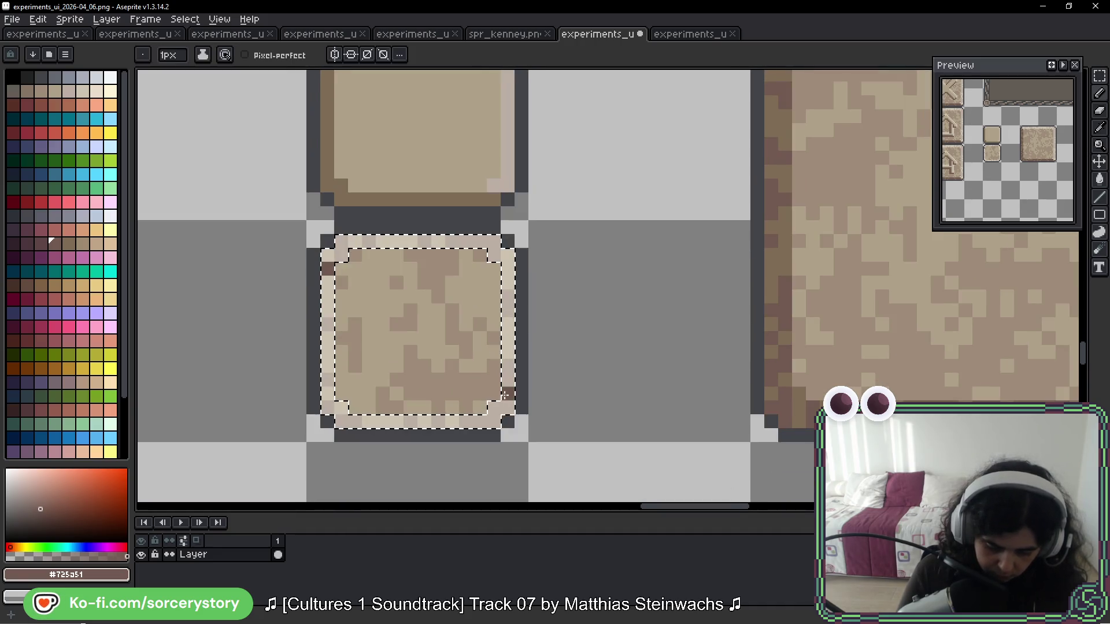
left_click(480, 421)
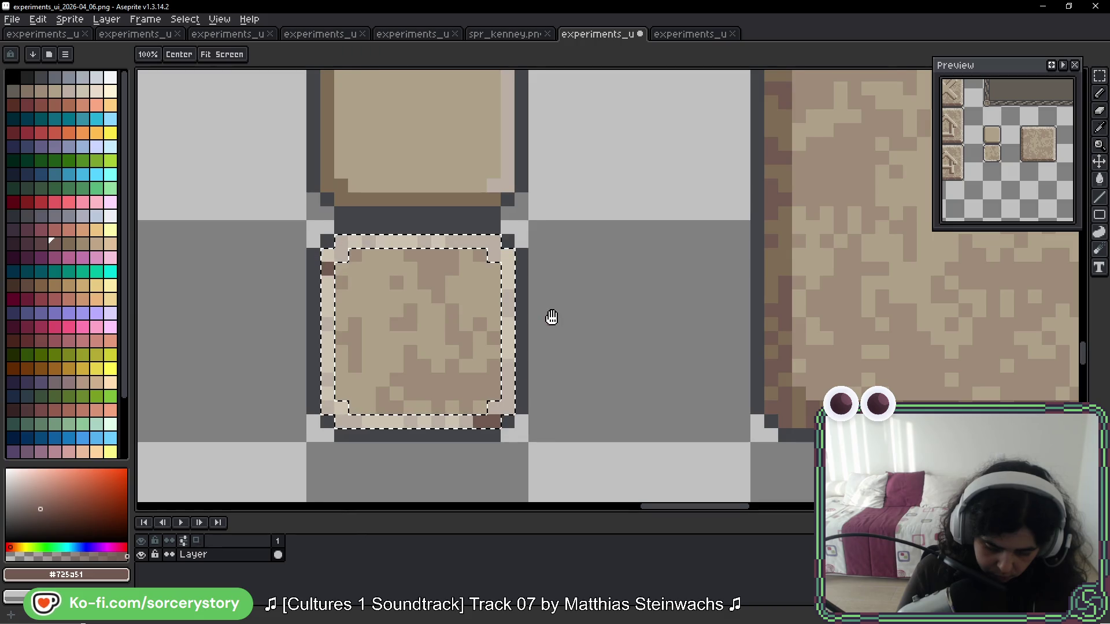
left_click_drag(550, 315, 551, 335)
left_click(473, 441)
left_click(439, 441)
left_click(411, 441)
left_click(355, 442)
left_click(339, 441)
left_click(328, 428)
left_click(329, 400)
left_click(328, 345)
left_click(467, 275)
Step: Repaint the tile's left edge, bottom-left corner and bottom row in brown #7c6c54
left_click_drag(486, 266, 430, 318)
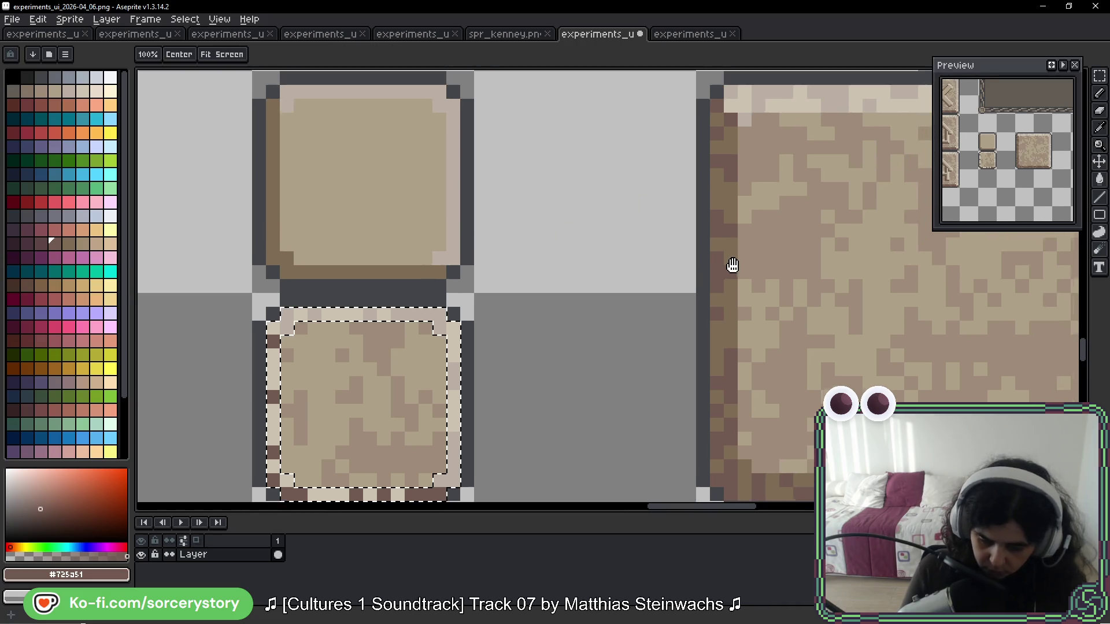
left_click(736, 141, "alt")
left_click(273, 329)
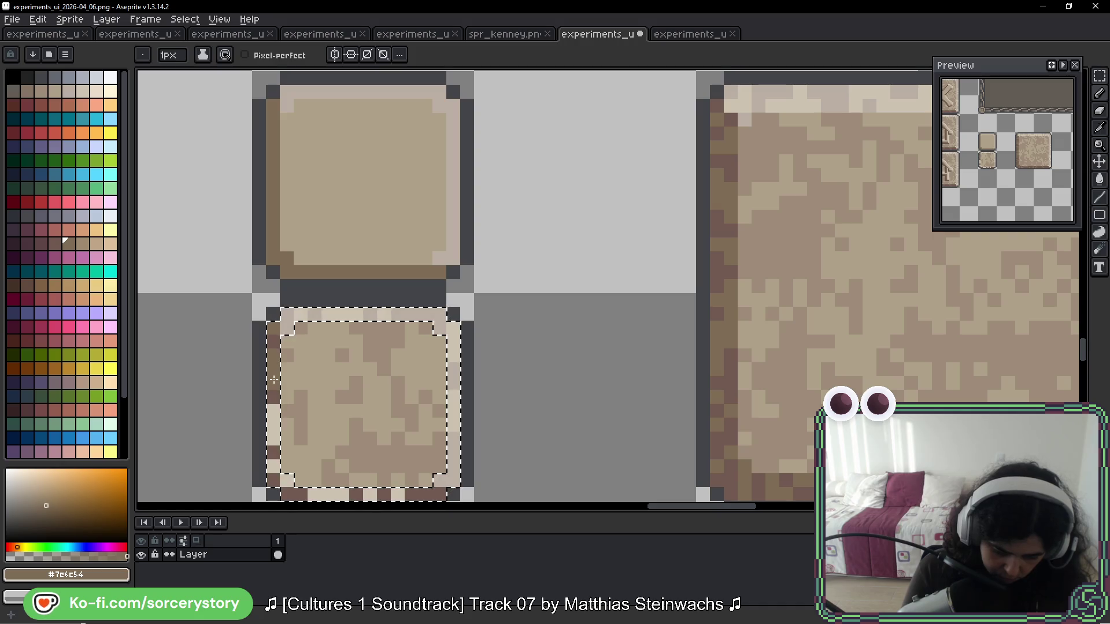
left_click_drag(348, 353, 362, 268)
left_click(287, 347)
left_click(284, 376)
left_click(301, 396)
left_click(342, 409)
left_click_drag(329, 409, 408, 414)
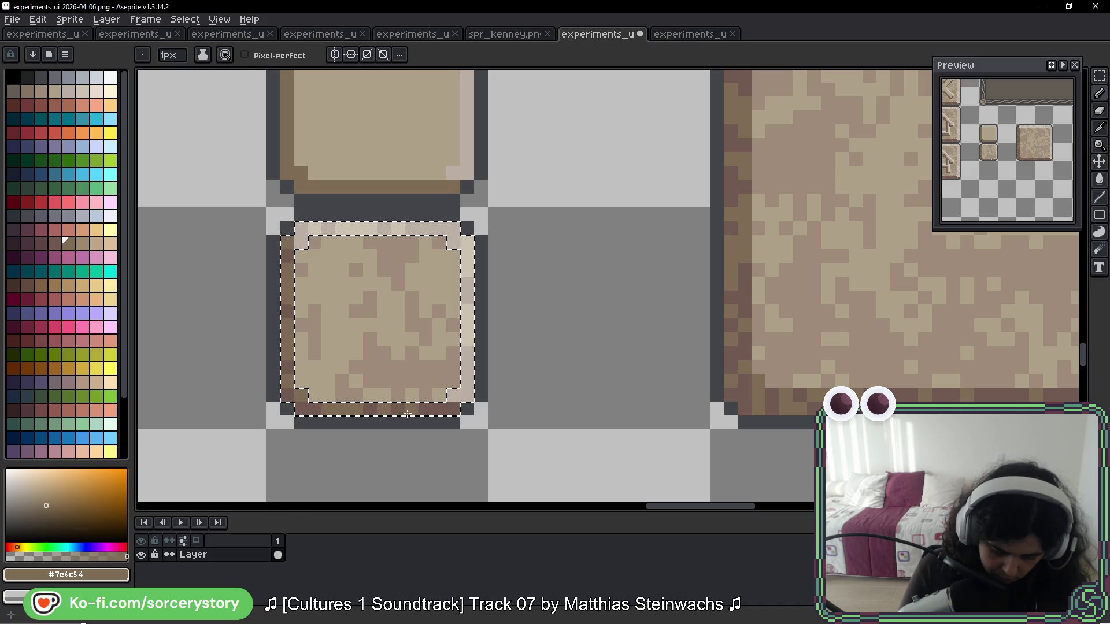
scroll(460, 276, "down", 2)
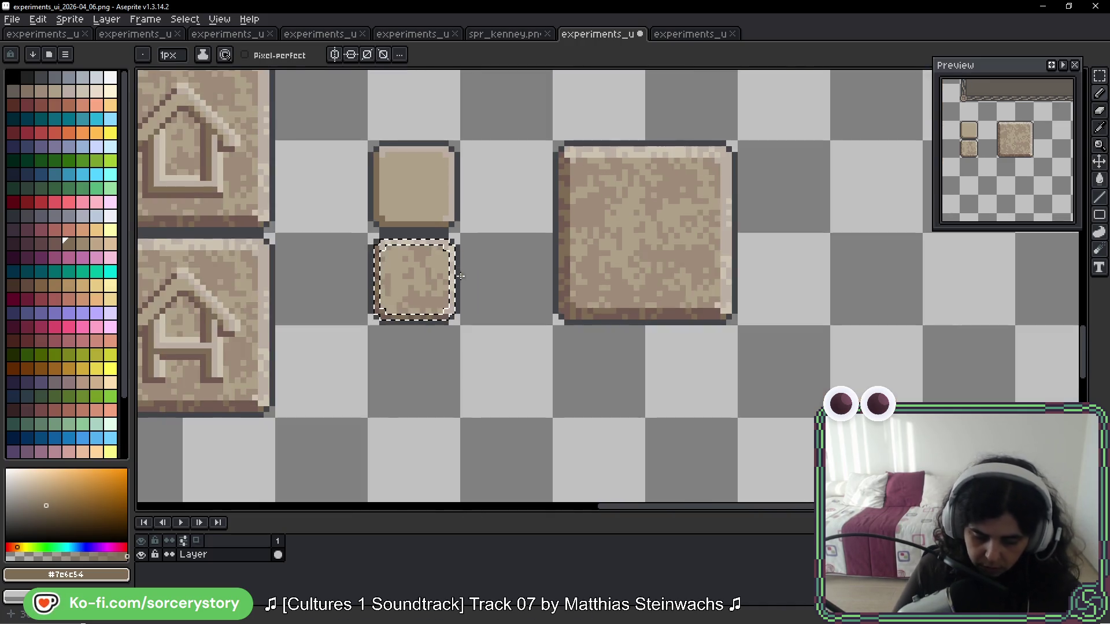
Step: Select the up and down triangle arrows in the older 2025-11_07 sheet
scroll(460, 276, "down", 3)
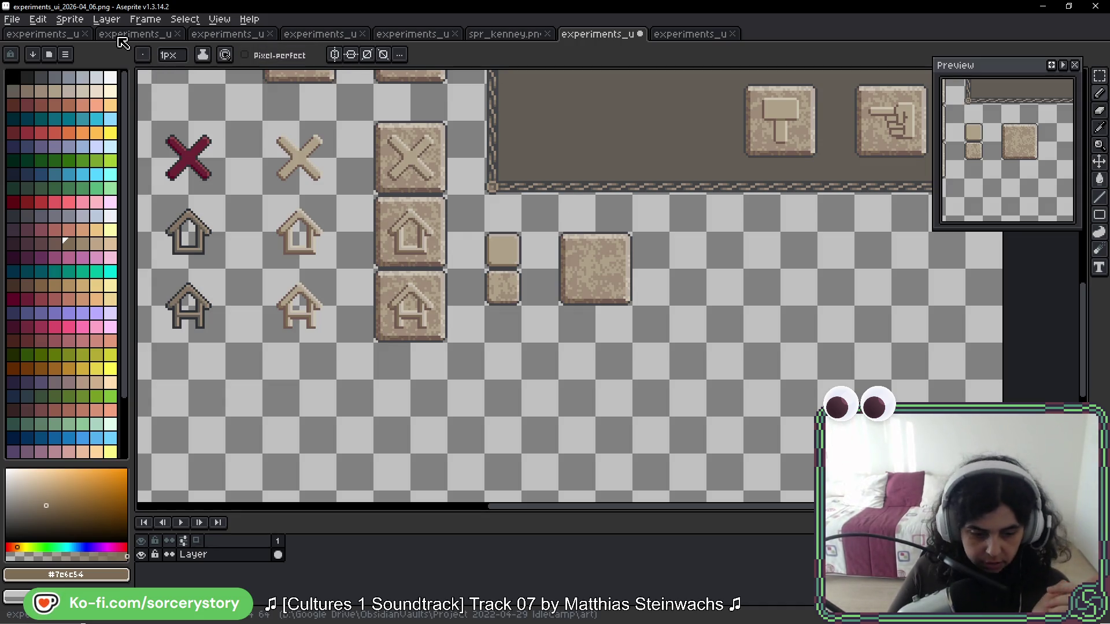
left_click(688, 34)
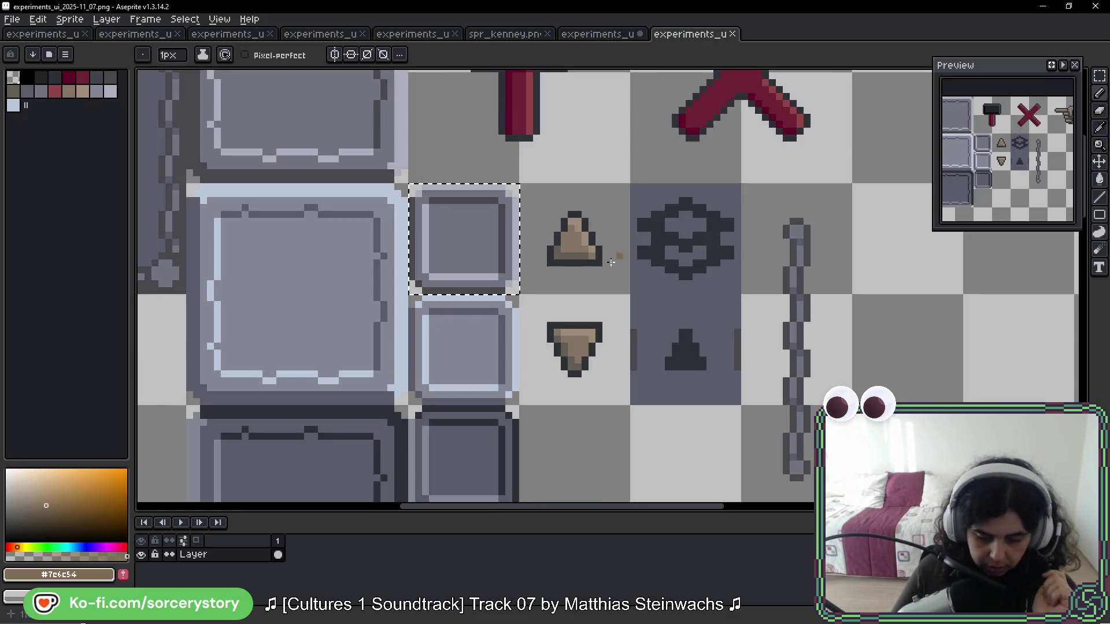
key("ctrl+d")
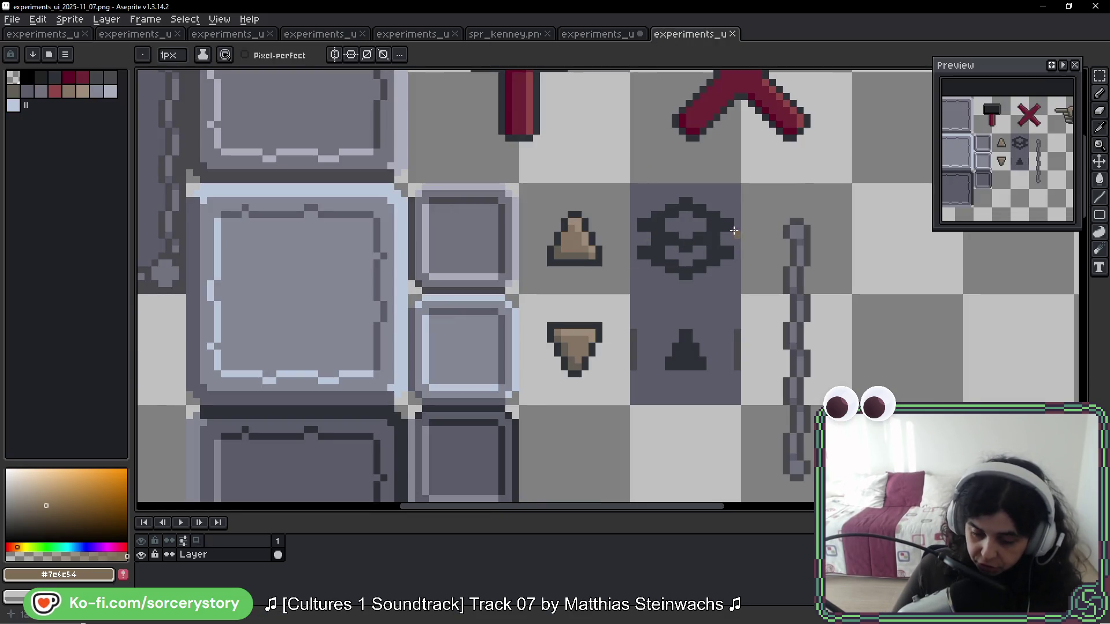
key("m")
left_click_drag(696, 245, 648, 261)
left_click_drag(543, 236, 533, 360)
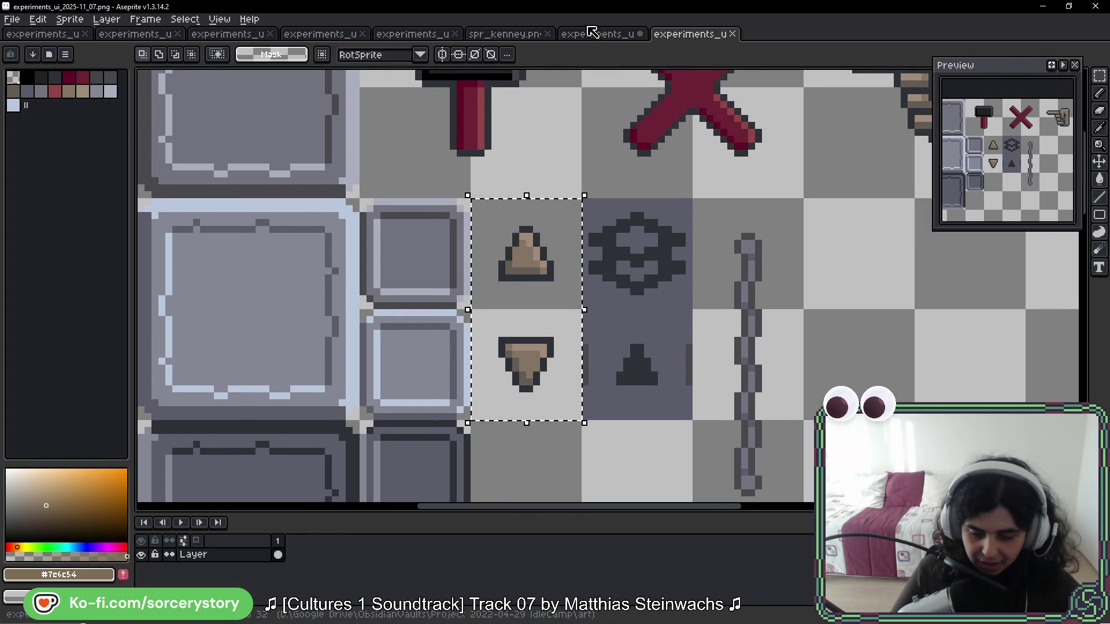
Step: Paste the arrows into the 2026-04_06 sheet just below the small tiles
left_click(596, 34)
left_click_drag(516, 289, 523, 242)
key("ctrl+v")
mouse_move(629, 317)
left_mouse_down()
mouse_move(607, 340)
mouse_move(528, 323)
left_mouse_up()
left_click(551, 241)
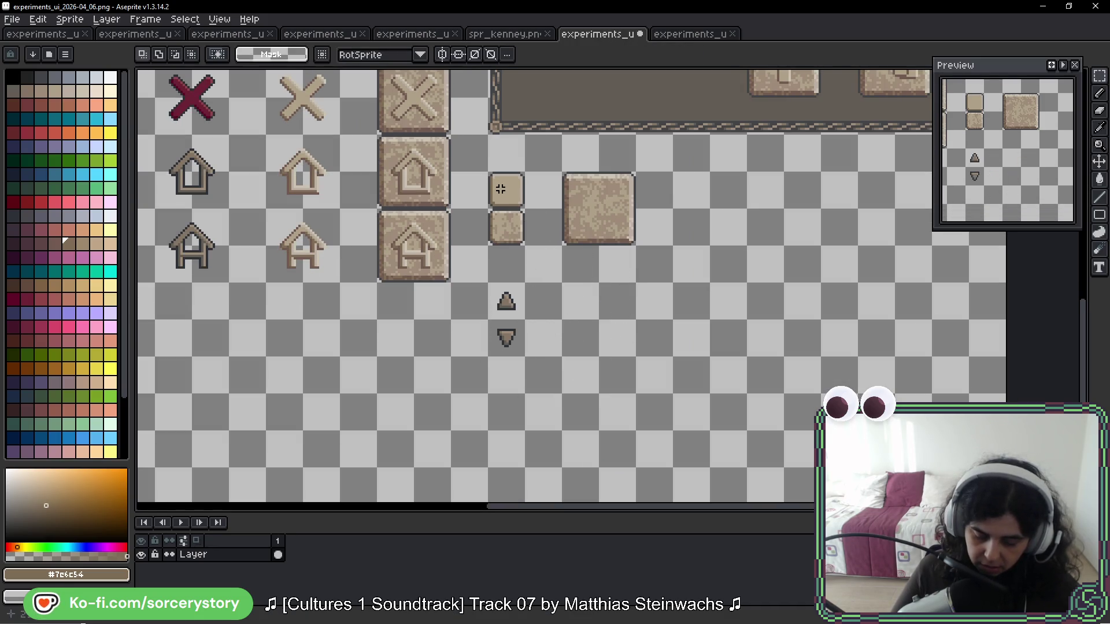
Step: Duplicate the arrow pair to the right and copy the light house icon beside it
key("ctrl+shift+d")
left_click_drag(516, 314, 582, 314)
left_click_drag(265, 208, 340, 282)
mouse_move(277, 250)
left_mouse_down()
mouse_move(607, 395)
mouse_move(578, 384)
mouse_move(674, 347)
mouse_move(637, 317)
left_mouse_up()
left_click(555, 301)
Step: Bucket-fill the copied arrows with the house's beige #aca189, brown #7c6c54 and light beige #bbafa4
scroll(555, 300, "up", 5)
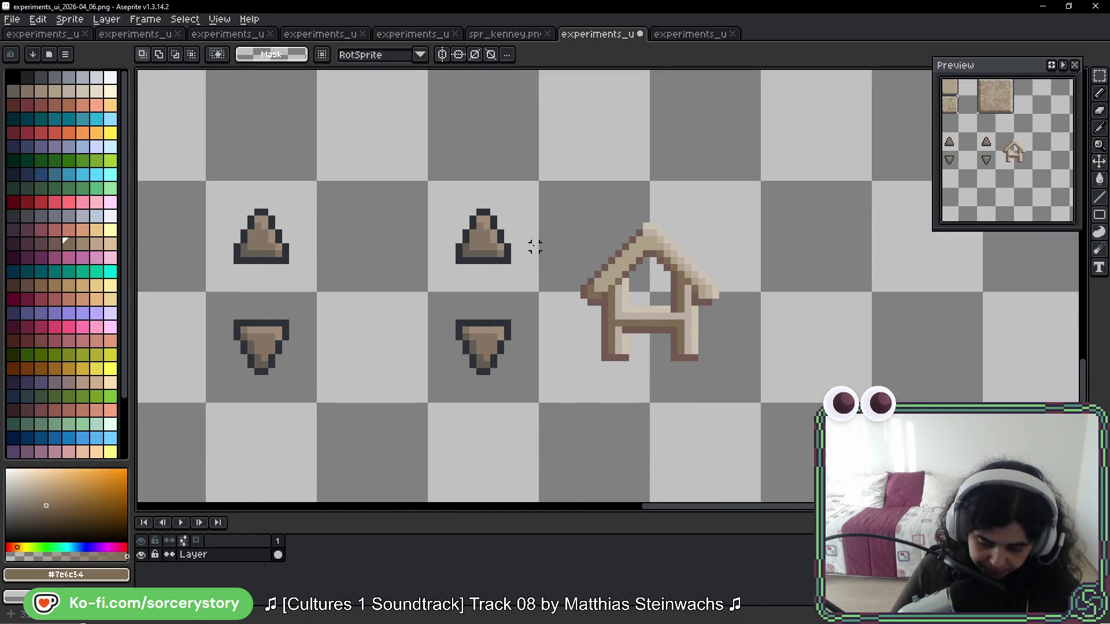
scroll(530, 245, "up", 2)
left_click_drag(316, 88, 535, 500)
scroll(424, 358, "down", 1)
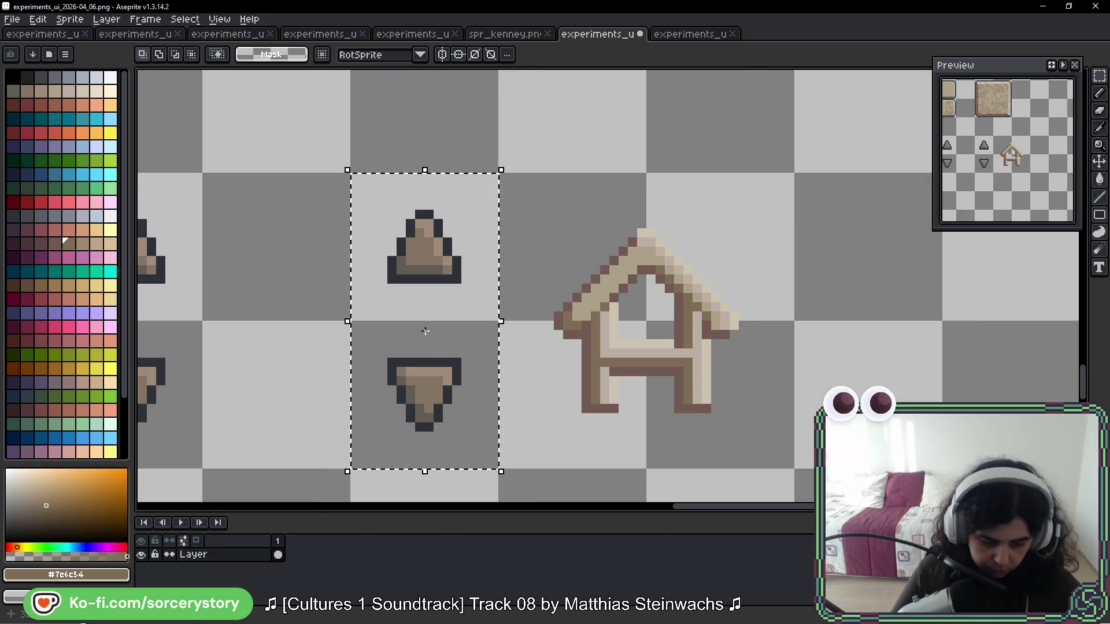
scroll(428, 337, "up", 1)
key("g")
left_click(702, 267, "alt")
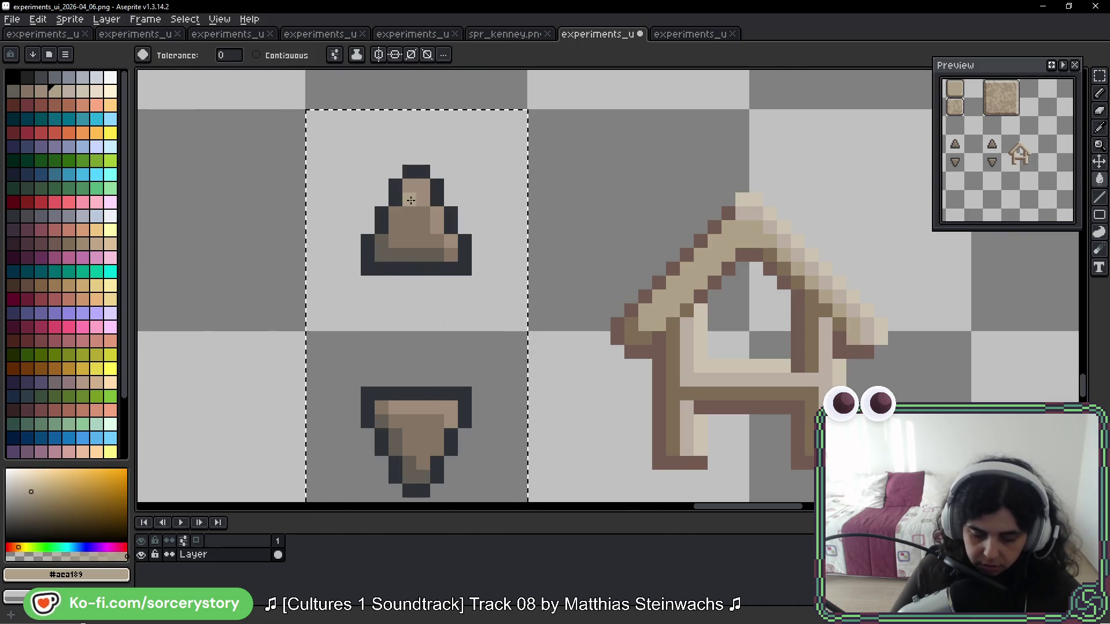
left_click(407, 229)
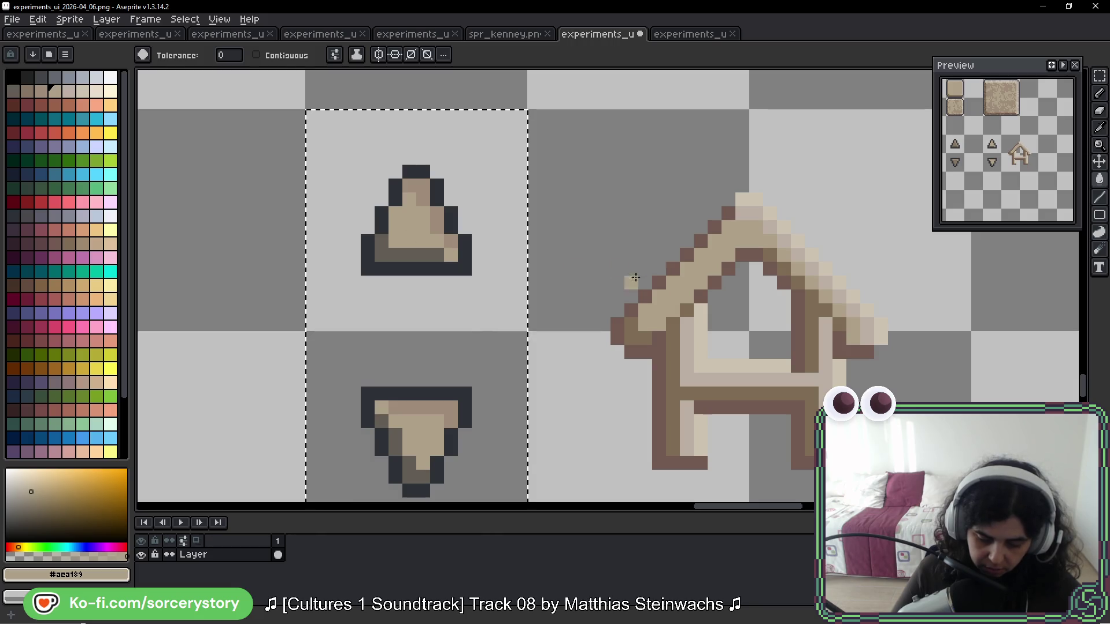
key("alt")
left_click(638, 320, "alt")
left_click(401, 260)
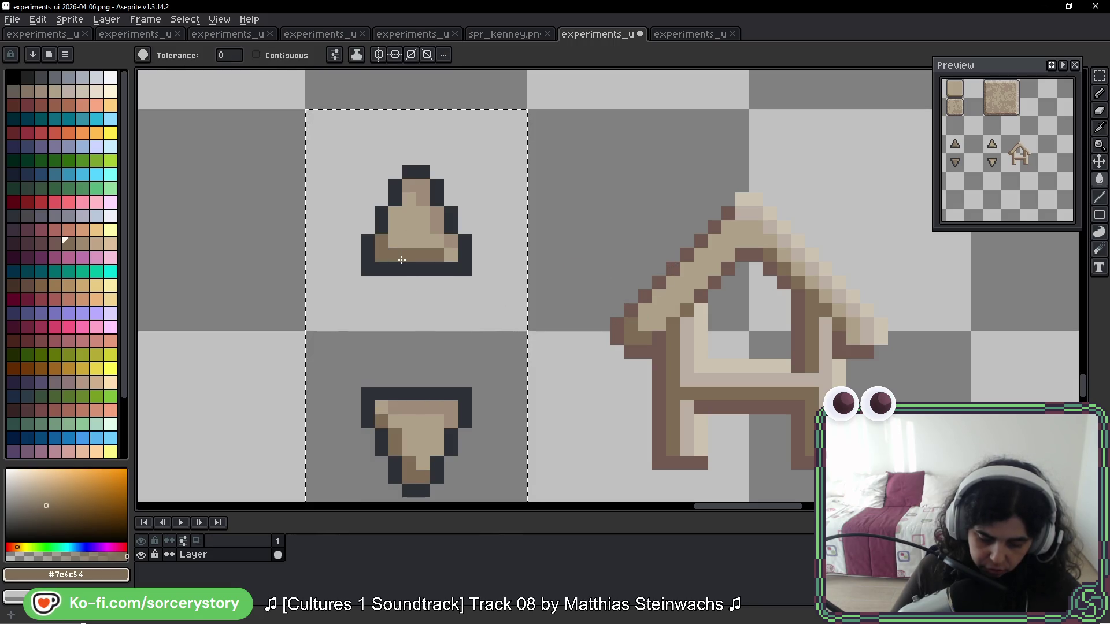
left_click(754, 209, "alt")
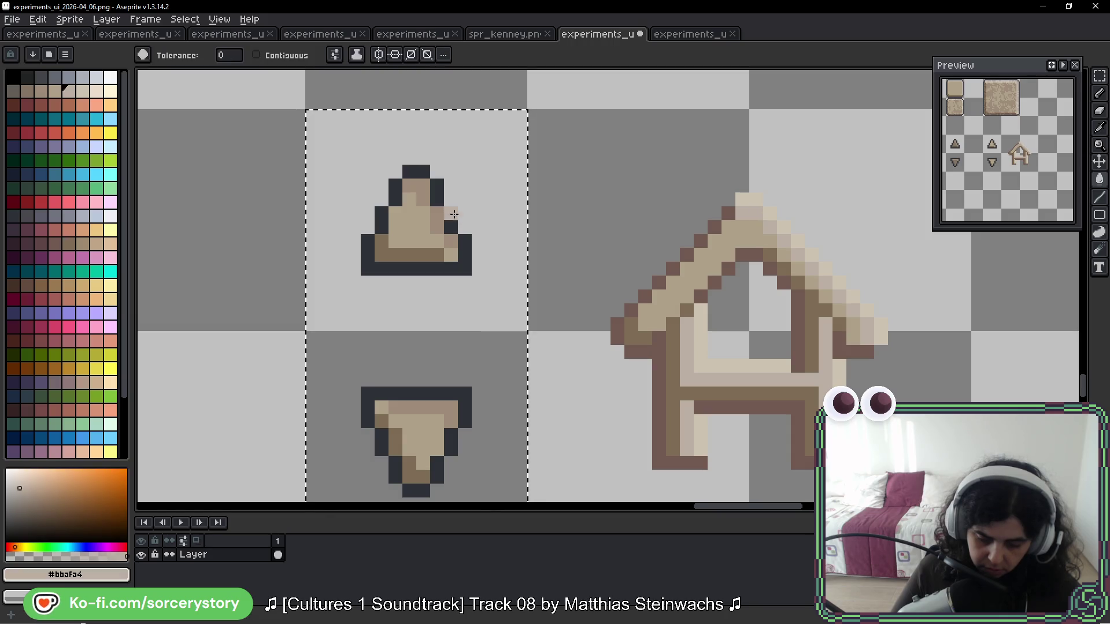
left_click(432, 197)
left_click(424, 197)
Step: Pencil the up and down arrows' top outlines in lightest beige #ccc3b1
key("b")
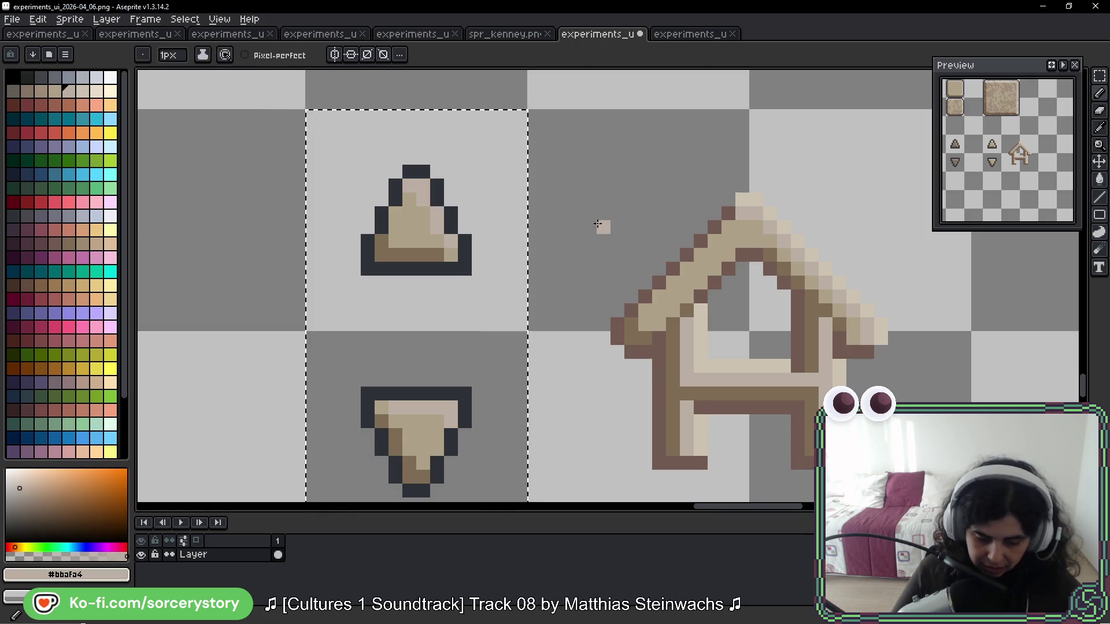
left_click(746, 197, "alt")
mouse_move(409, 172)
left_mouse_down()
mouse_move(450, 200)
mouse_move(457, 234)
left_mouse_up()
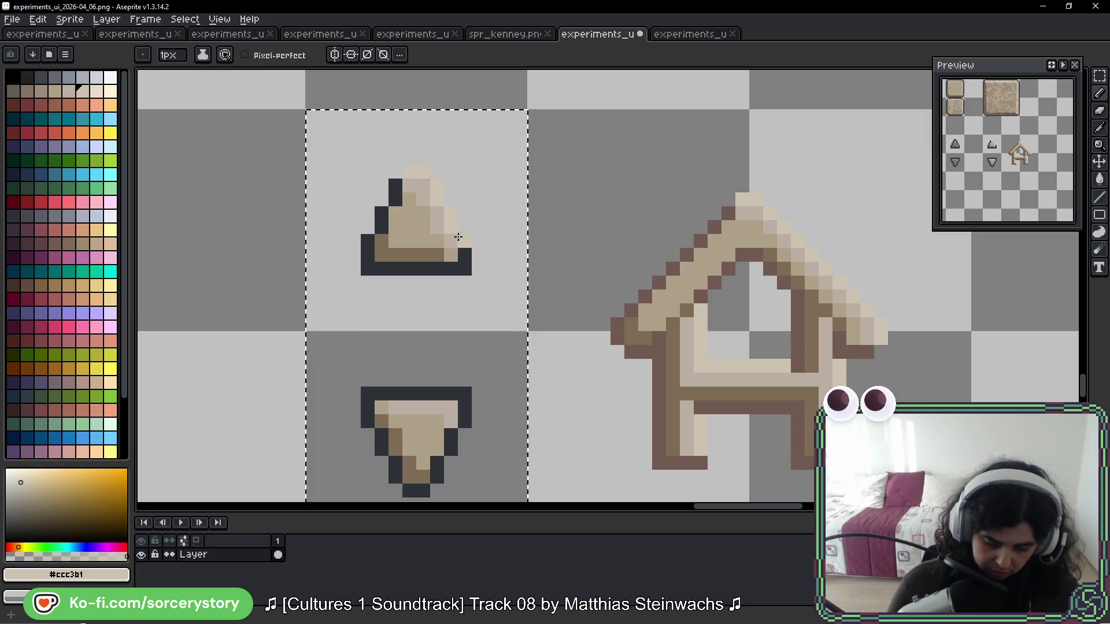
left_click(466, 250)
scroll(568, 278, "down", 2)
left_click(477, 282)
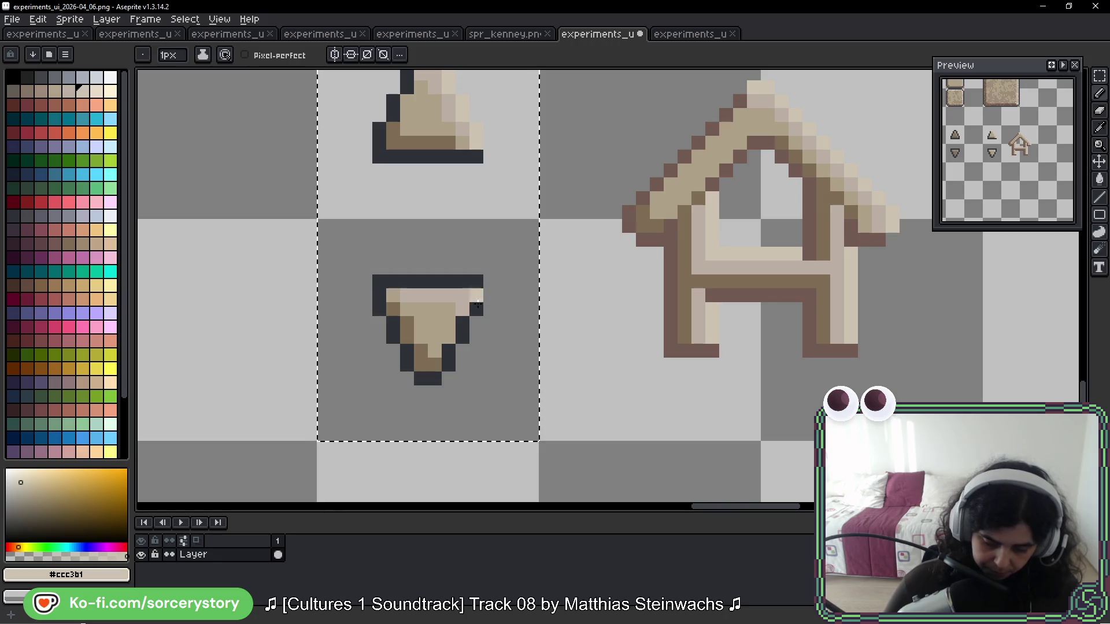
mouse_move(382, 281)
left_mouse_down()
mouse_move(476, 282)
mouse_move(476, 309)
left_mouse_up()
left_click(476, 378)
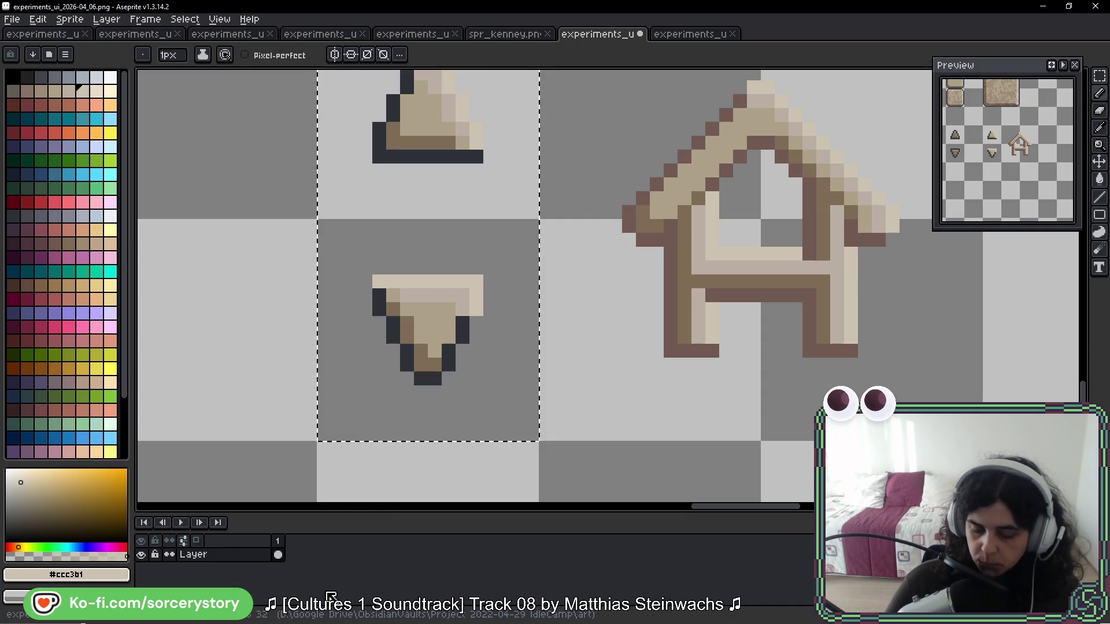
Step: Paint the arrows' left, bottom and right edges in dark brown #725a51
key("alt")
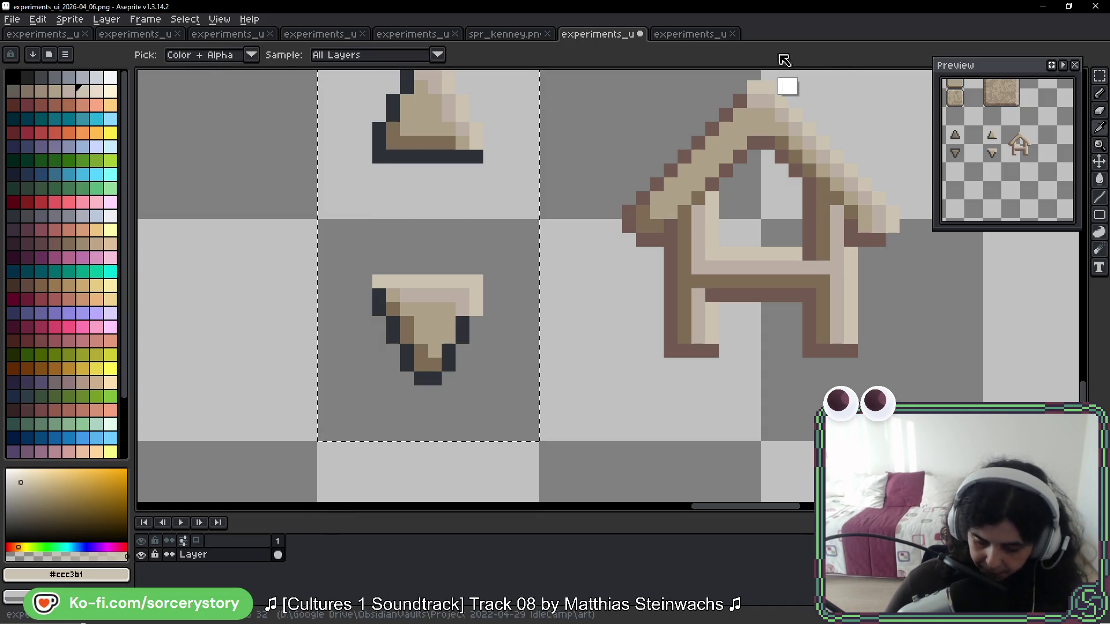
left_click(673, 313, "alt")
scroll(427, 173, "up", 2)
mouse_move(410, 158)
left_mouse_down()
mouse_move(380, 219)
mouse_move(477, 232)
left_mouse_up()
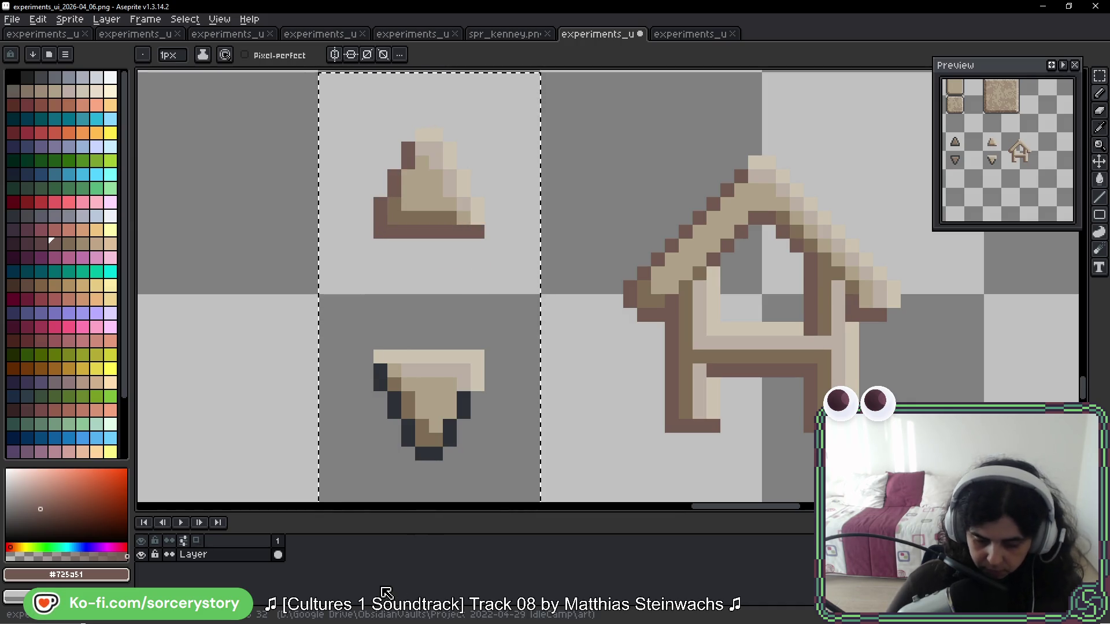
mouse_move(380, 370)
left_mouse_down()
mouse_move(413, 443)
mouse_move(448, 437)
mouse_move(463, 403)
mouse_move(466, 413)
left_mouse_up()
left_click(394, 260)
scroll(482, 233, "down", 4)
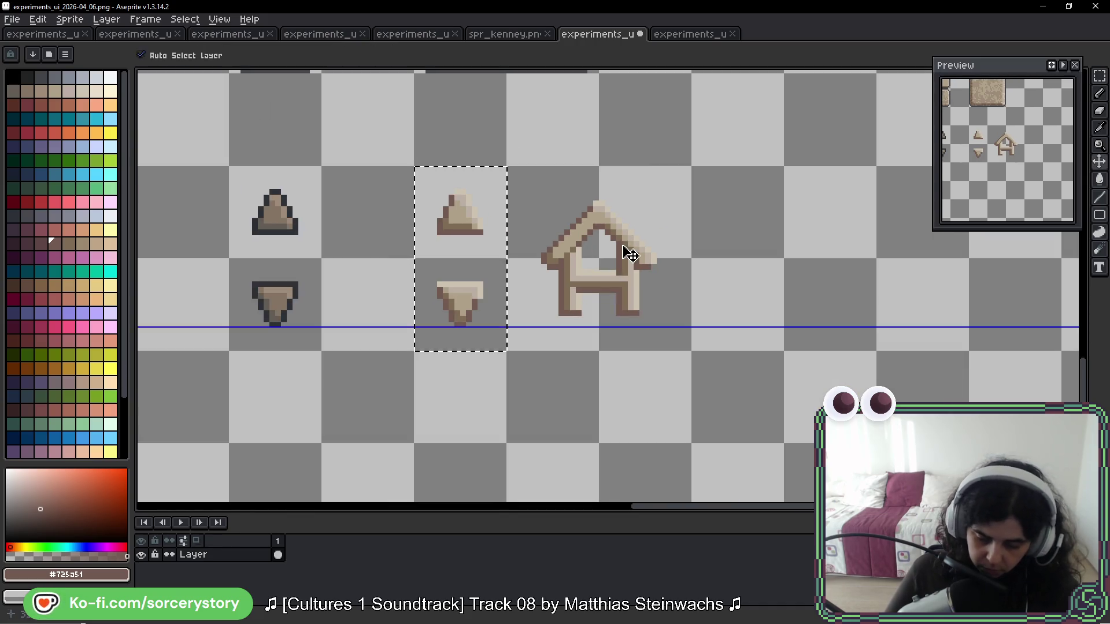
Step: Delete the reference house copy
left_click(1101, 81)
mouse_move(509, 169)
left_mouse_down()
mouse_move(595, 255)
mouse_move(657, 352)
left_mouse_up()
key("Delete")
Step: Duplicate the small stone tile twice below and set the beige arrows onto the new tiles
scroll(630, 293, "up", 2)
mouse_move(168, 101)
left_mouse_down()
mouse_move(241, 164)
mouse_move(468, 310)
mouse_move(495, 397)
left_mouse_up()
key("Return")
left_click_drag(348, 282, 446, 462)
left_click_drag(416, 377, 508, 377)
key("Return")
scroll(579, 375, "down", 1)
scroll(642, 384, "down", 2)
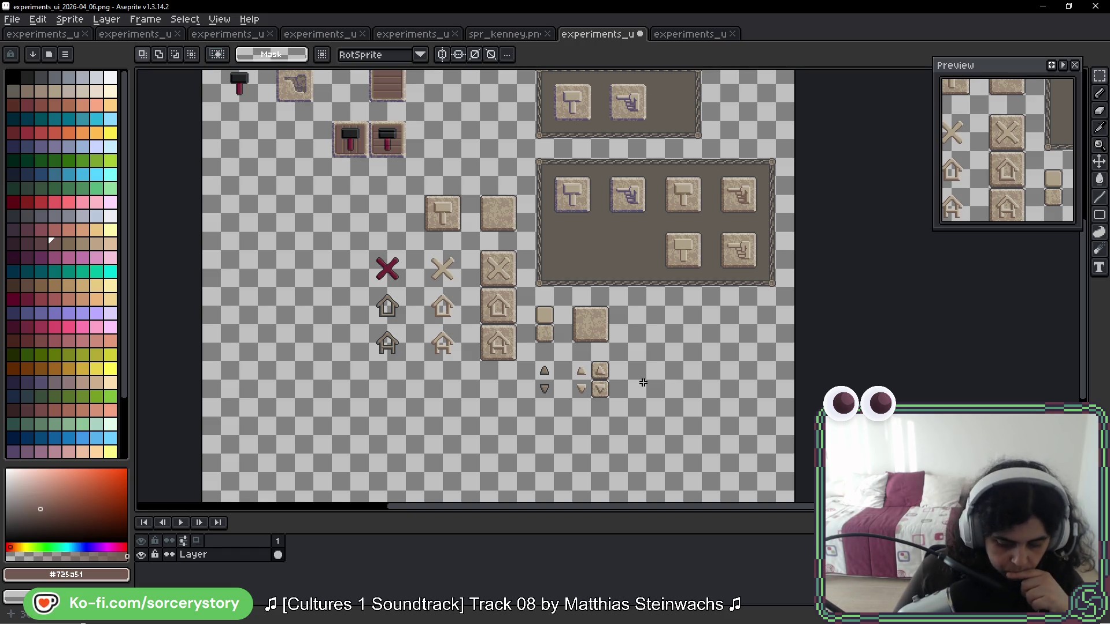
scroll(643, 383, "up", 3)
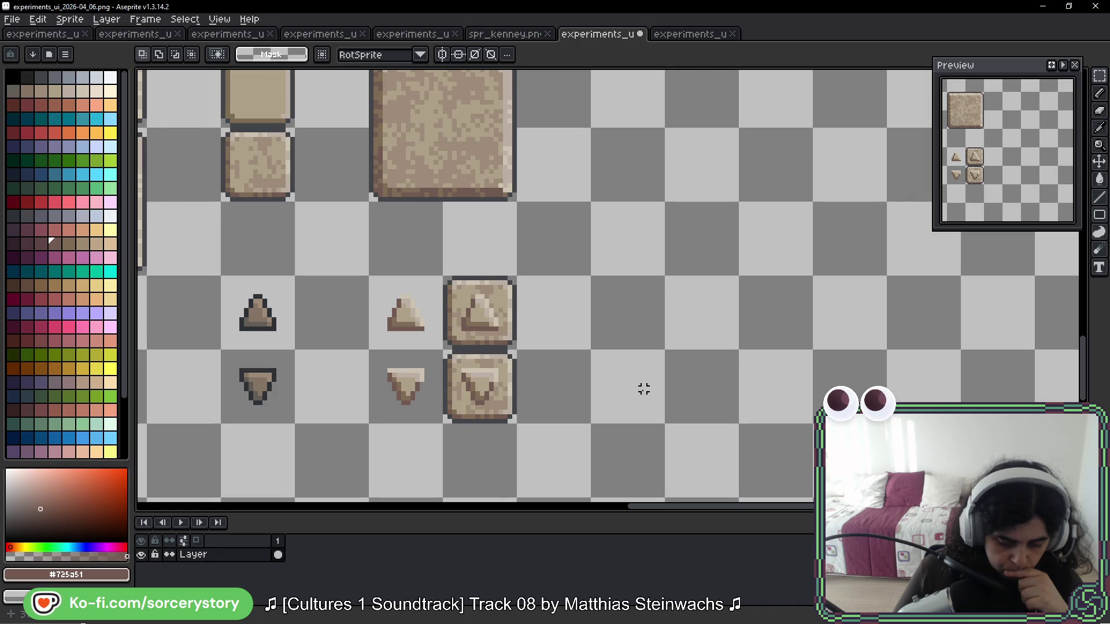
scroll(644, 389, "down", 3)
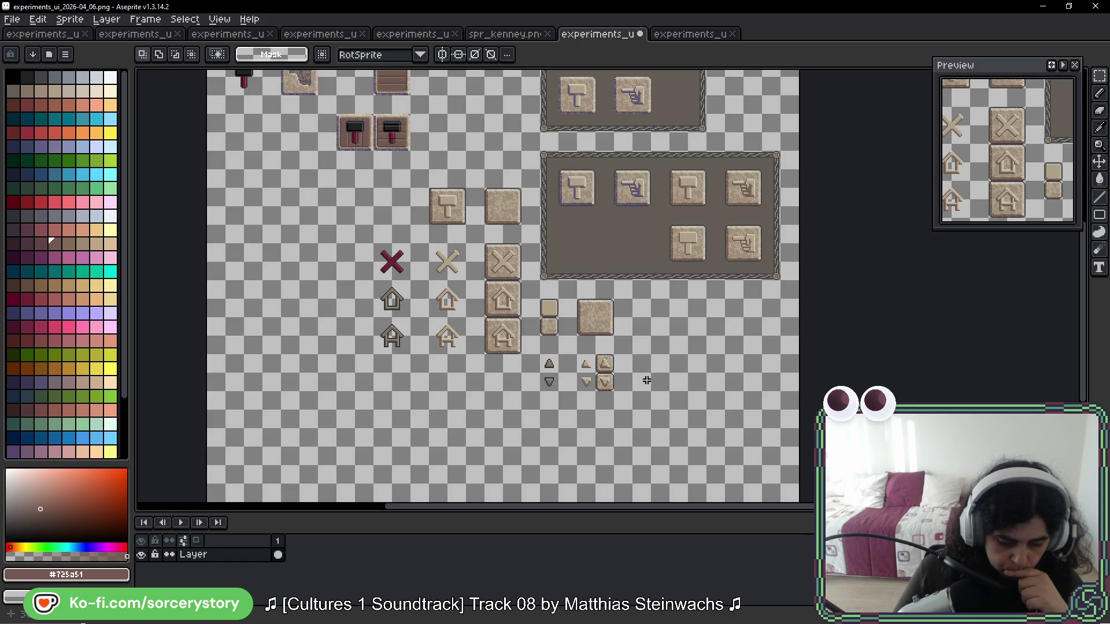
scroll(514, 271, "up", 3)
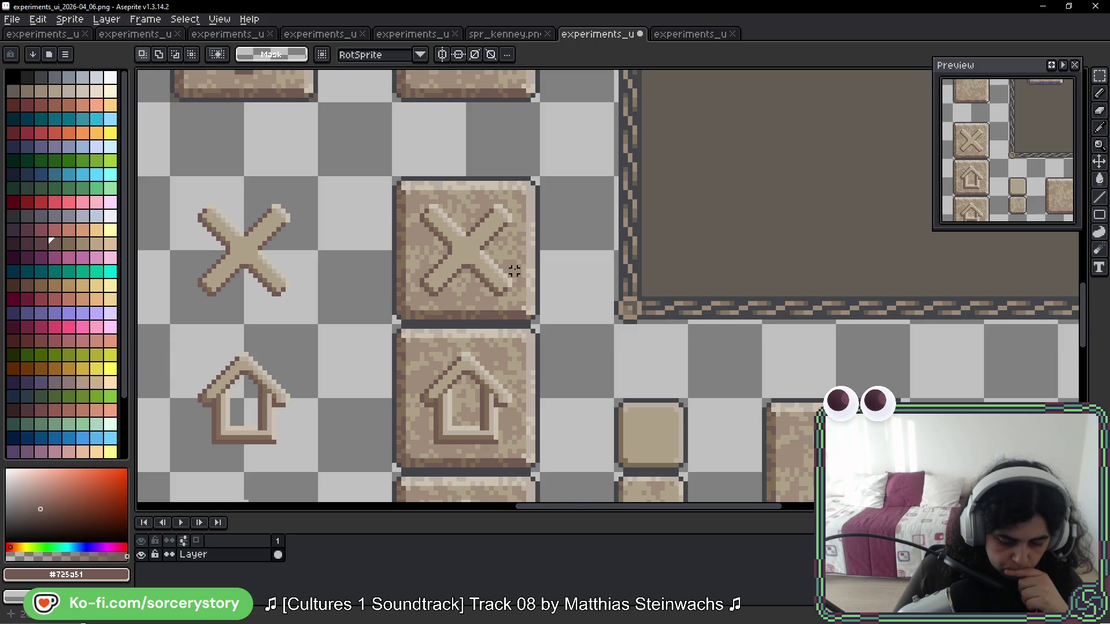
scroll(514, 271, "down", 4)
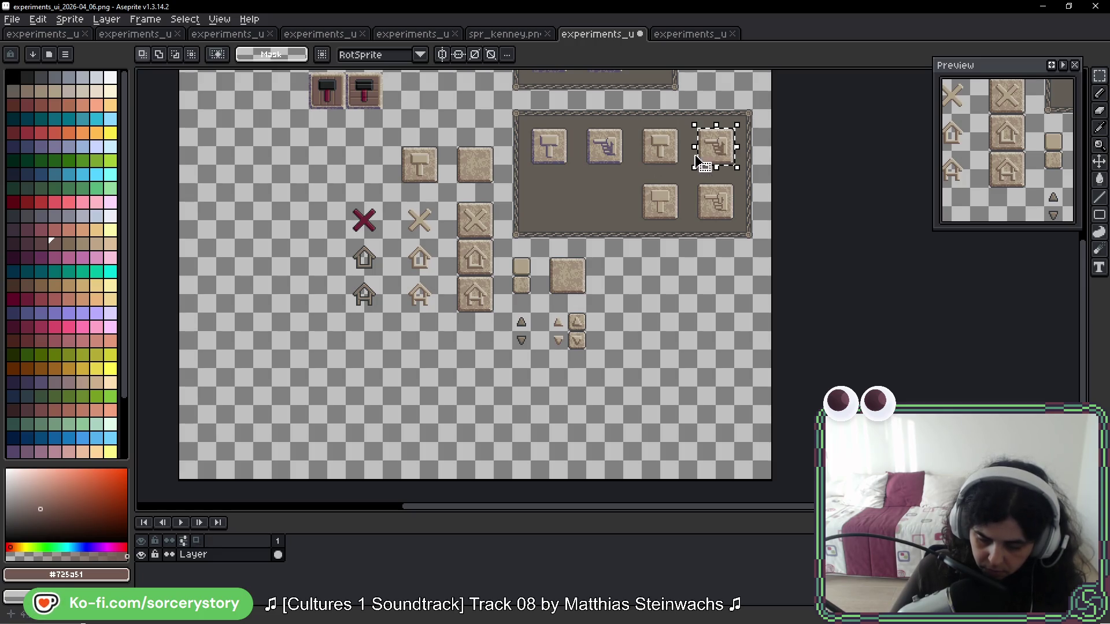
Step: Copy the hammer, hand, X, middle house and lower house buttons into a new bottom row
mouse_move(403, 148)
left_mouse_down()
mouse_move(491, 217)
mouse_move(649, 302)
mouse_move(462, 379)
mouse_move(481, 368)
mouse_move(388, 377)
left_mouse_up()
scroll(481, 367, "down", 1)
left_click(658, 137)
mouse_move(694, 98)
left_mouse_down()
mouse_move(737, 141)
mouse_move(452, 423)
mouse_move(438, 376)
left_mouse_up()
key("Return")
mouse_move(457, 177)
left_mouse_down()
mouse_move(494, 213)
mouse_move(458, 372)
left_mouse_up()
key("Return")
mouse_move(455, 211)
left_mouse_down()
mouse_move(495, 251)
mouse_move(497, 371)
left_mouse_up()
key("Return")
mouse_move(455, 248)
left_mouse_down()
mouse_move(496, 288)
mouse_move(545, 376)
mouse_move(536, 365)
left_mouse_up()
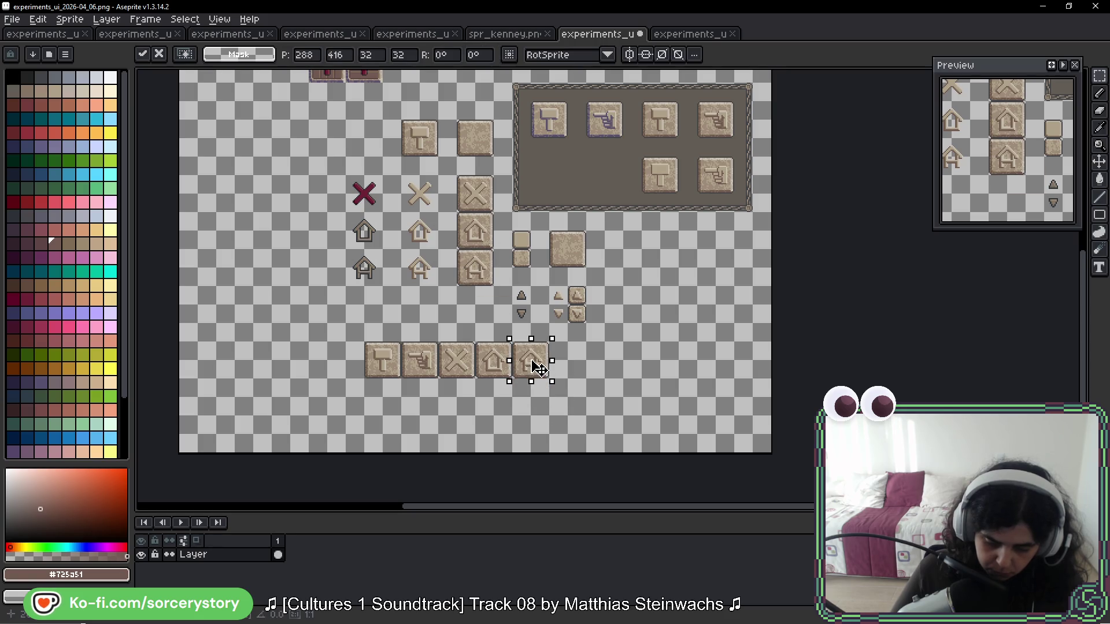
key("Return")
scroll(371, 372, "up", 8)
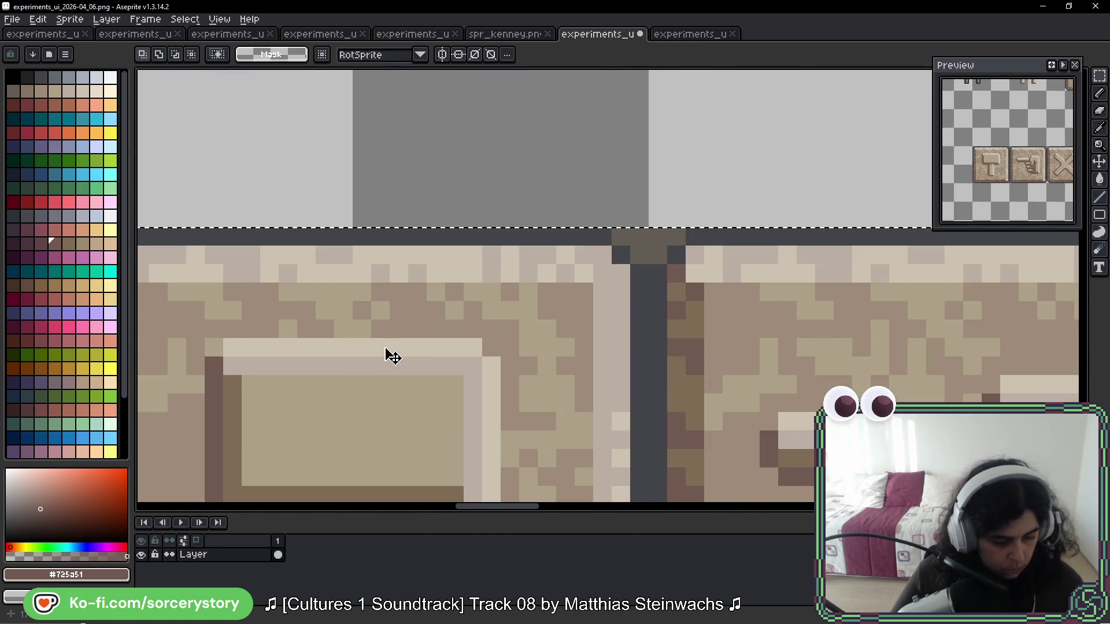
Step: Duplicate the five-button row one row lower, directly beneath the original
key("i")
key("w")
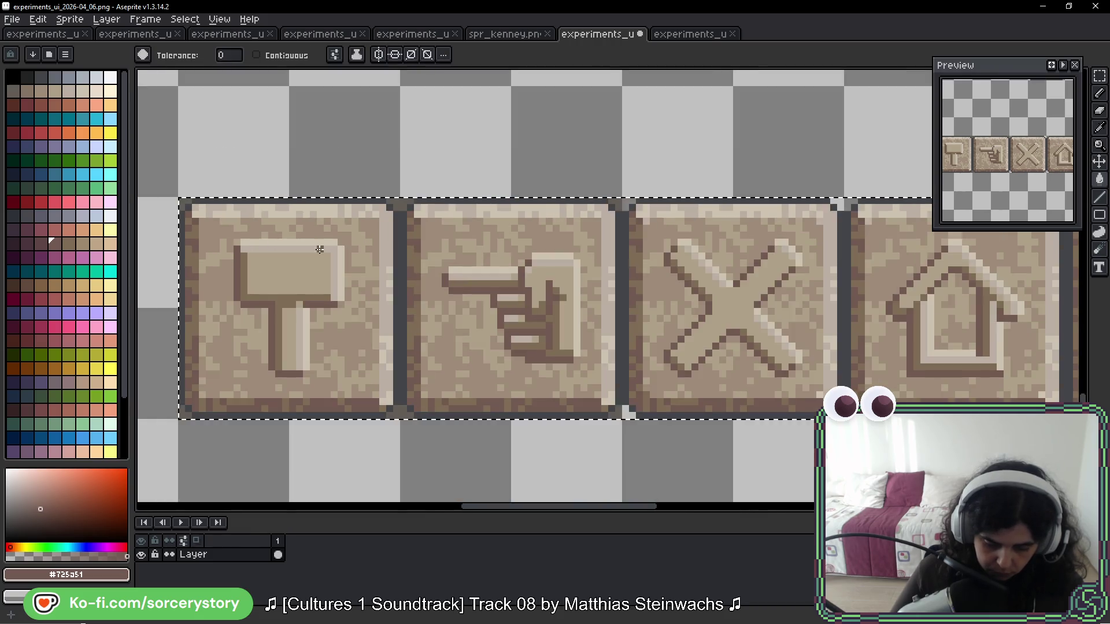
scroll(530, 280, "down", 5)
left_click_drag(501, 321, 501, 411)
key("Return")
scroll(441, 329, "up", 5)
Step: Review the duplicated row, returning to the Magic Wand and then the rectangular marquee
key("i")
key("w")
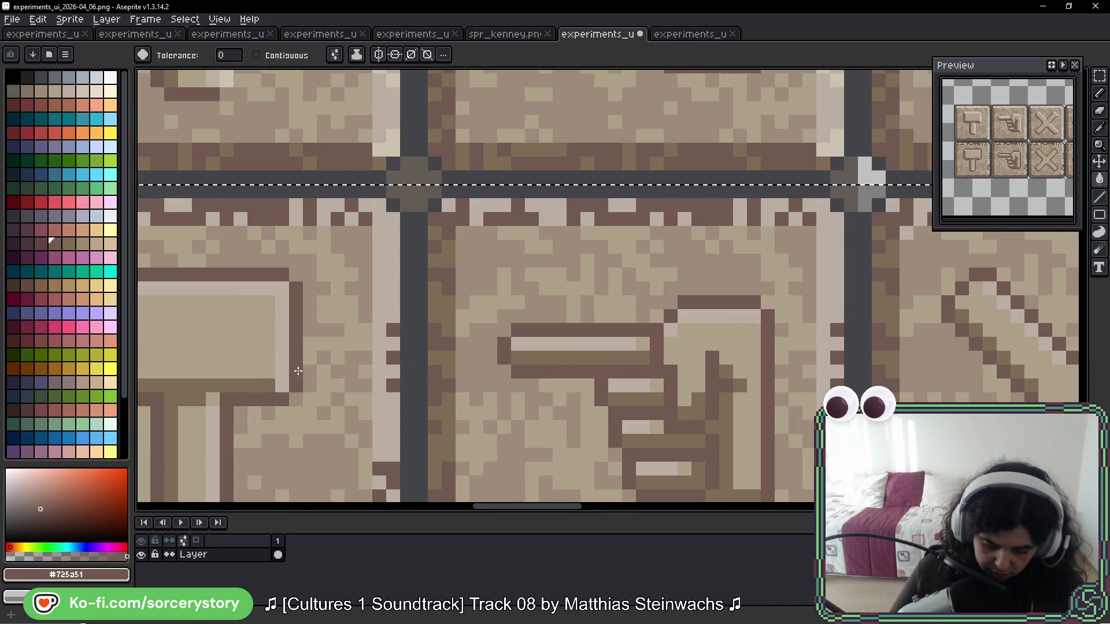
scroll(503, 376, "down", 5)
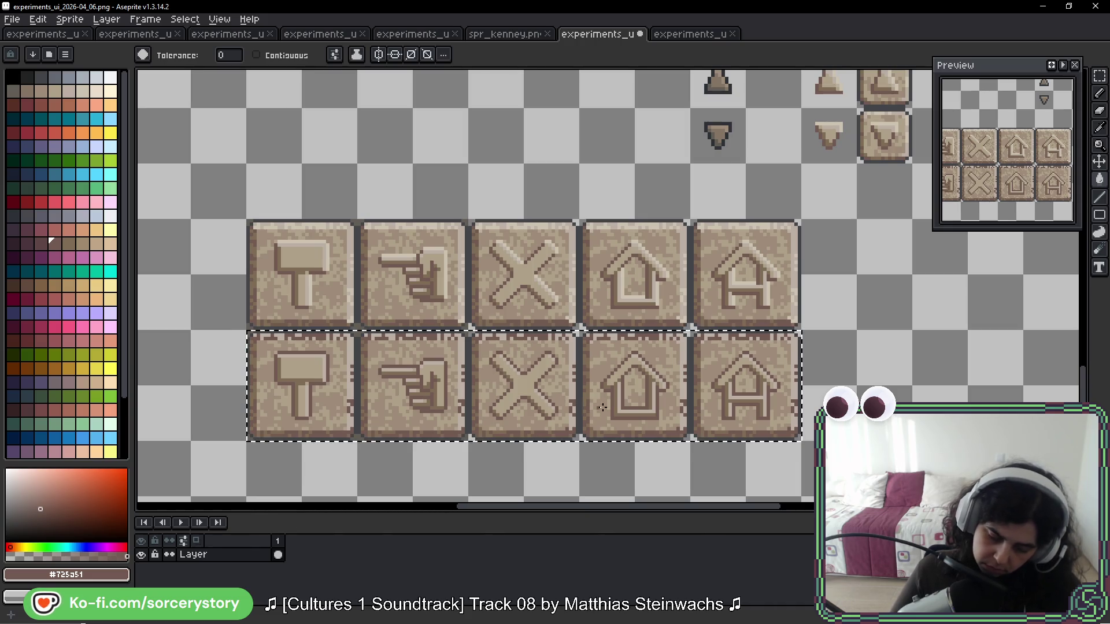
scroll(791, 431, "down", 3)
key("v")
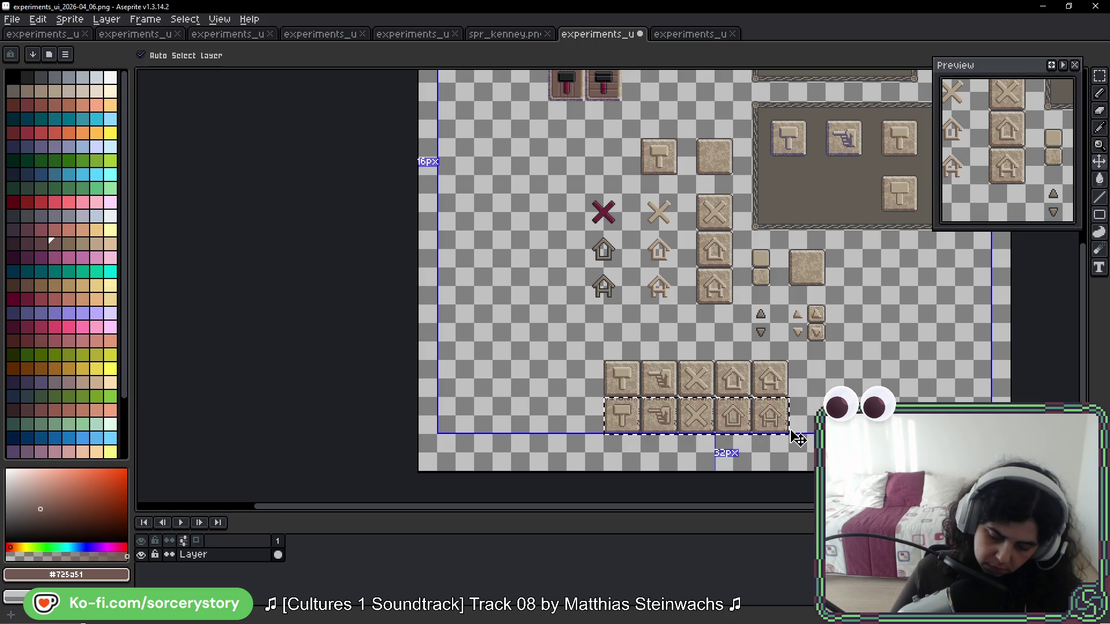
key("w")
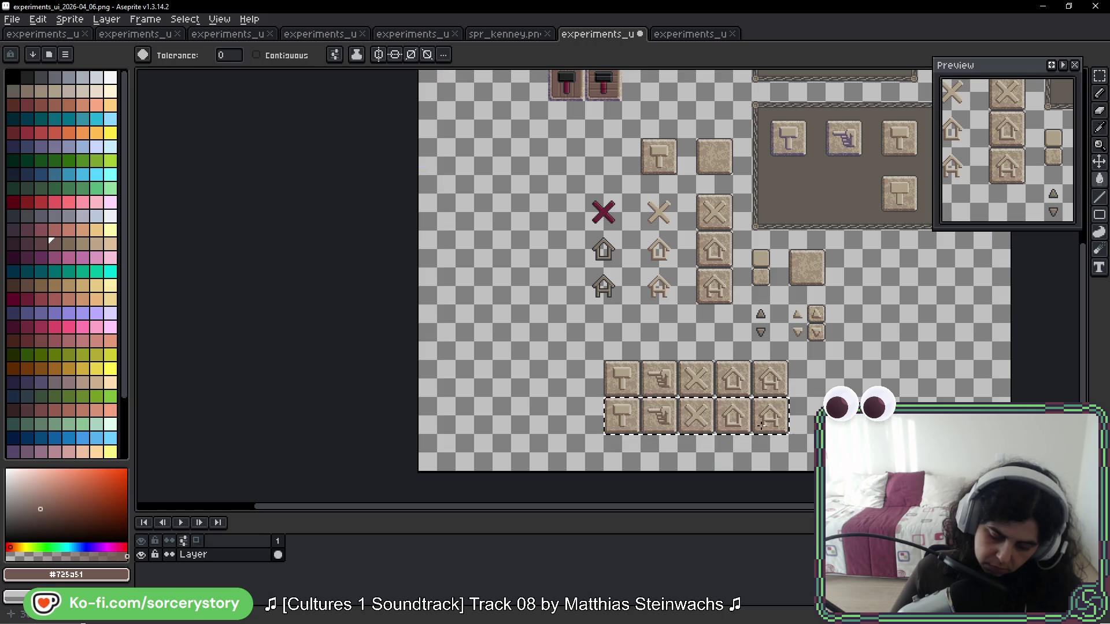
scroll(524, 398, "up", 5)
scroll(524, 398, "up", 1)
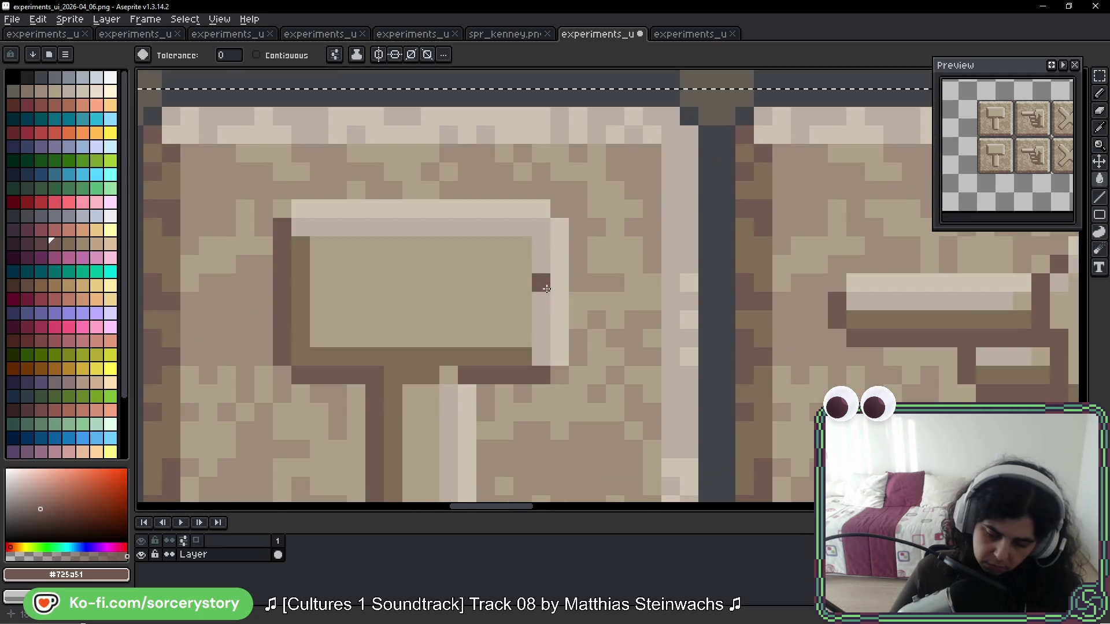
scroll(540, 283, "down", 3)
left_click(1099, 76)
scroll(532, 299, "right", 4)
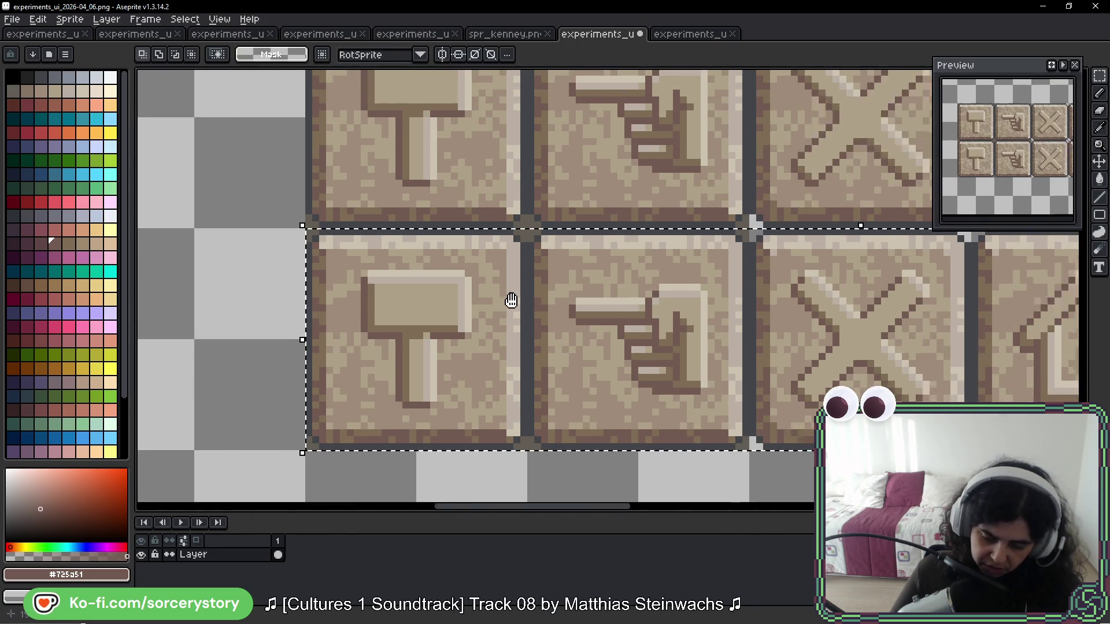
mouse_move(290, 252)
left_mouse_down()
mouse_move(382, 377)
mouse_move(429, 418)
left_mouse_up()
mouse_move(504, 271)
left_mouse_down()
mouse_move(609, 383)
mouse_move(650, 391)
left_mouse_up()
scroll(609, 347, "right", 6)
mouse_move(270, 244)
left_mouse_down()
mouse_move(437, 398)
mouse_move(430, 403)
left_mouse_up()
mouse_move(491, 246)
left_mouse_down()
mouse_move(594, 367)
mouse_move(648, 399)
left_mouse_up()
left_click_drag(718, 243, 871, 399)
key("w")
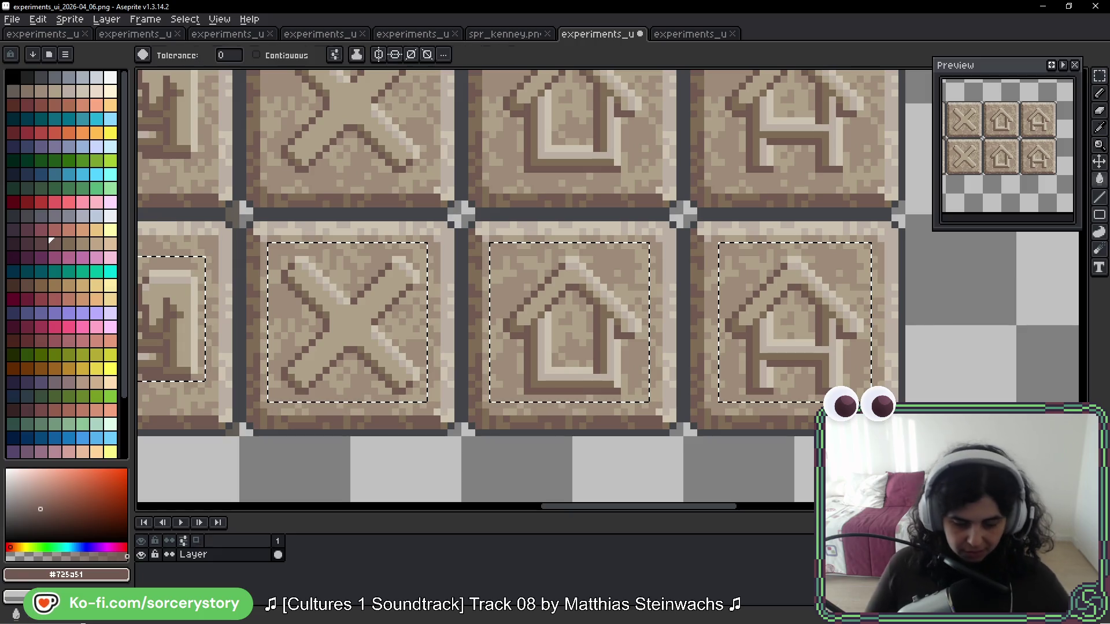
scroll(836, 256, "up", 2)
key("ctrl+d")
scroll(836, 256, "down", 4)
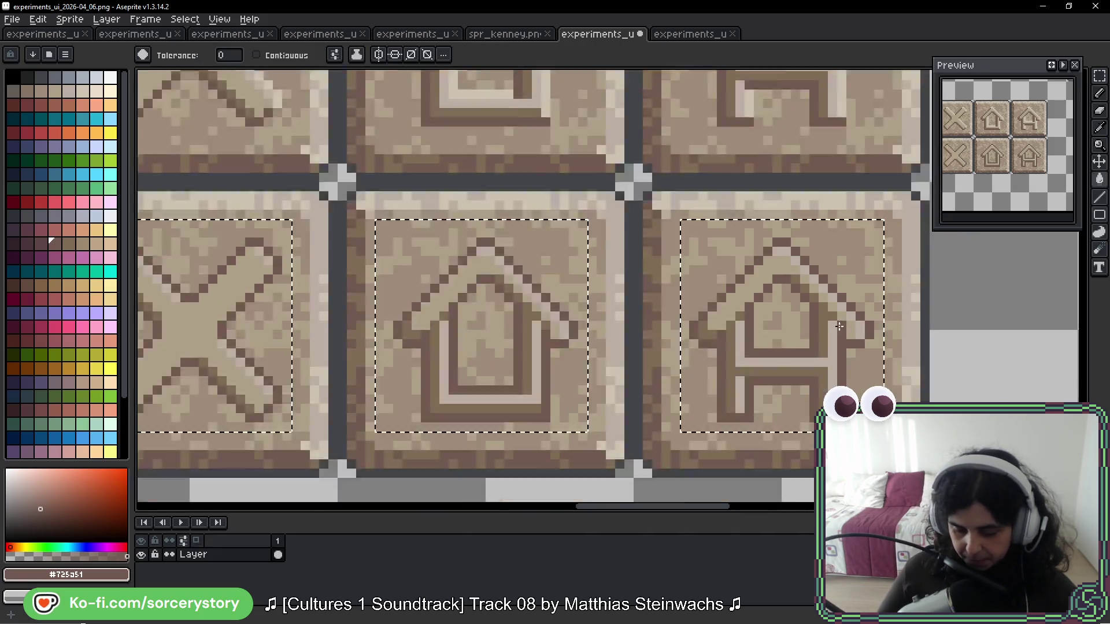
scroll(837, 355, "down", 2)
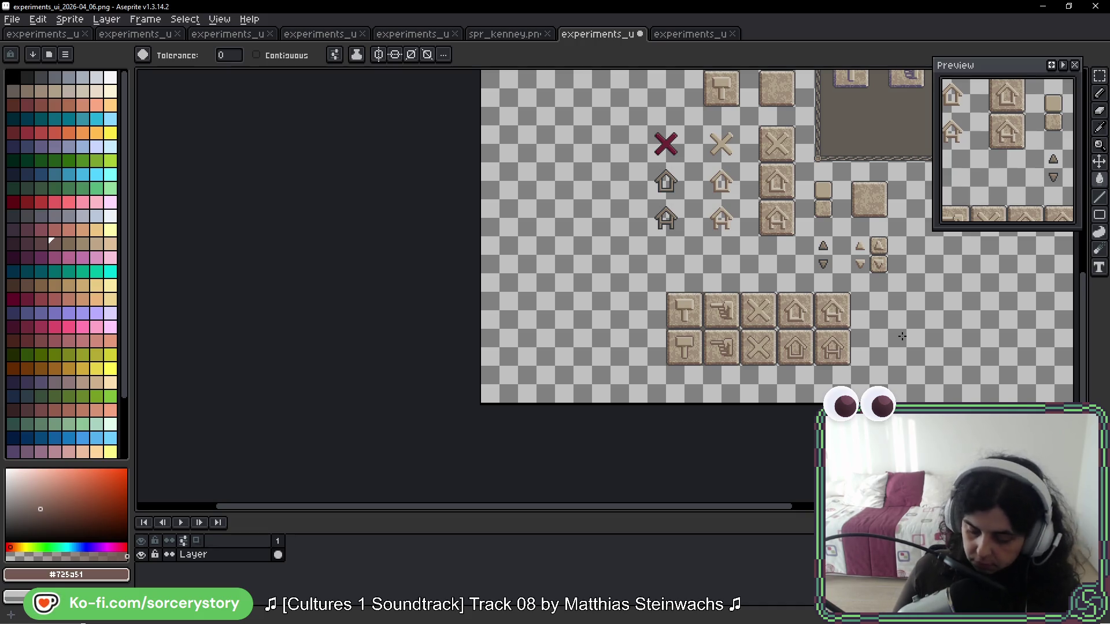
left_click_drag(932, 275, 752, 286)
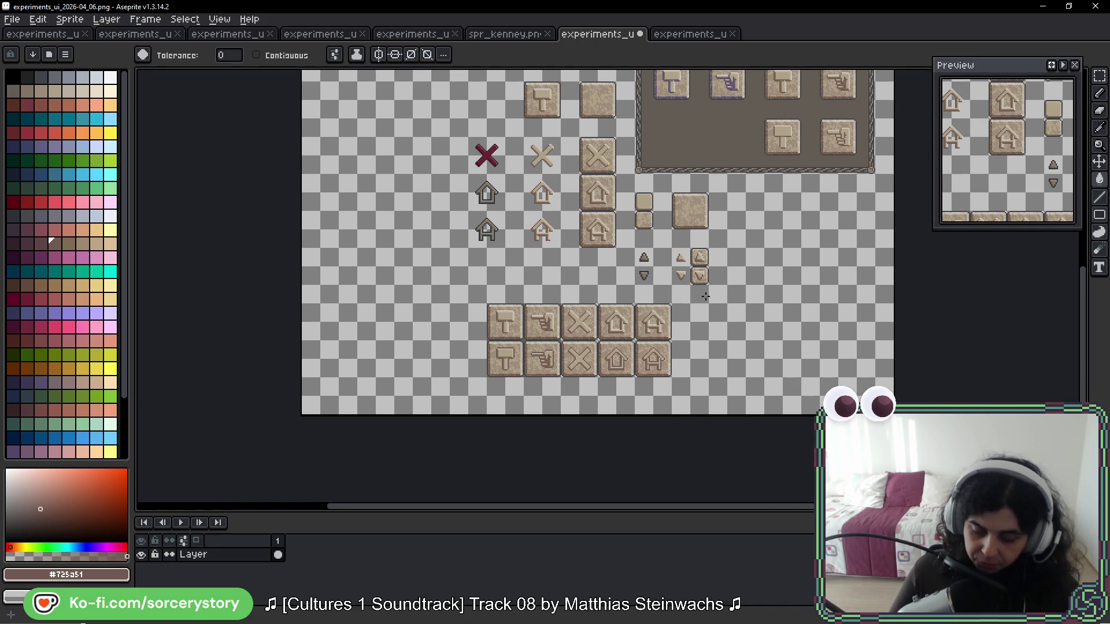
key("m")
scroll(749, 288, "up", 5)
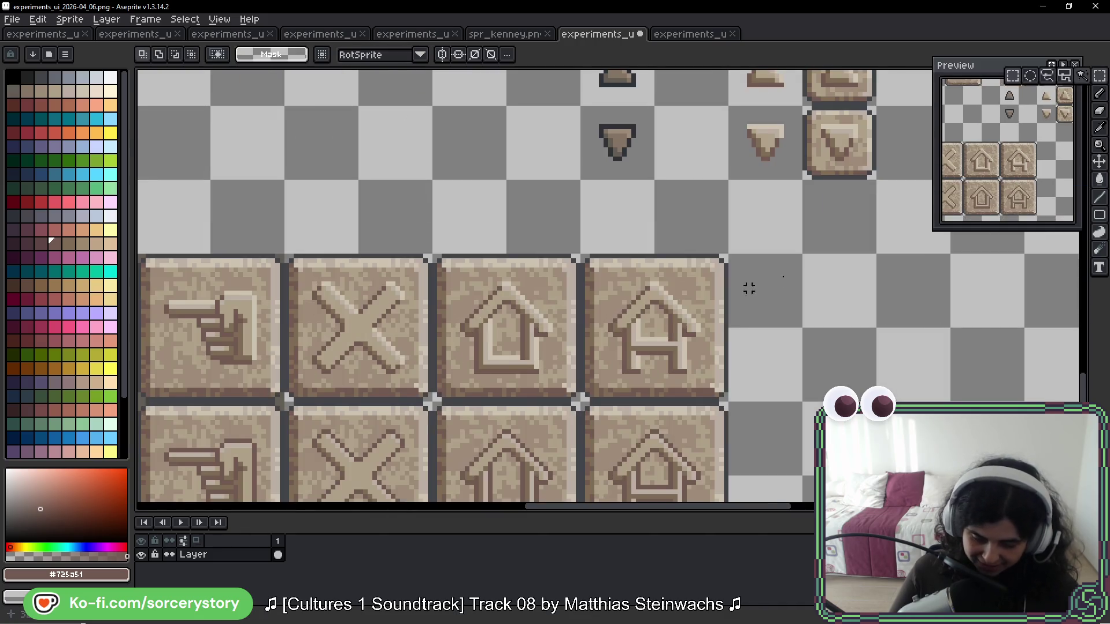
Step: Copy the up and down arrow button tiles into a column below the originals
left_click_drag(749, 288, 589, 266)
left_click_drag(537, 123, 610, 270)
mouse_move(574, 228)
left_mouse_down()
mouse_move(584, 508)
mouse_move(590, 327)
left_mouse_up()
scroll(590, 327, "down", 3)
left_click_drag(566, 231, 564, 367)
key("i")
scroll(564, 347, "up", 3)
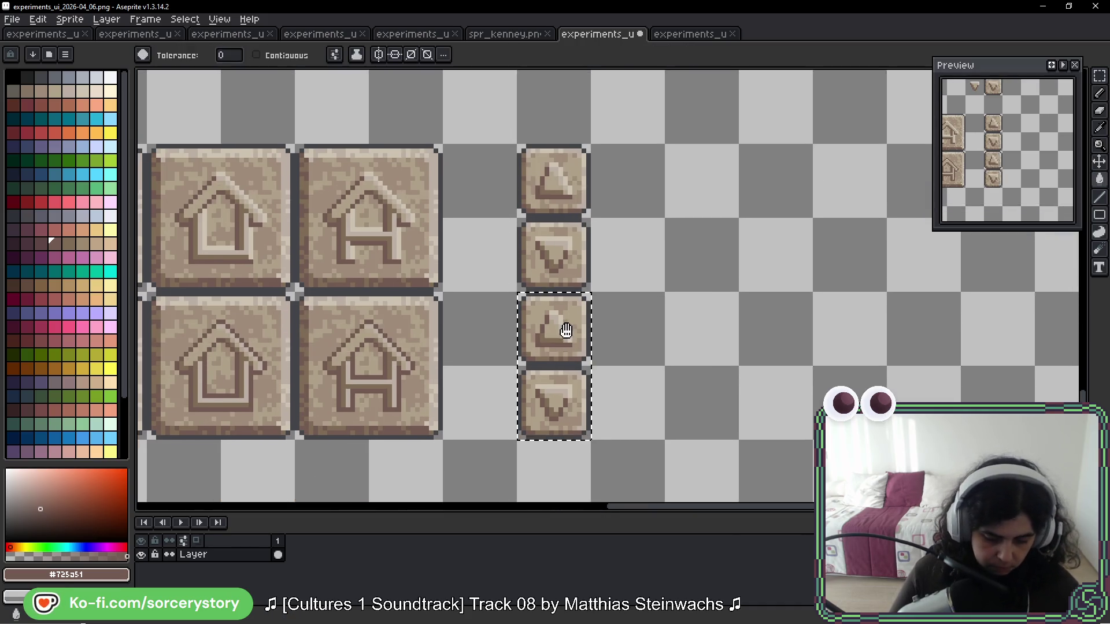
key("ctrl+d")
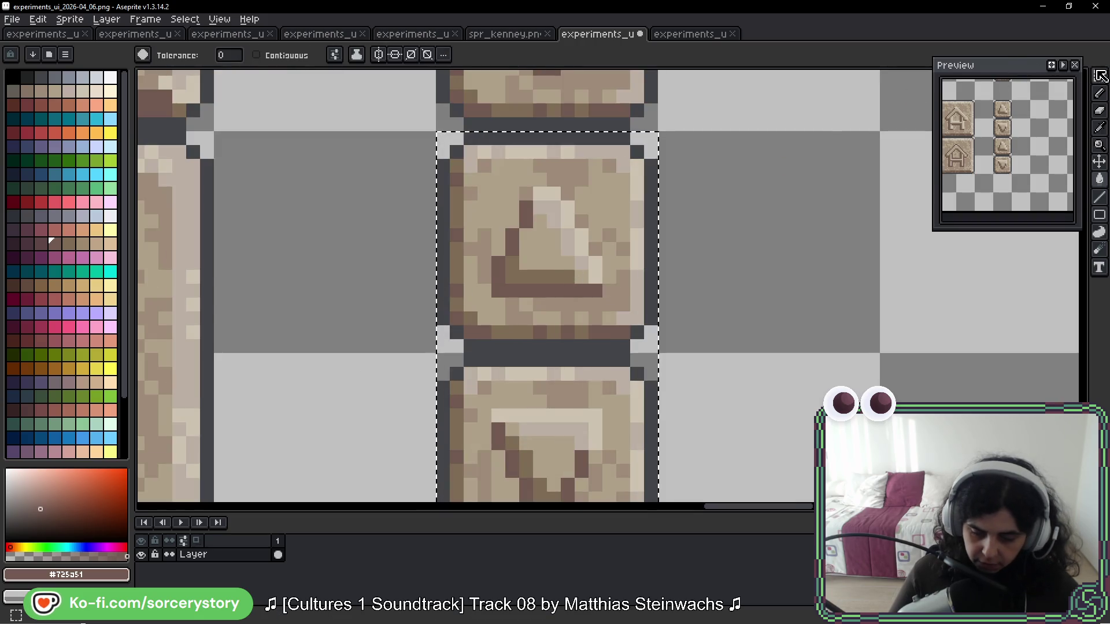
Step: Select the triangle inside the upper arrow tile and recolour it with the Paint Bucket
key("m")
mouse_move(492, 188)
left_mouse_down()
mouse_move(547, 227)
mouse_move(601, 296)
left_mouse_up()
scroll(601, 296, "down", 3)
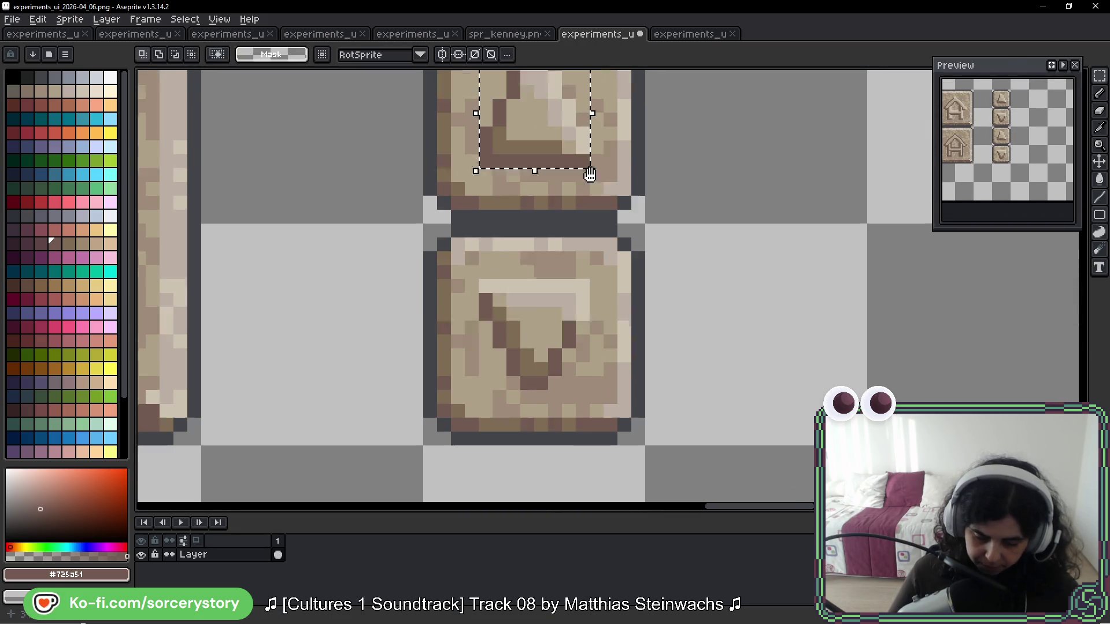
left_click_drag(474, 244, 571, 354)
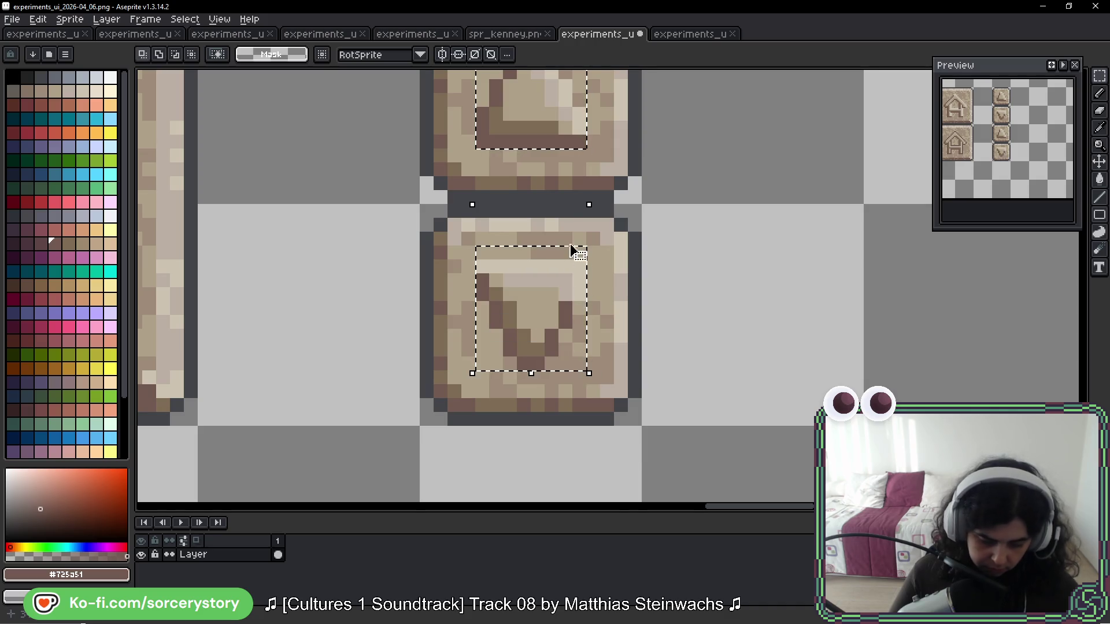
scroll(575, 263, "up", 4)
key("g")
left_click(622, 260)
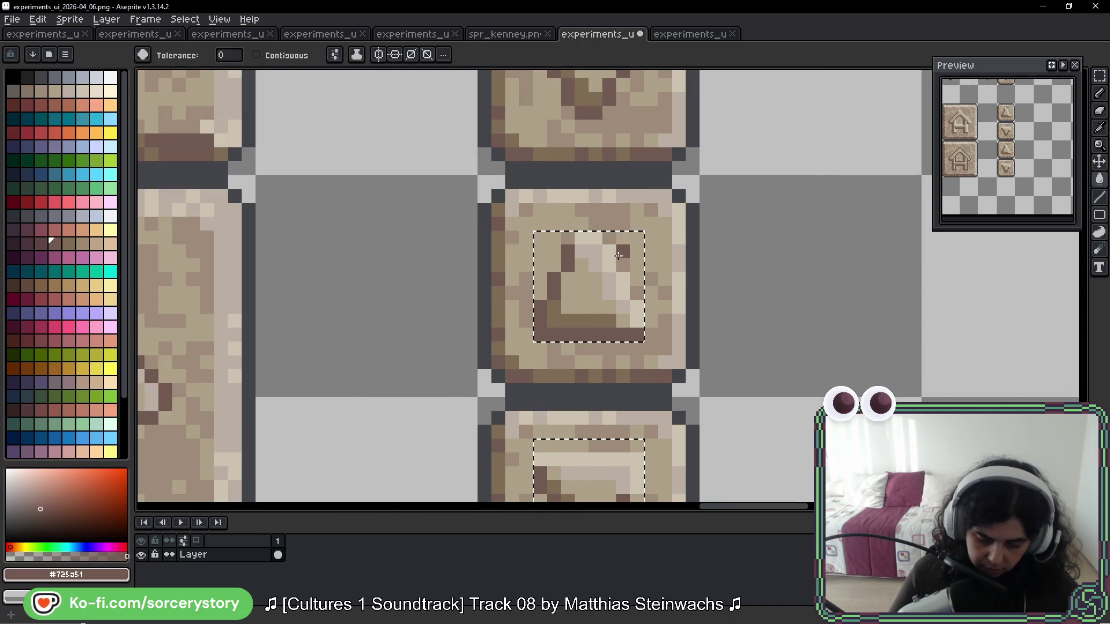
scroll(659, 309, "down", 5)
scroll(659, 309, "down", 2)
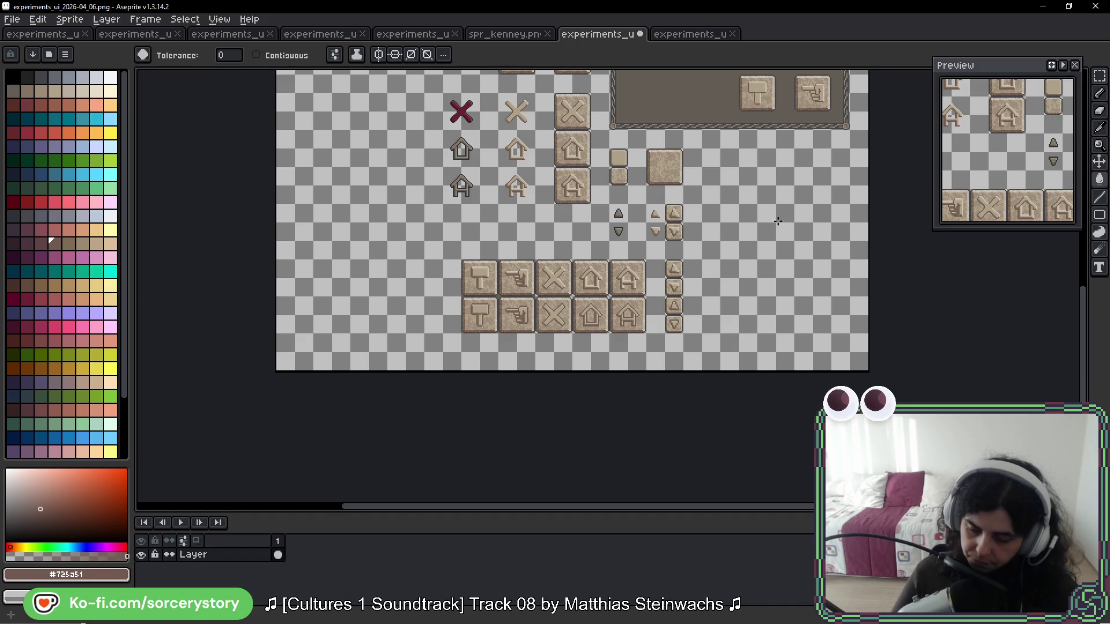
scroll(777, 243, "up", 2)
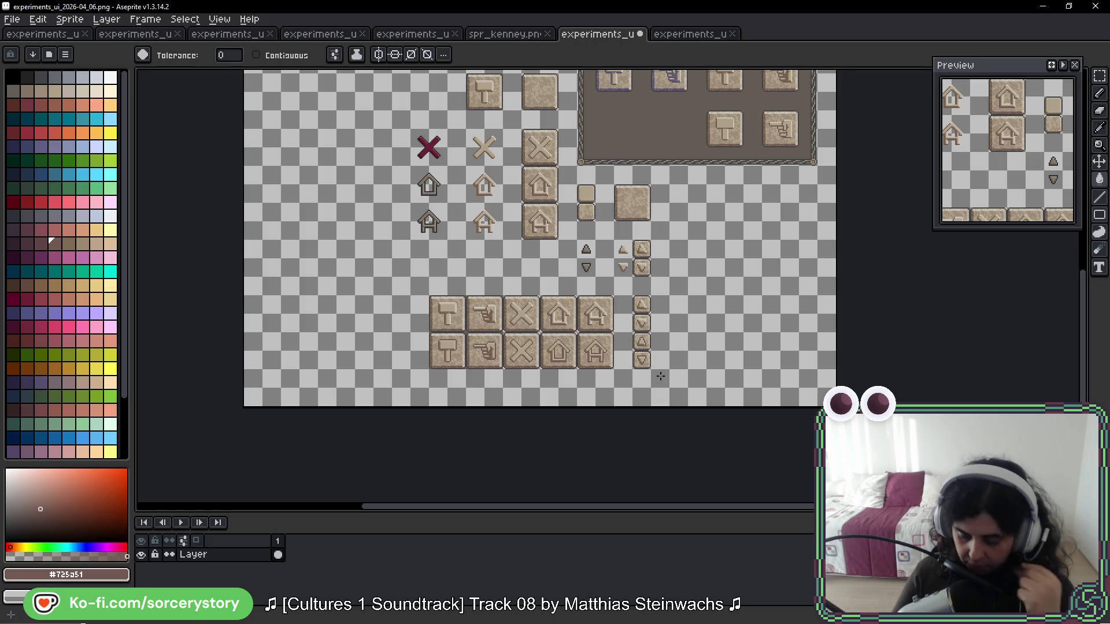
scroll(660, 376, "up", 3)
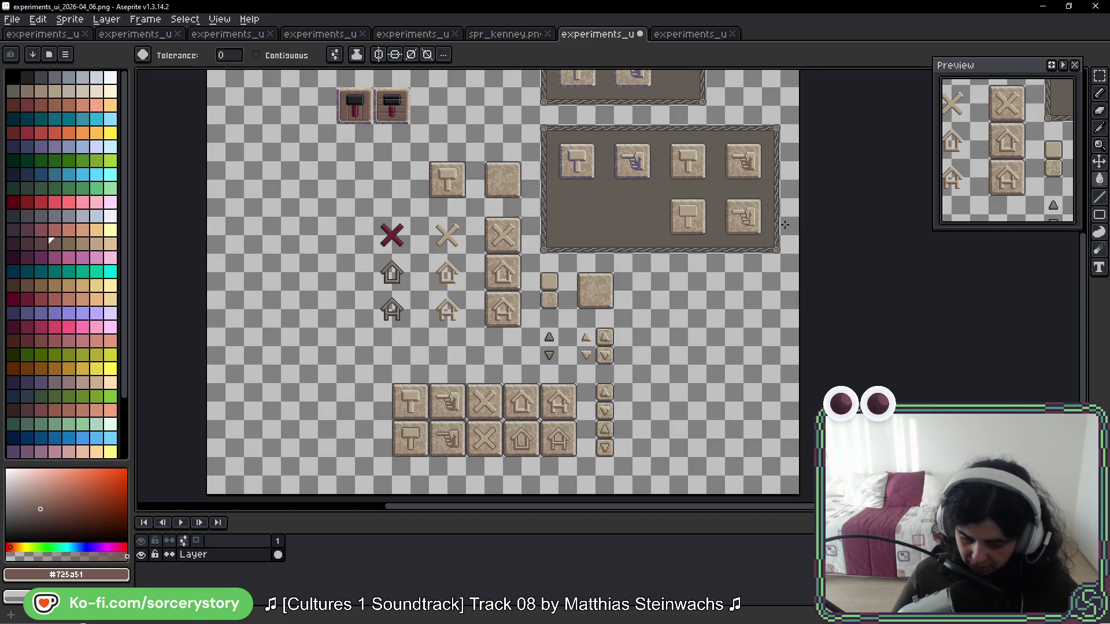
left_click(704, 34)
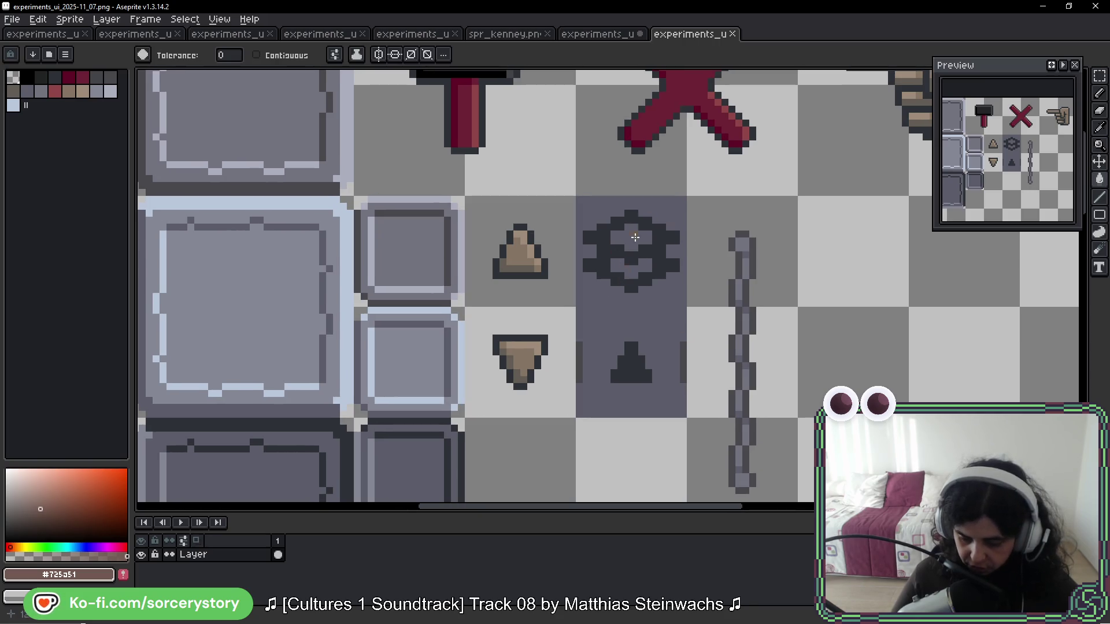
Step: Copy the dark gem icon from the 2025-11_07 sheet and place it right of the small stone tiles
key("m")
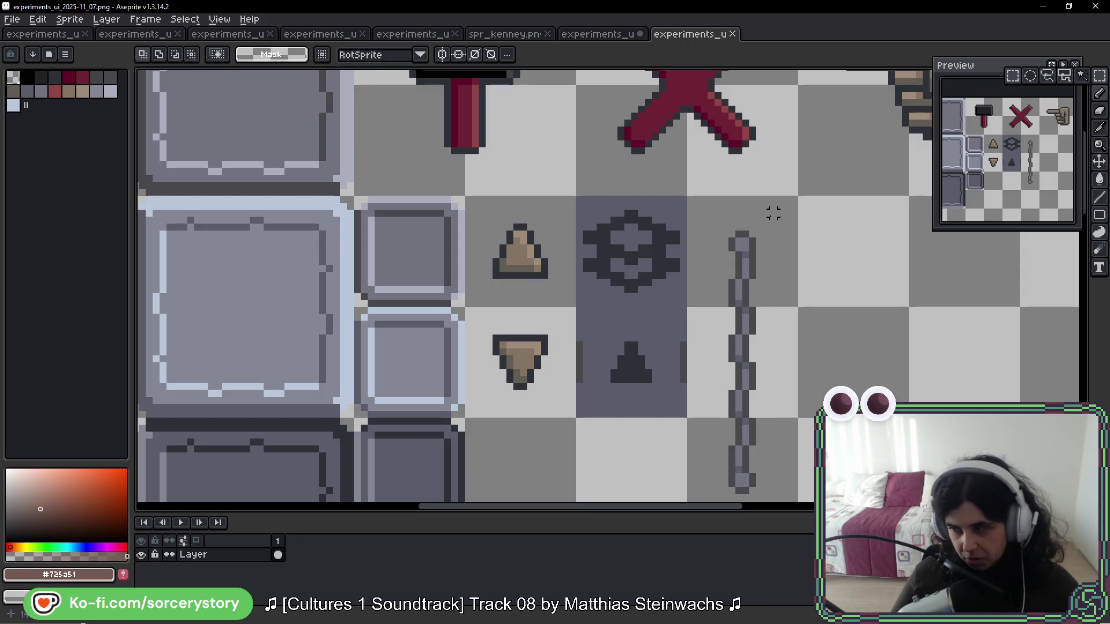
left_click_drag(649, 235, 654, 241)
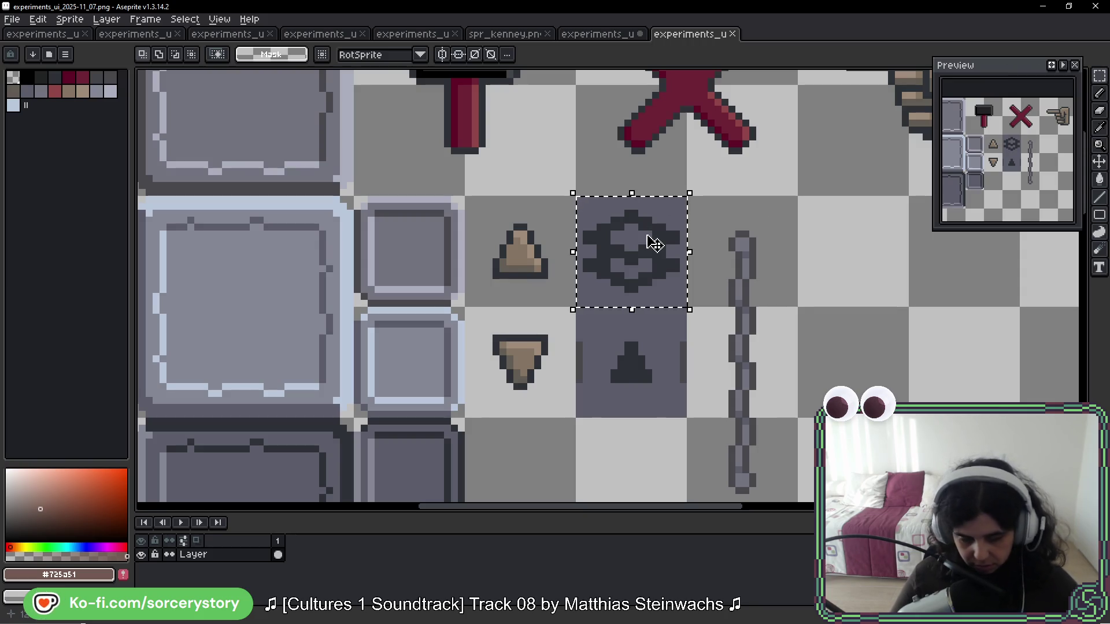
key("ctrl+shift+Tab")
scroll(597, 346, "down", 1)
scroll(587, 297, "up", 4)
key("ctrl+v")
left_click_drag(611, 293, 646, 221)
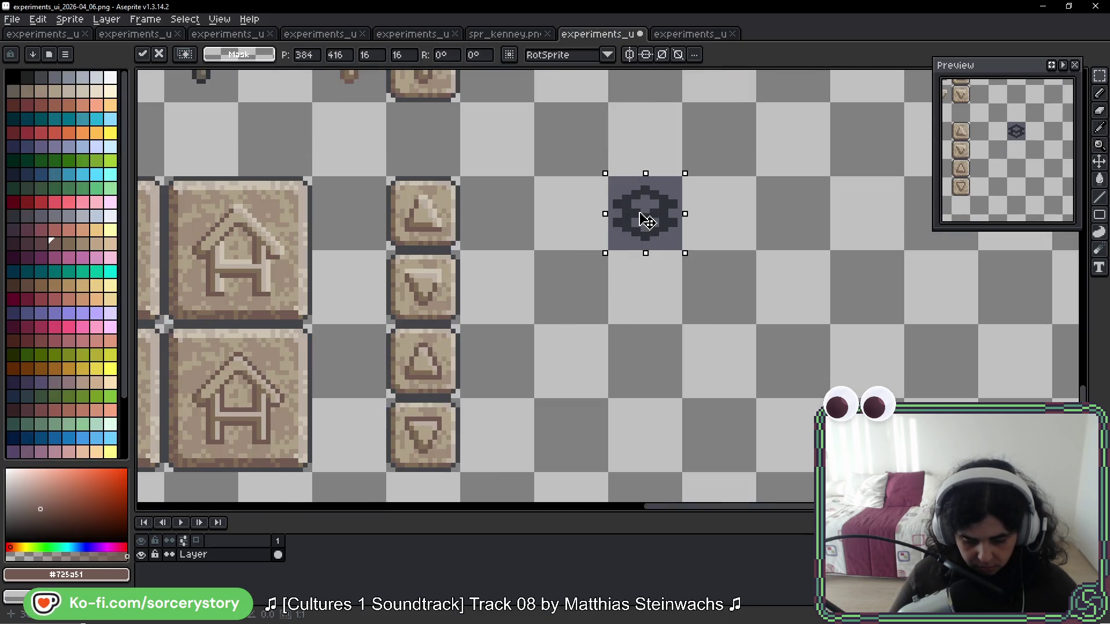
scroll(639, 246, "down", 2)
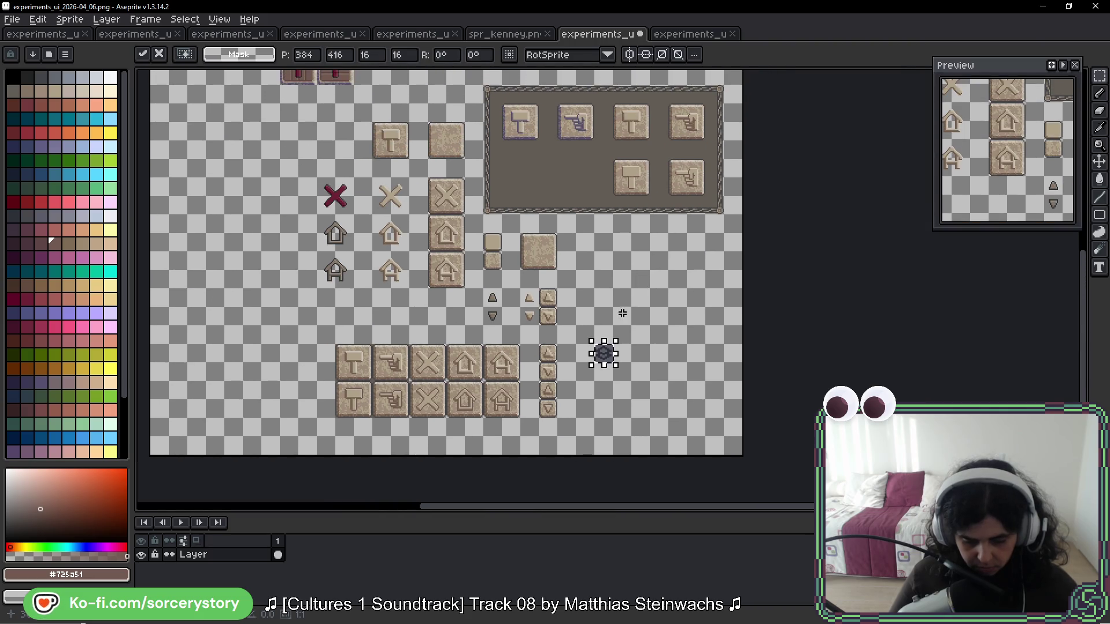
left_click_drag(618, 367, 613, 254)
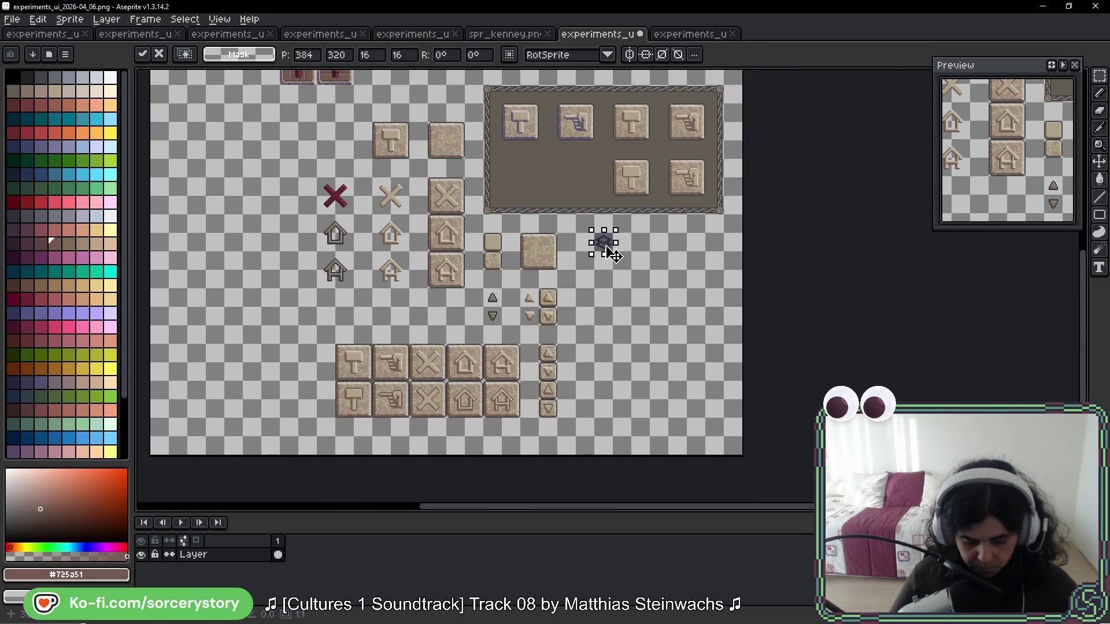
key("Return")
key("ctrl+v")
mouse_move(606, 250)
left_mouse_down()
mouse_move(575, 182)
mouse_move(551, 184)
mouse_move(601, 240)
left_mouse_up()
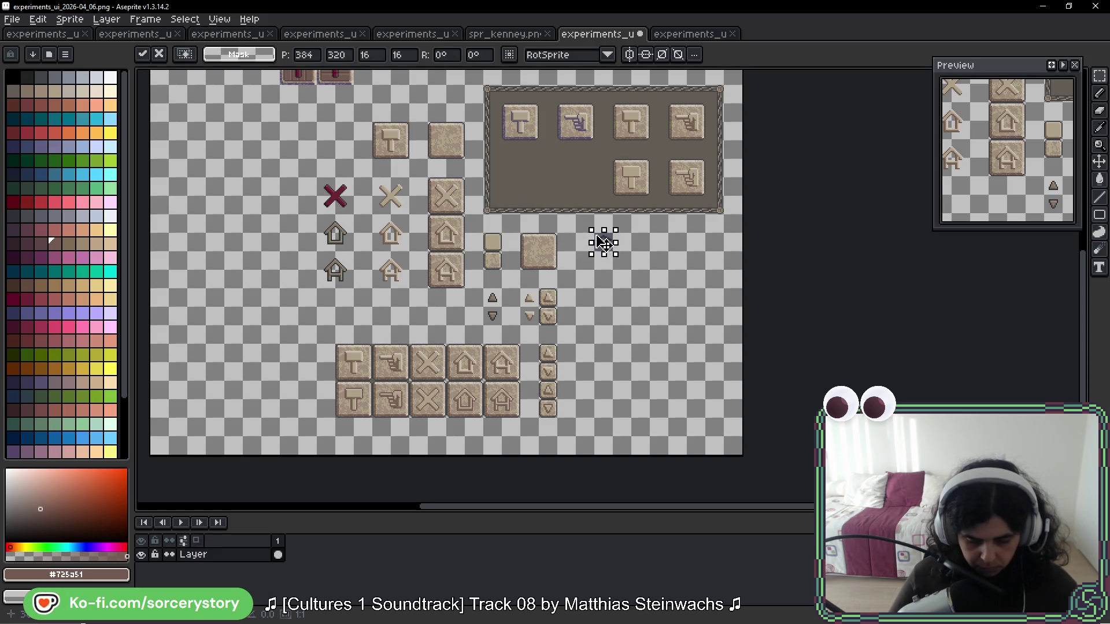
left_click(519, 123)
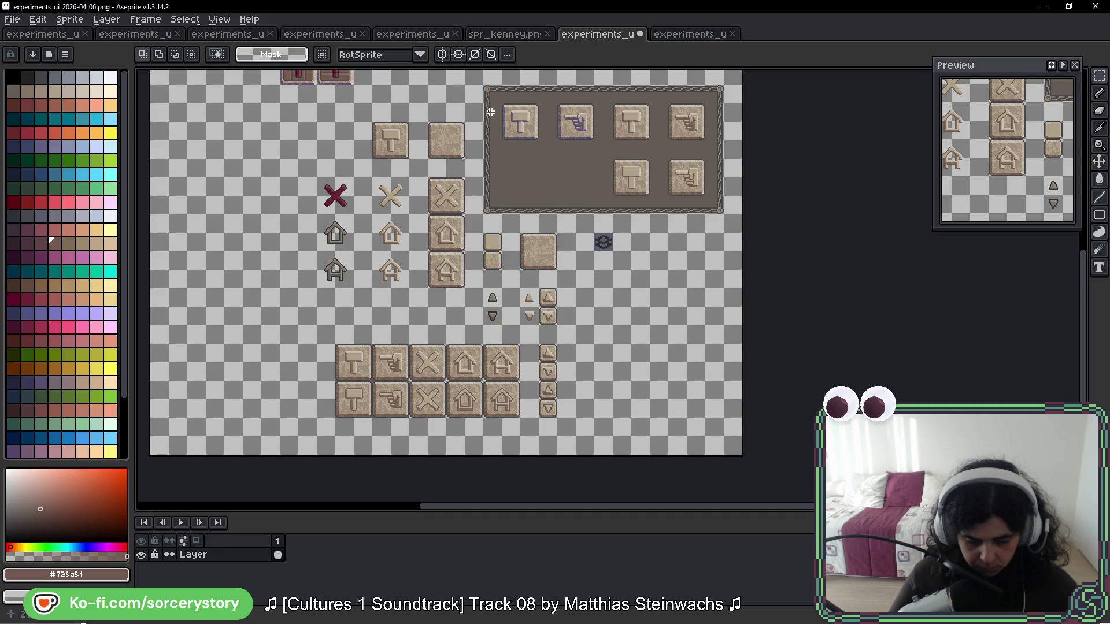
Step: Shift the small arrow icons and tiles 32 px to the right
left_click_drag(489, 236, 545, 308)
mouse_move(553, 272)
left_mouse_down()
mouse_move(321, 289)
mouse_move(276, 229)
mouse_move(297, 219)
mouse_move(599, 279)
left_mouse_up()
key("Return")
key("ctrl+d")
scroll(598, 279, "up", 2)
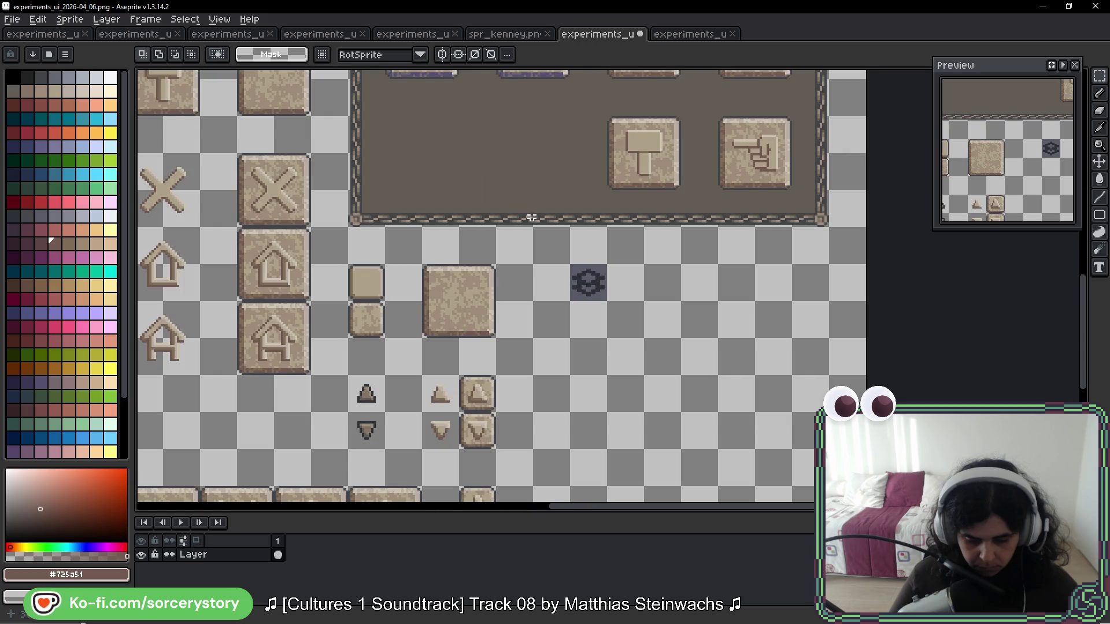
Step: Copy a 96x48 area of the brown panel down and right, and place the gem onto it
left_click_drag(348, 117, 572, 228)
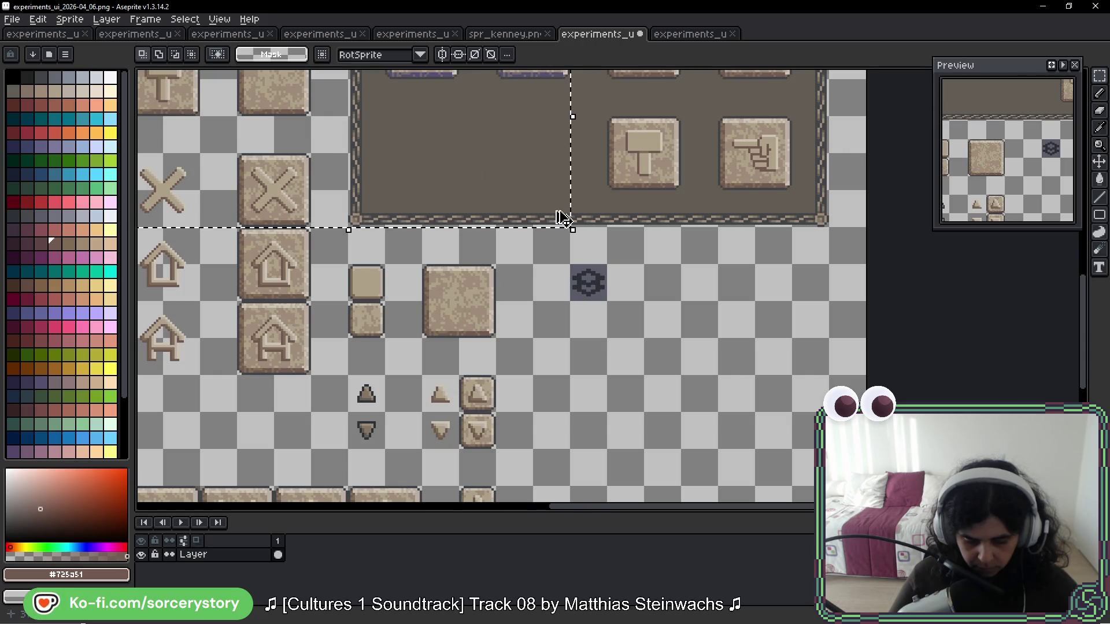
left_click(494, 172)
mouse_move(355, 119)
left_mouse_down()
mouse_move(459, 191)
mouse_move(571, 228)
mouse_move(773, 507)
mouse_move(719, 354)
mouse_move(721, 372)
left_mouse_up()
left_click(634, 303)
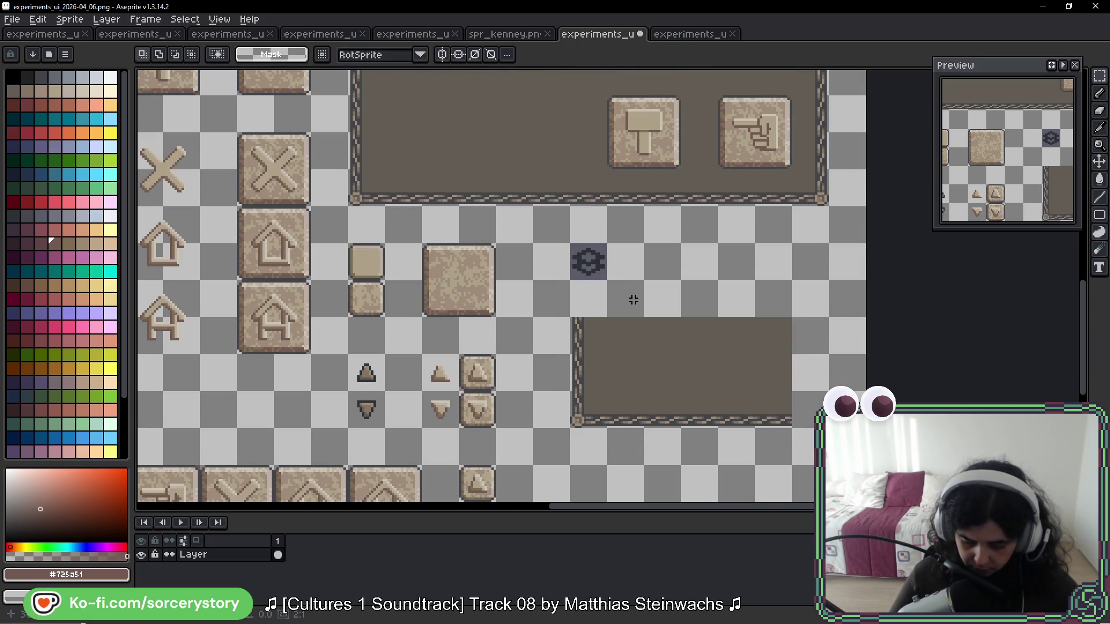
mouse_move(580, 256)
left_mouse_down()
mouse_move(713, 377)
mouse_move(680, 379)
left_mouse_up()
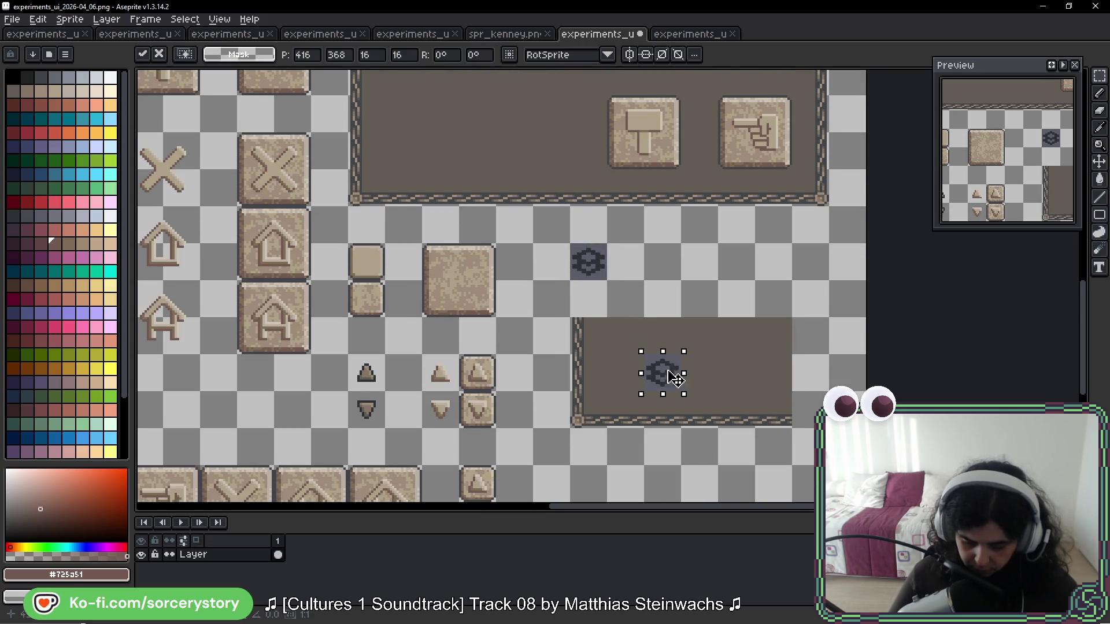
key("Return")
scroll(502, 289, "down", 3)
Step: Place the up-arrow and down-arrow buttons into the new panel around the gem
mouse_move(447, 257)
left_mouse_down()
mouse_move(485, 298)
mouse_move(688, 289)
left_mouse_up()
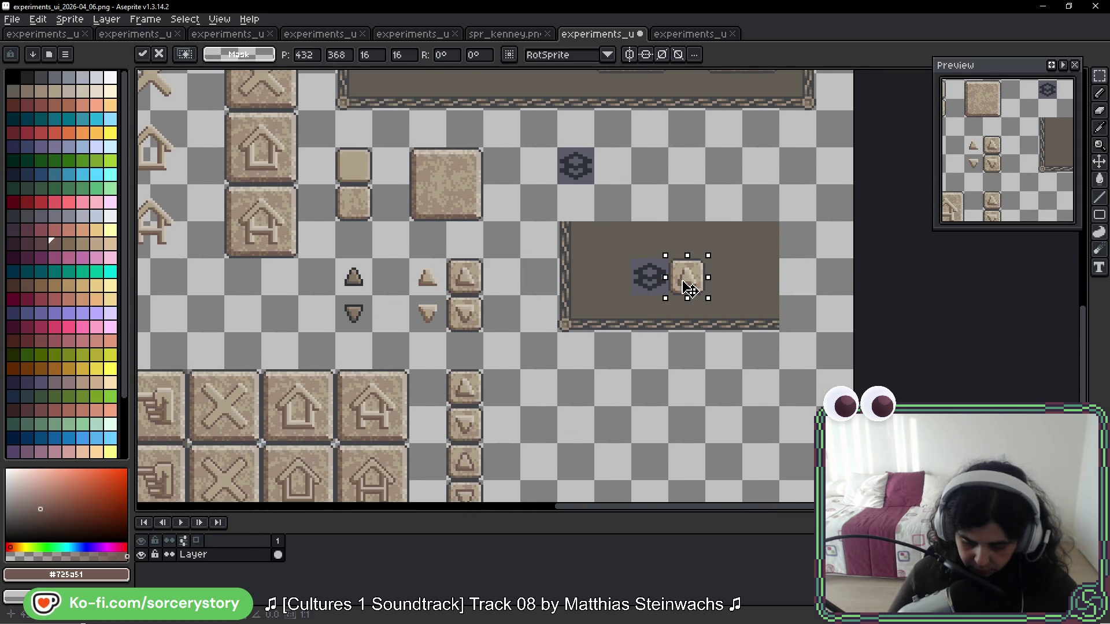
key("Return")
mouse_move(447, 295)
left_mouse_down()
mouse_move(484, 333)
mouse_move(617, 297)
left_mouse_up()
left_click(655, 346)
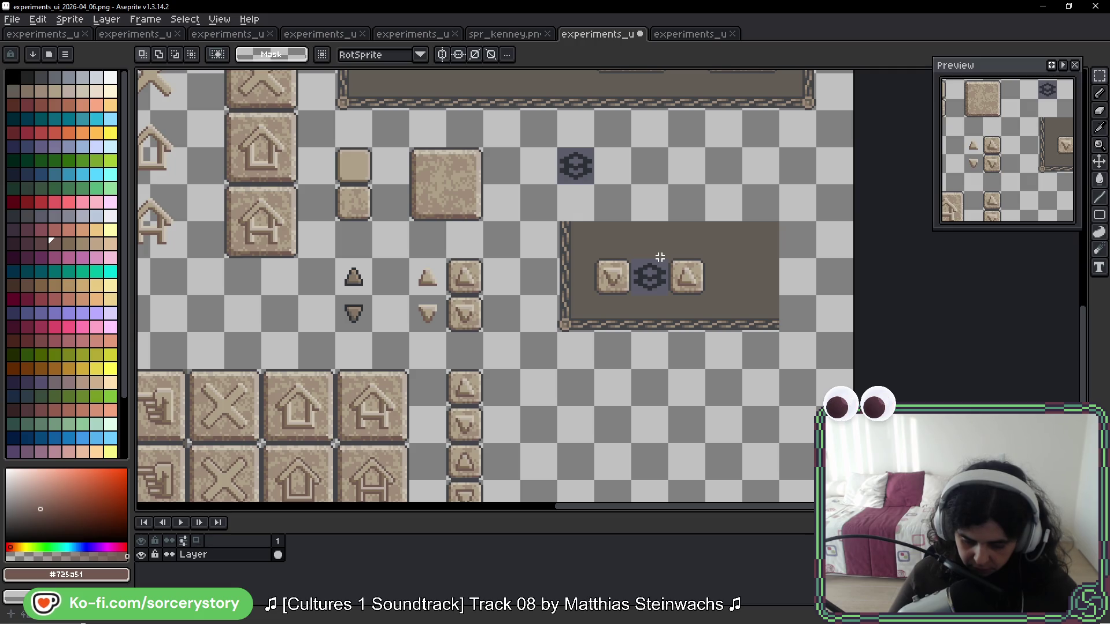
Step: Select the column of tiles around the gear icon
scroll(660, 257, "up", 5)
mouse_move(595, 110)
left_mouse_down()
mouse_move(630, 186)
mouse_move(639, 335)
left_mouse_up()
key("i")
scroll(647, 312, "up", 3)
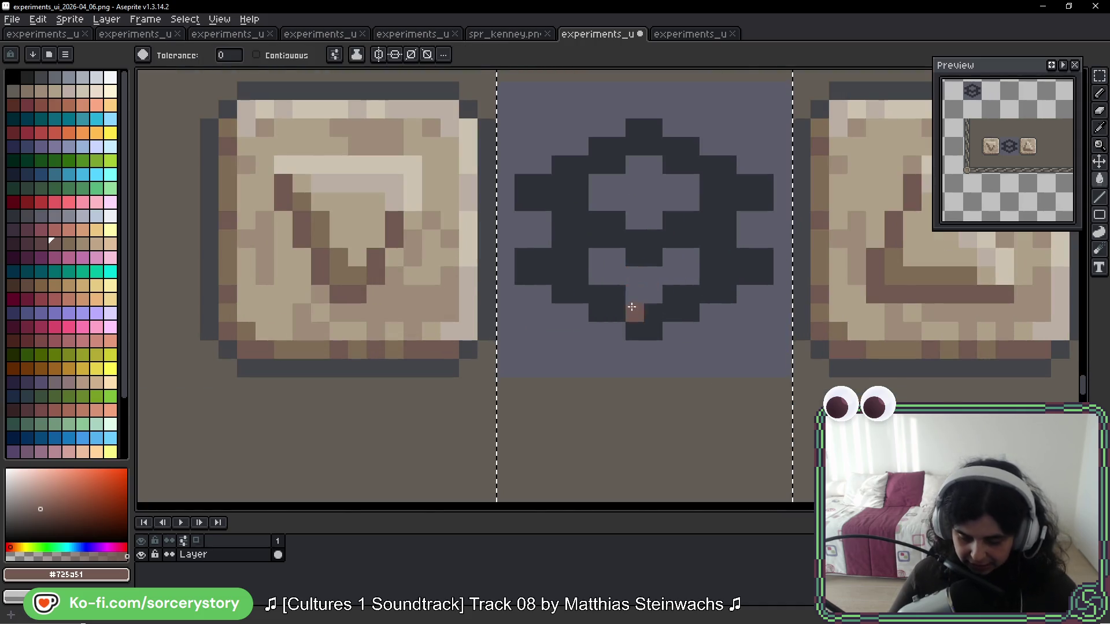
Step: Fill the gear's blue-grey backing with the panel brown and the gear with dark grey
left_click(590, 384)
key("g")
scroll(598, 360, "down", 2)
left_click(598, 360)
left_click(625, 462, "alt")
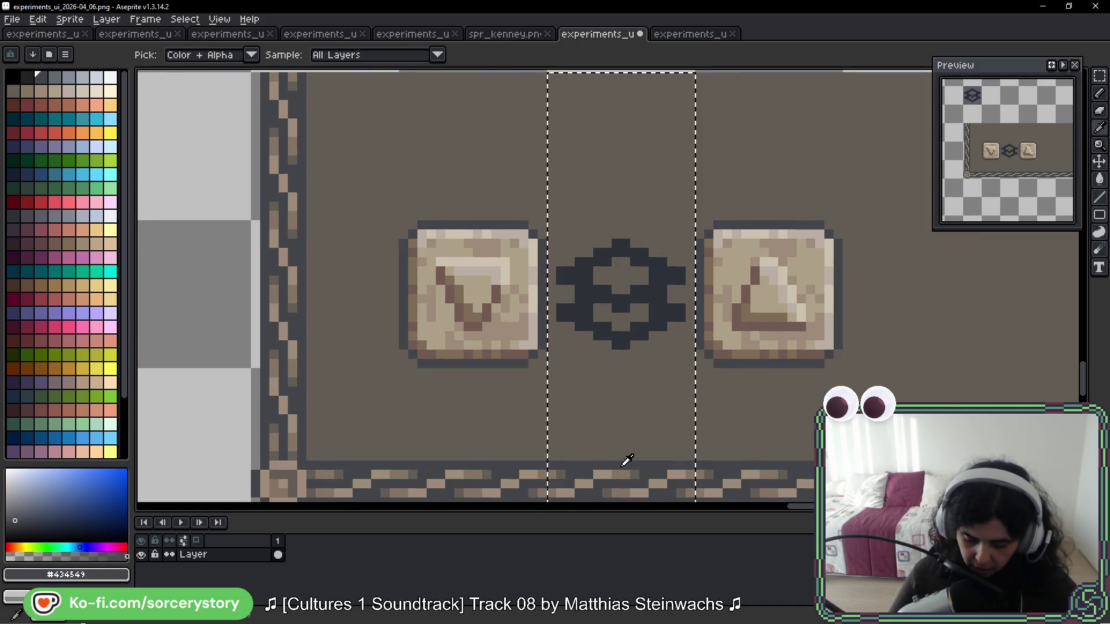
left_click(612, 341)
scroll(612, 341, "down", 3)
scroll(671, 358, "down", 1)
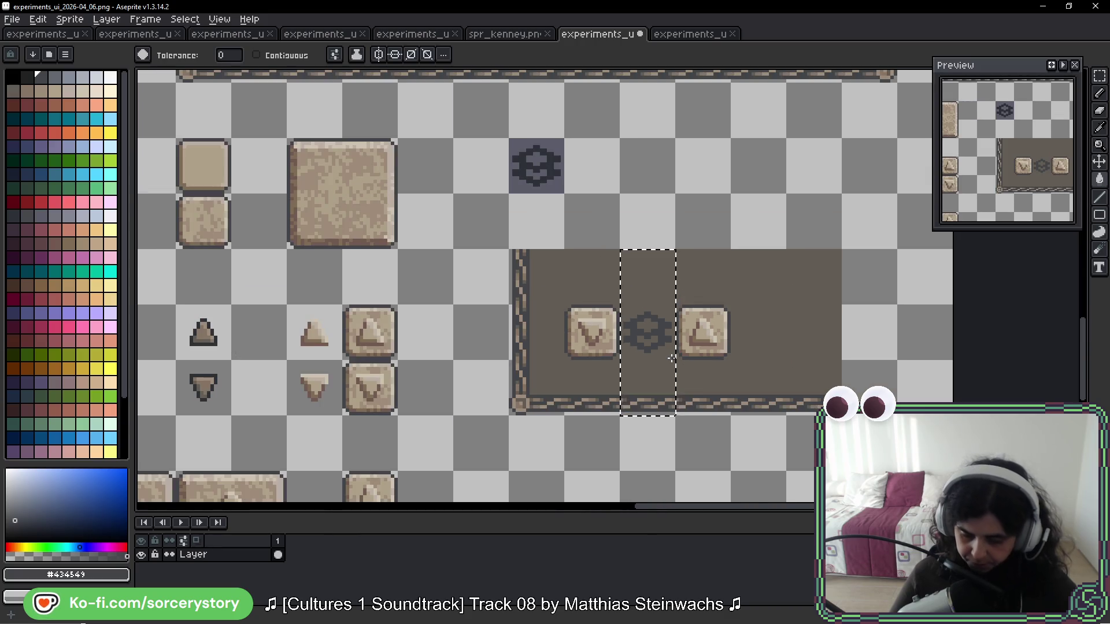
scroll(672, 359, "up", 4)
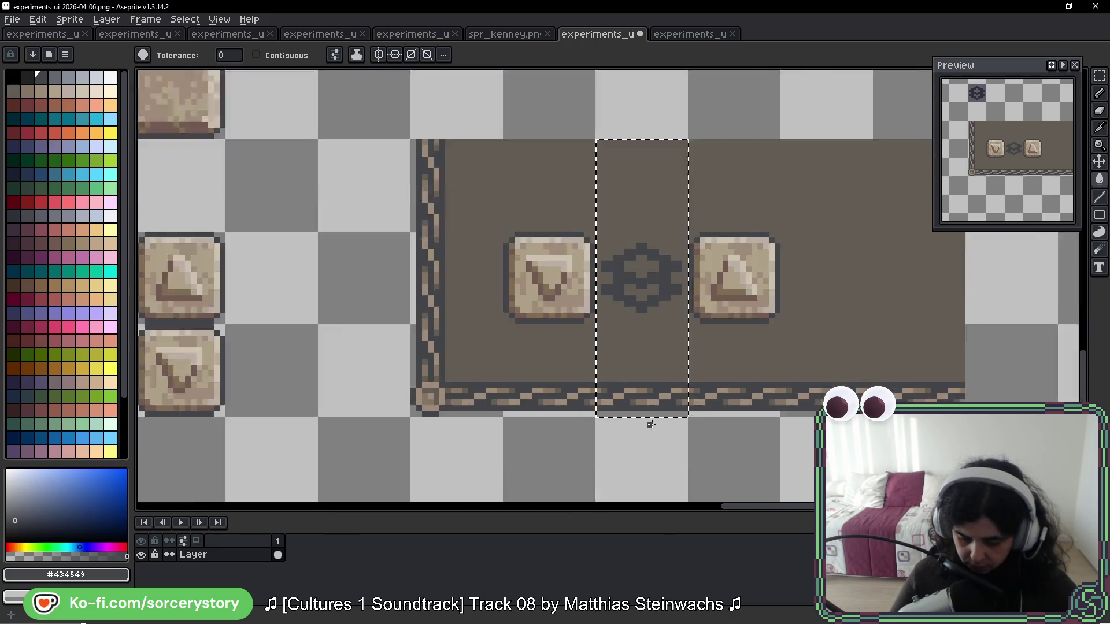
Step: Select just the single gear tile and fill the gear with black
key("i")
key("g")
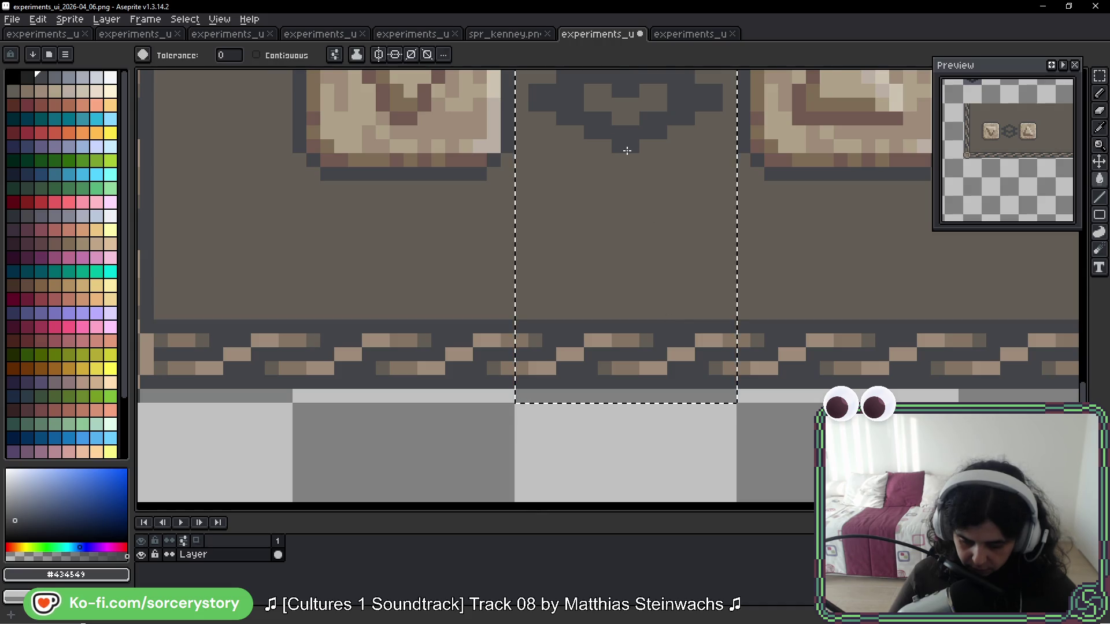
left_click_drag(622, 139, 588, 342)
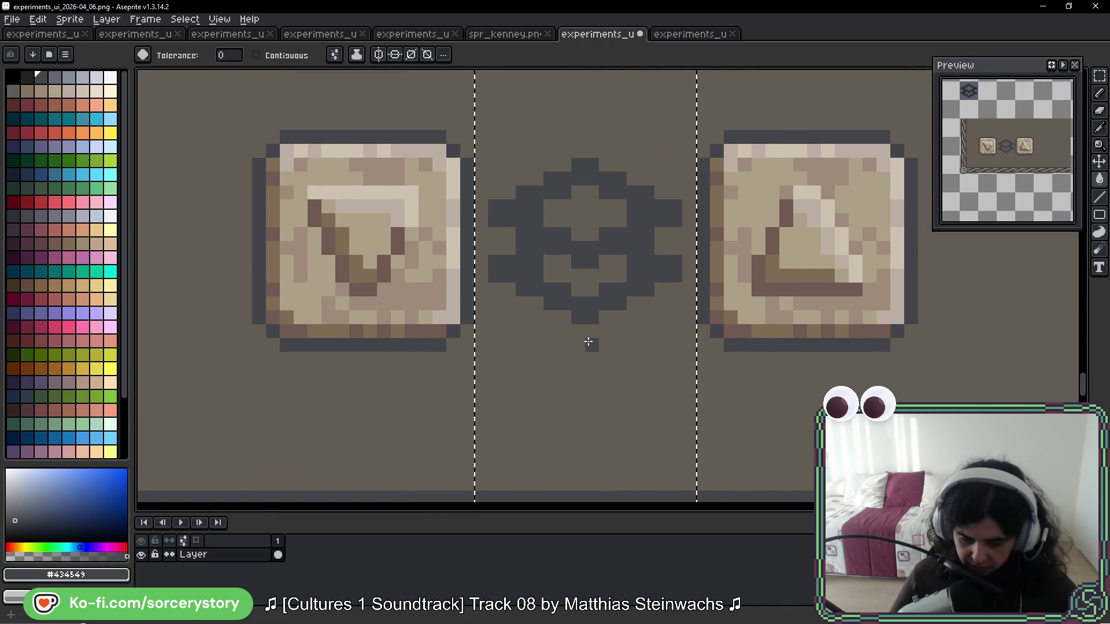
left_click(26, 81)
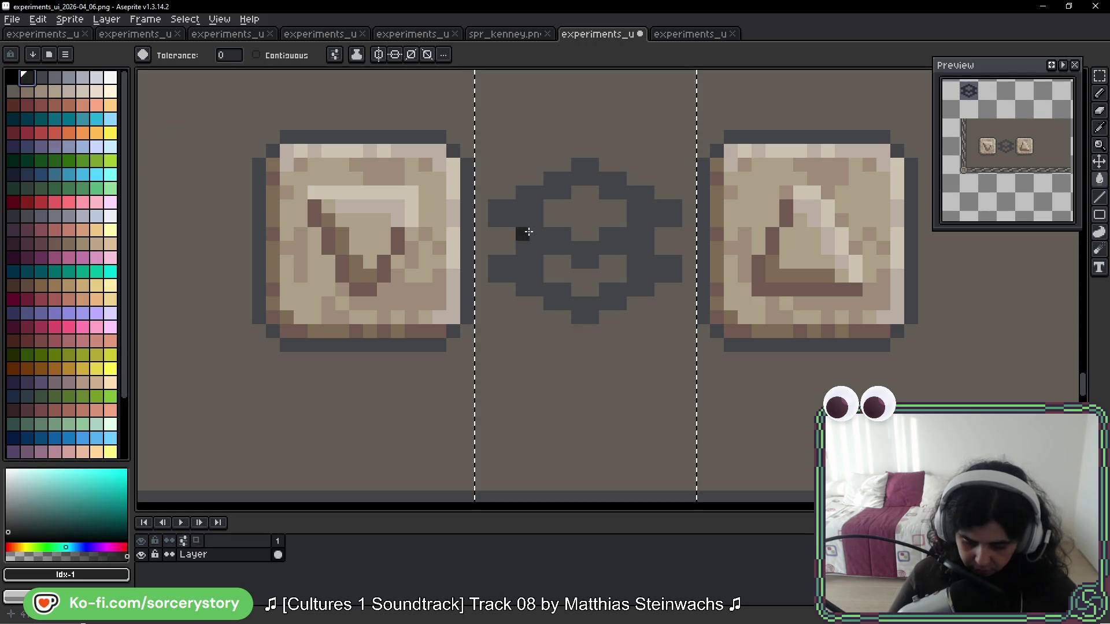
scroll(523, 221, "down", 1)
left_click(1102, 75)
left_click_drag(627, 211, 590, 229)
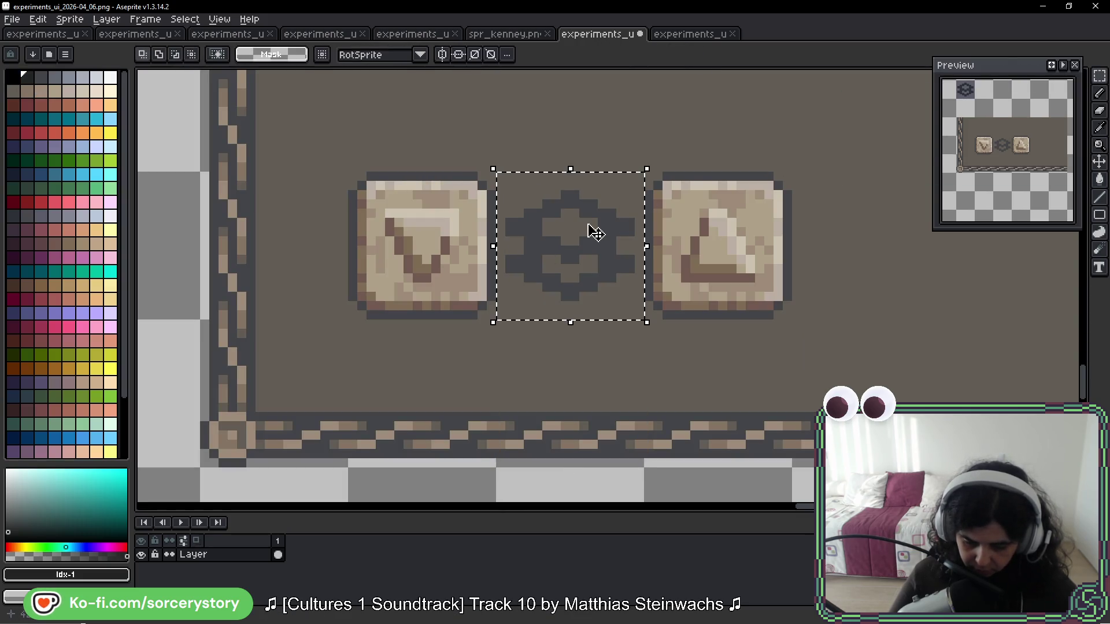
scroll(596, 232, "up", 3)
key("g")
left_click(535, 178)
scroll(646, 220, "down", 5)
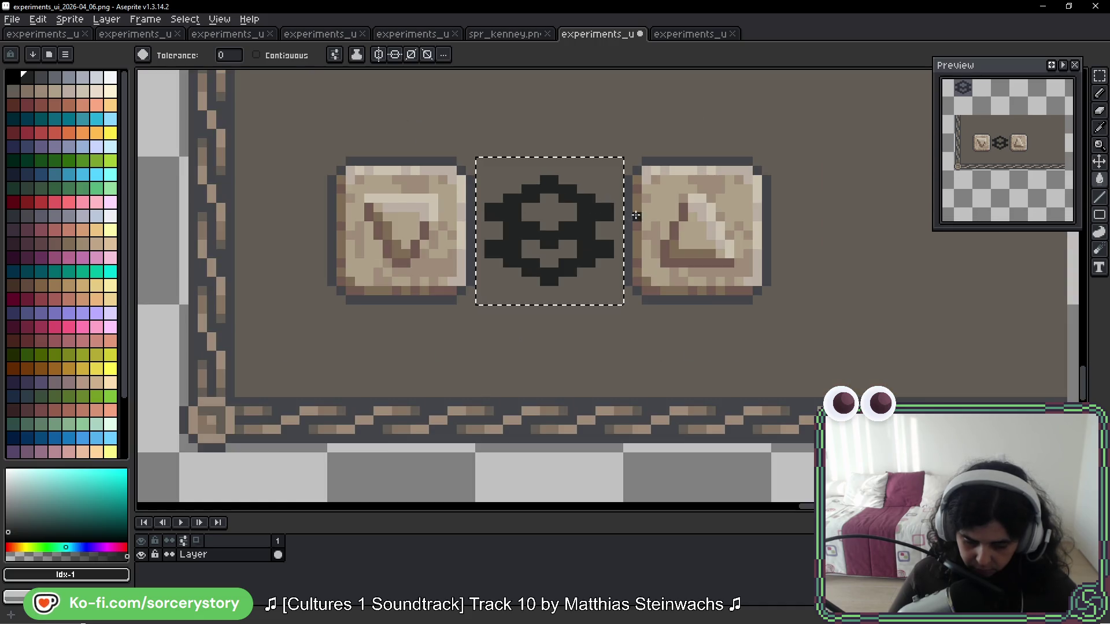
scroll(646, 220, "down", 3)
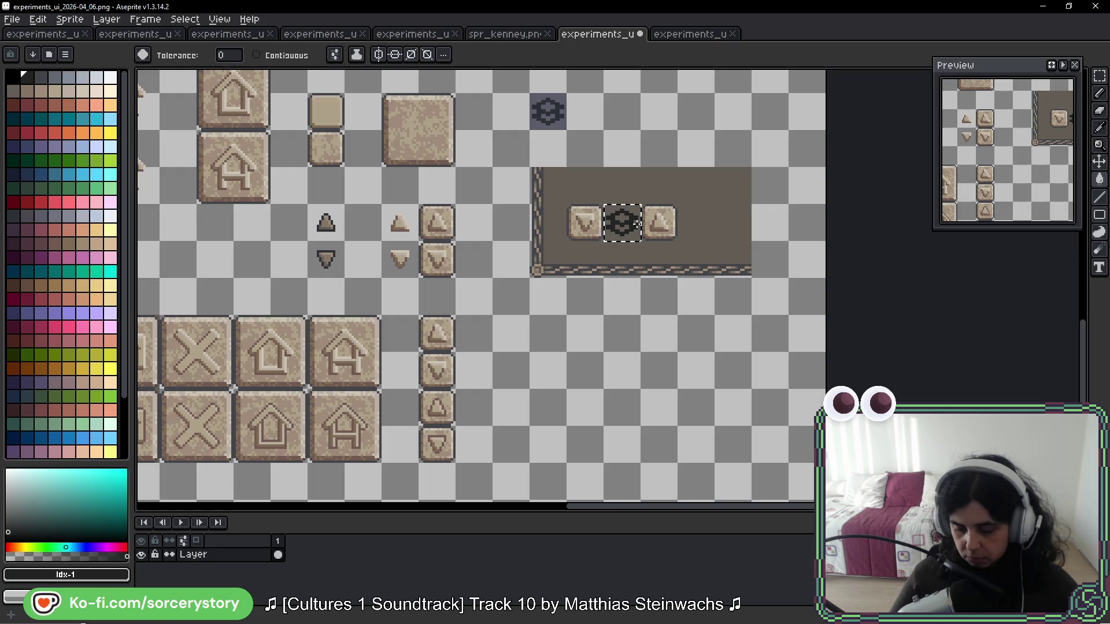
scroll(636, 223, "up", 5)
scroll(637, 223, "up", 1)
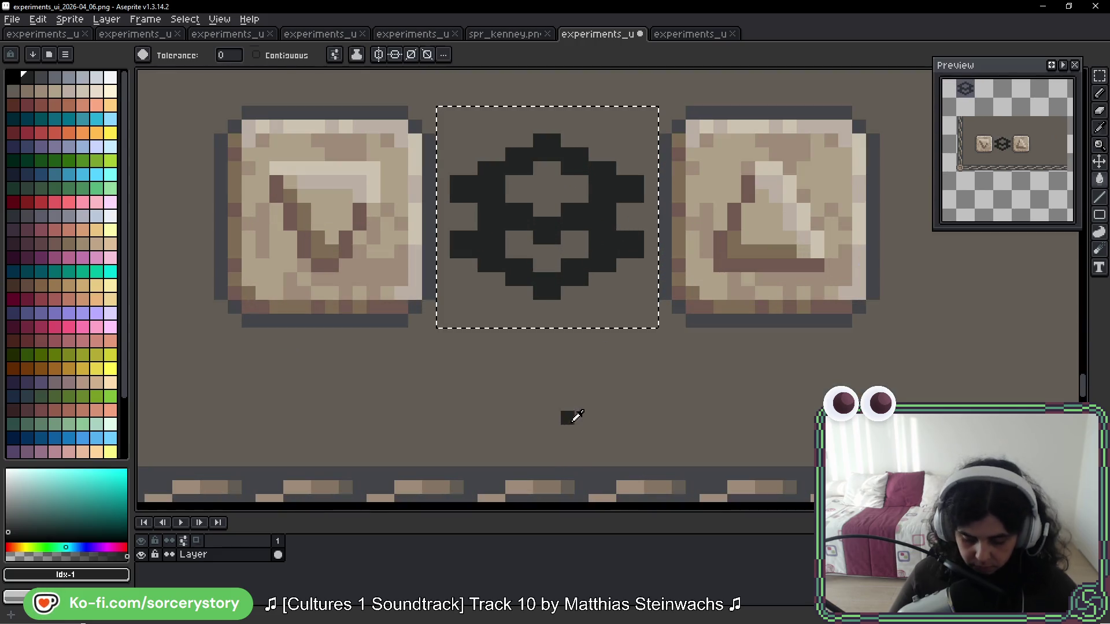
Step: Pick the dark grey from the border as the drawing colour
left_click(575, 471, "alt")
scroll(567, 218, "up", 2)
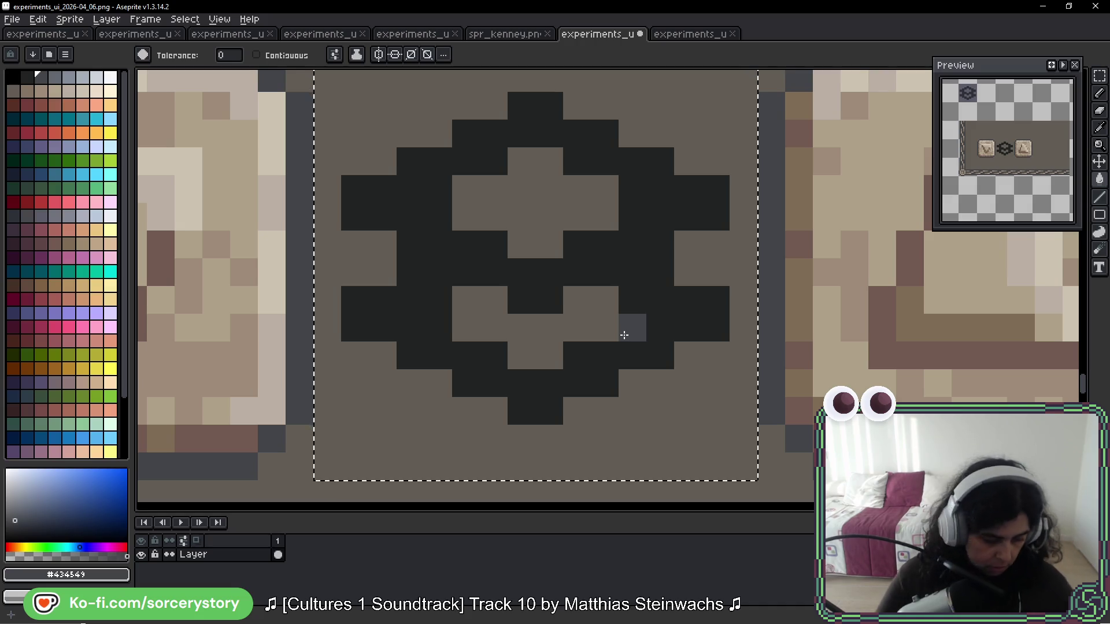
key("b")
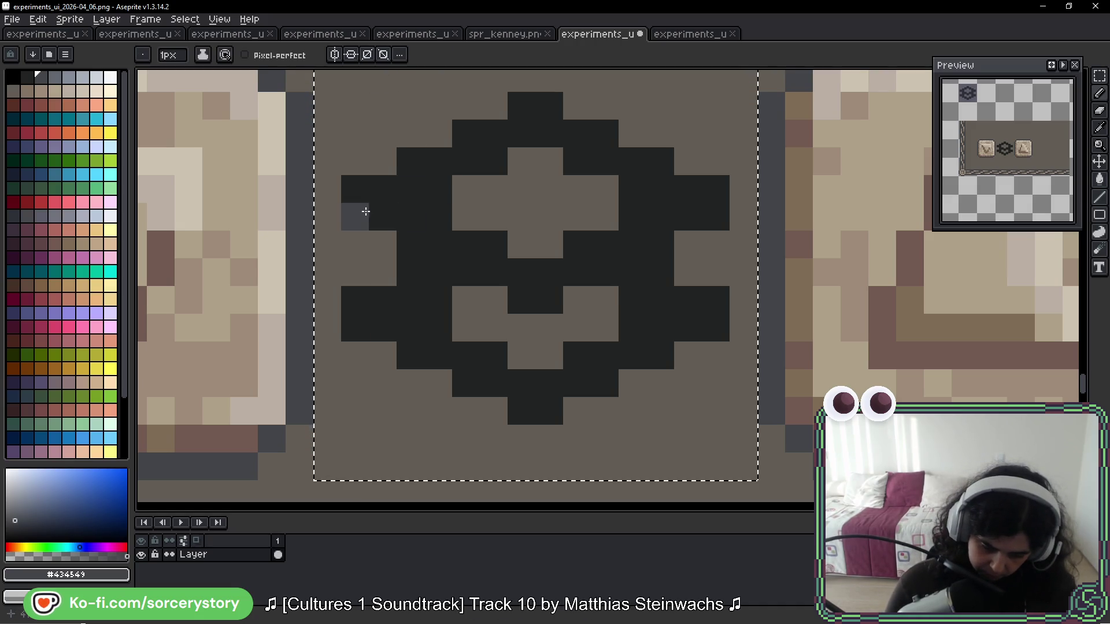
Step: Pencil dark grey pixels along the gear's left arm and a diagonal down its left side
mouse_move(367, 212)
left_mouse_down()
mouse_move(433, 240)
mouse_move(466, 273)
mouse_move(537, 290)
left_mouse_up()
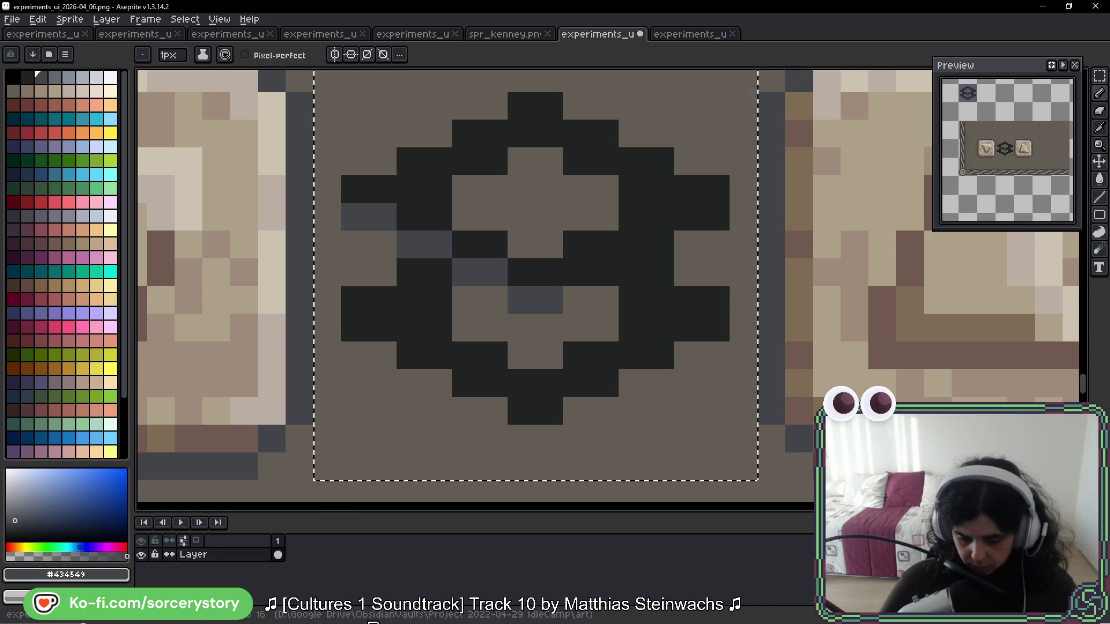
mouse_move(363, 330)
left_mouse_down()
mouse_move(404, 377)
mouse_move(441, 370)
mouse_move(550, 411)
left_mouse_up()
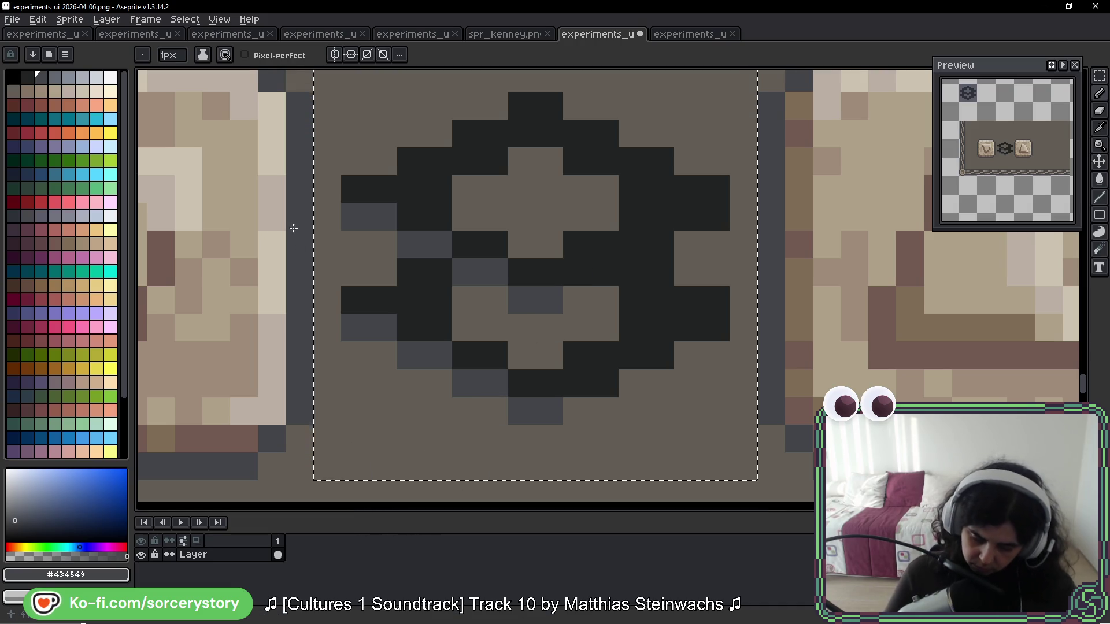
scroll(461, 315, "down", 10)
scroll(501, 370, "down", 2)
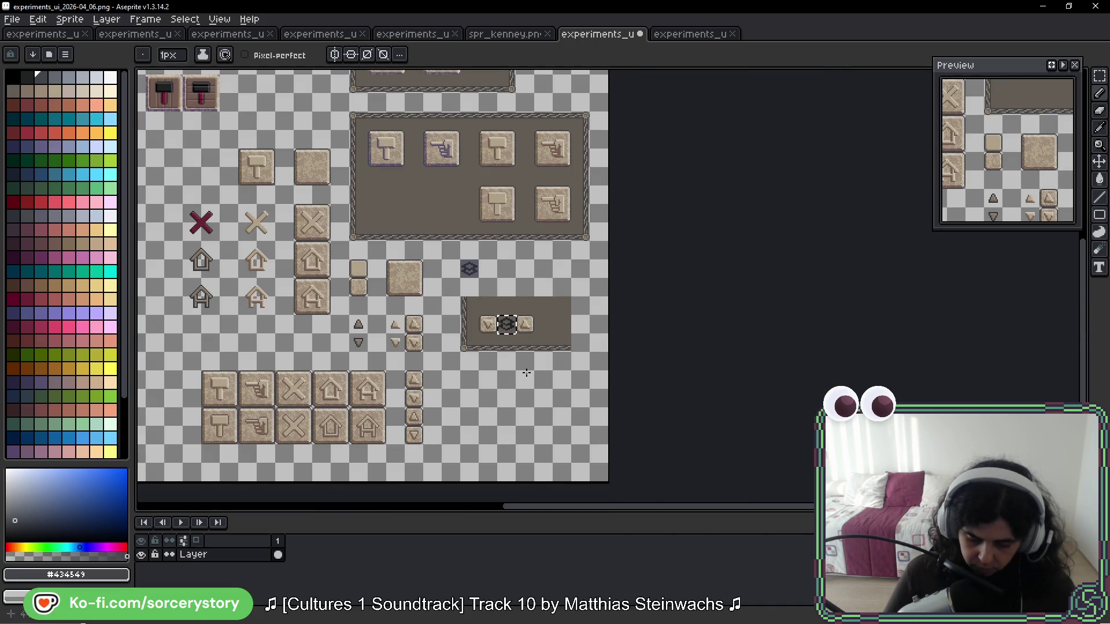
scroll(506, 322, "up", 6)
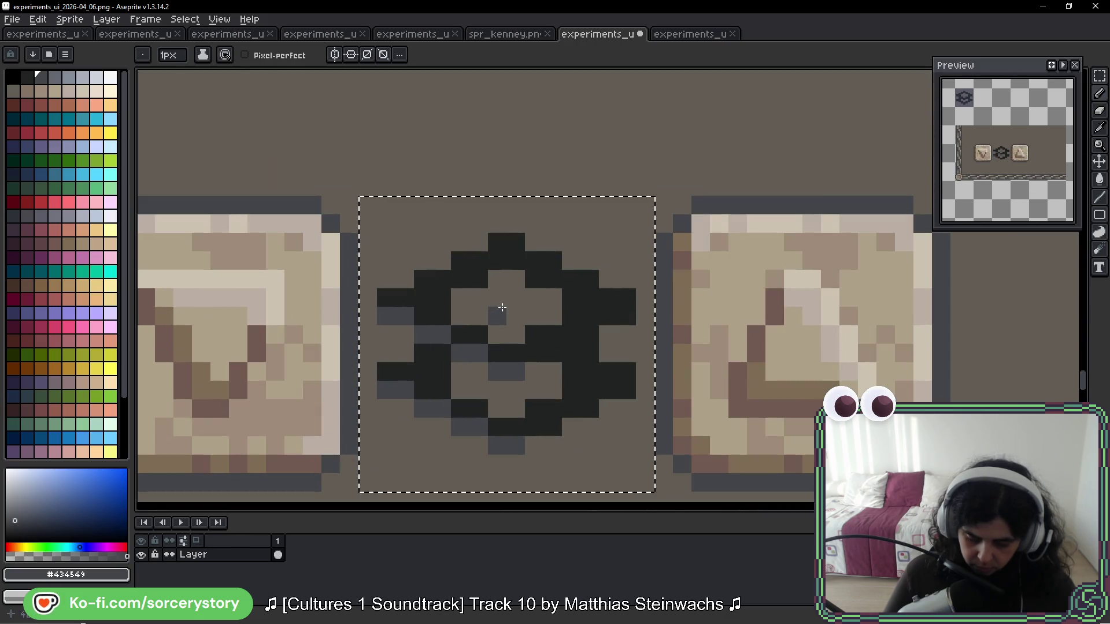
scroll(502, 308, "down", 4)
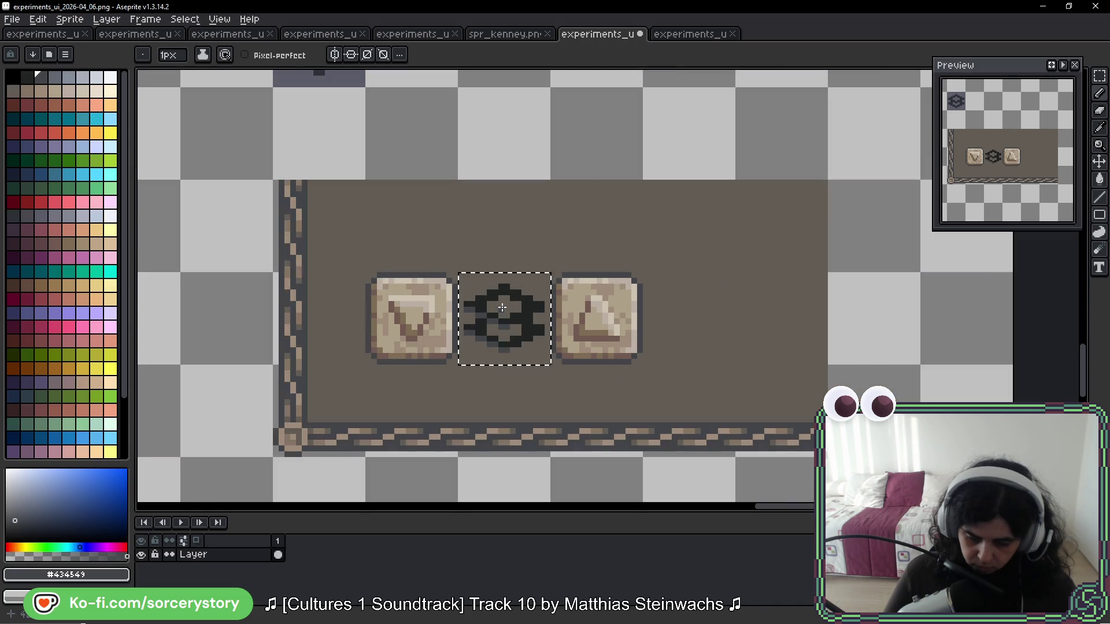
Step: Re-sample the dark grey #434549 from the border strip as the drawing colour
key("i")
left_click(528, 218)
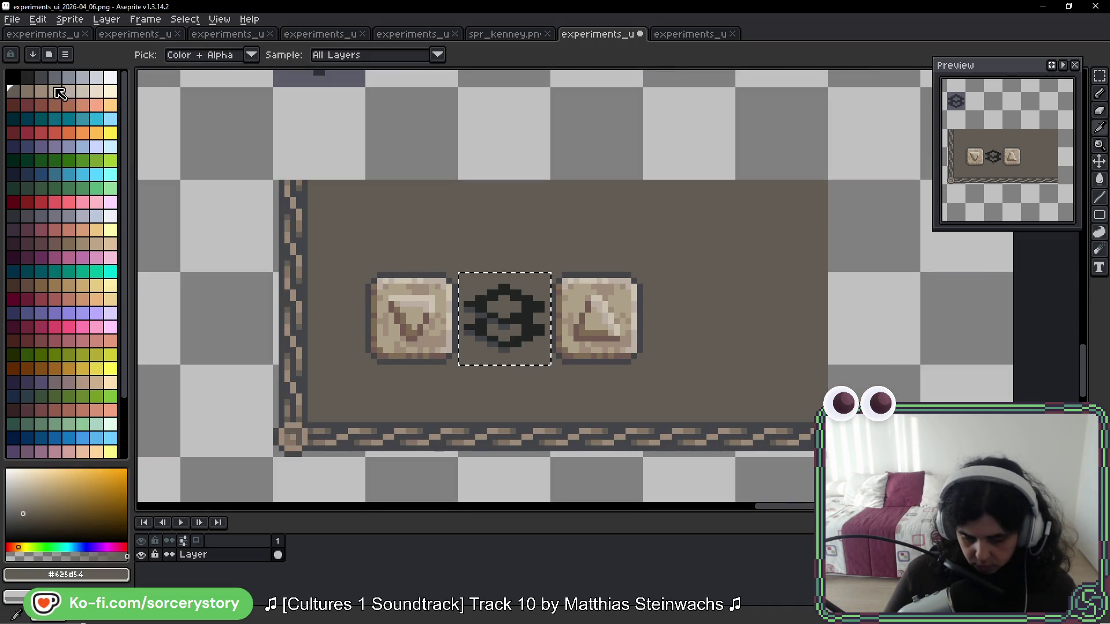
key("b")
scroll(493, 407, "up", 4)
key("i")
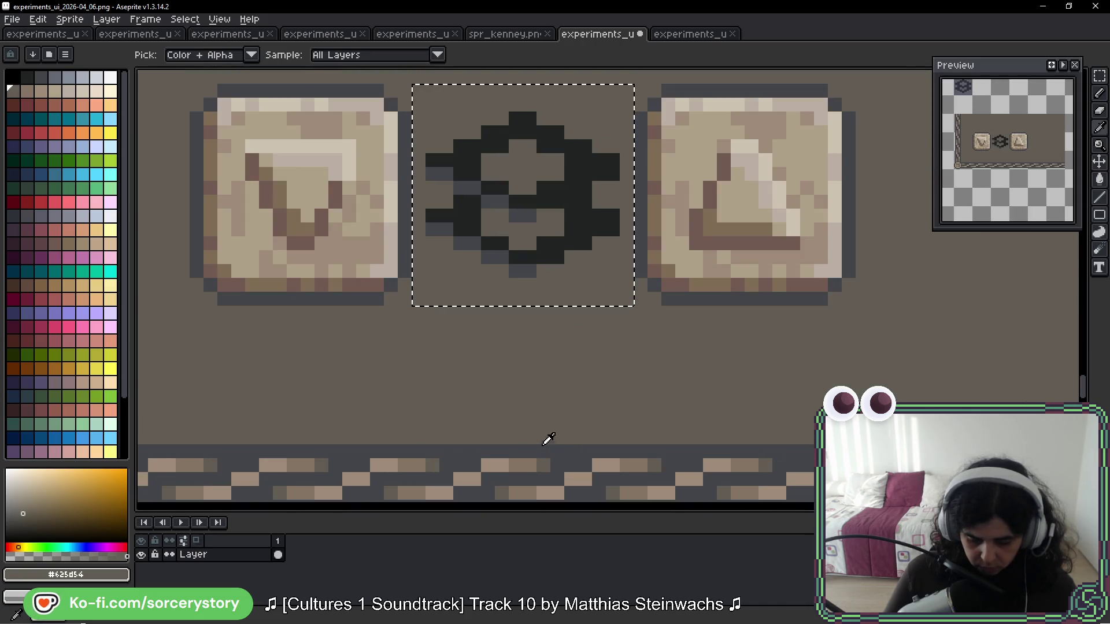
left_click(550, 449)
key("b")
Step: Paint the gear's upper-left pixels dark grey, undoing a stray interior pixel
scroll(466, 230, "up", 2)
left_click(454, 227)
scroll(483, 252, "up", 1)
key("ctrl+z")
mouse_move(368, 232)
left_mouse_down()
mouse_move(349, 238)
mouse_move(416, 203)
mouse_move(418, 224)
mouse_move(506, 166)
mouse_move(439, 251)
mouse_move(563, 221)
mouse_move(485, 268)
mouse_move(595, 250)
mouse_move(511, 314)
mouse_move(604, 282)
mouse_move(632, 290)
mouse_move(632, 261)
mouse_move(687, 252)
mouse_move(639, 203)
mouse_move(565, 173)
mouse_move(534, 185)
left_mouse_up()
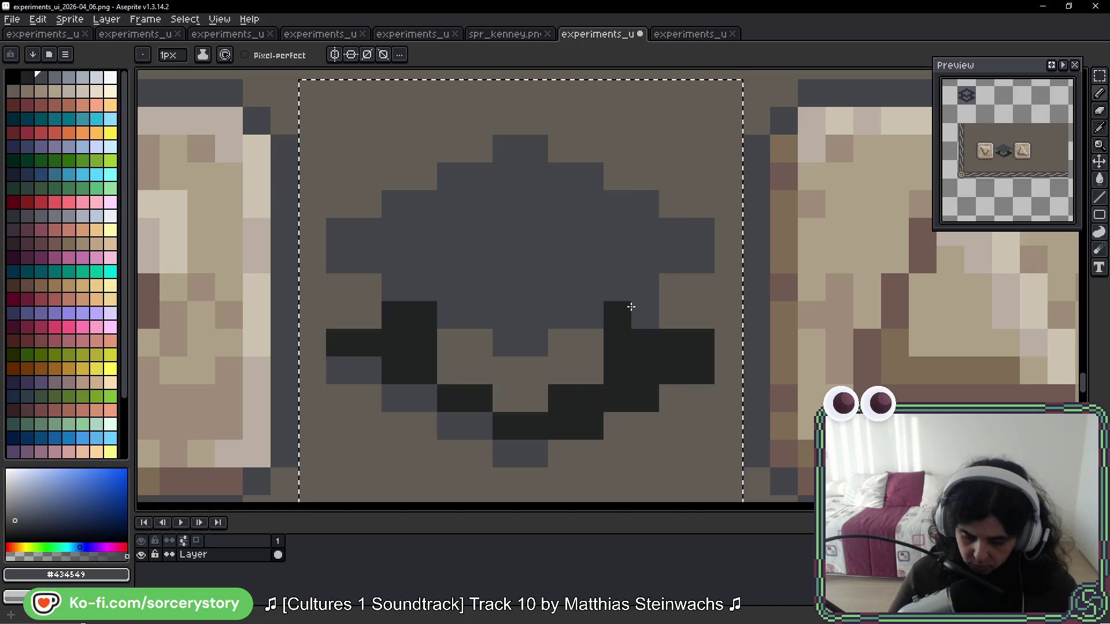
left_click(393, 367, "alt")
Step: Pencil the gem's lower-left, bottom edge and inner notch black, then deselect
left_click(371, 369)
left_click_drag(371, 370, 528, 448)
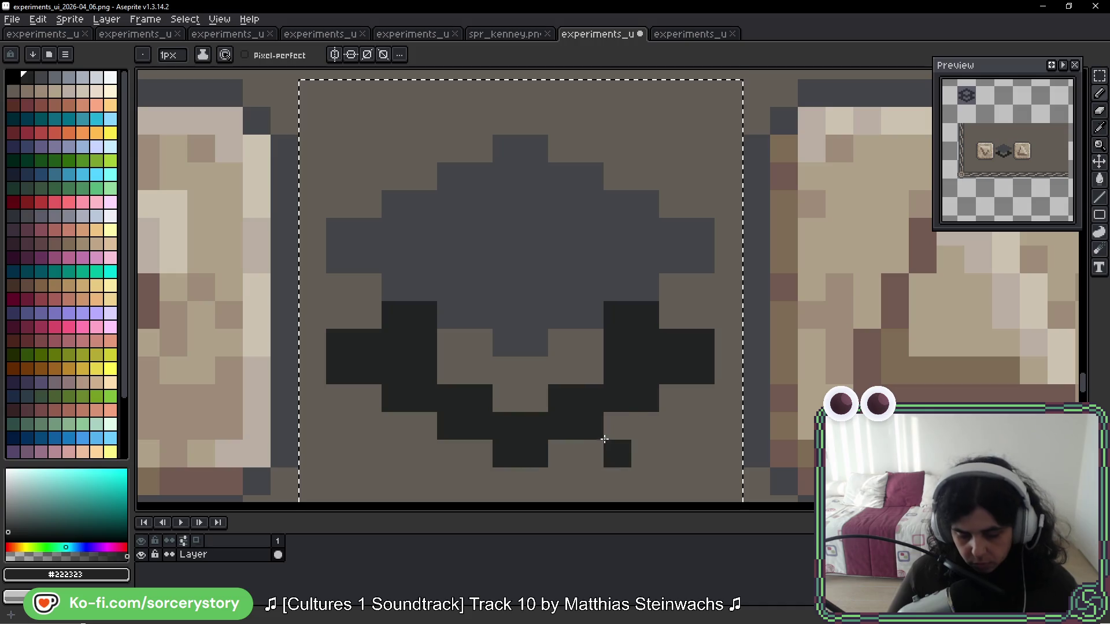
mouse_move(535, 397)
left_mouse_down()
mouse_move(510, 397)
mouse_move(582, 348)
mouse_move(451, 366)
left_mouse_up()
scroll(604, 402, "down", 7)
scroll(648, 428, "down", 1)
key("ctrl+d")
Step: Save the sprite sheet with Ctrl+S
mouse_move(696, 444)
left_mouse_down()
mouse_move(627, 295)
mouse_move(624, 358)
left_mouse_up()
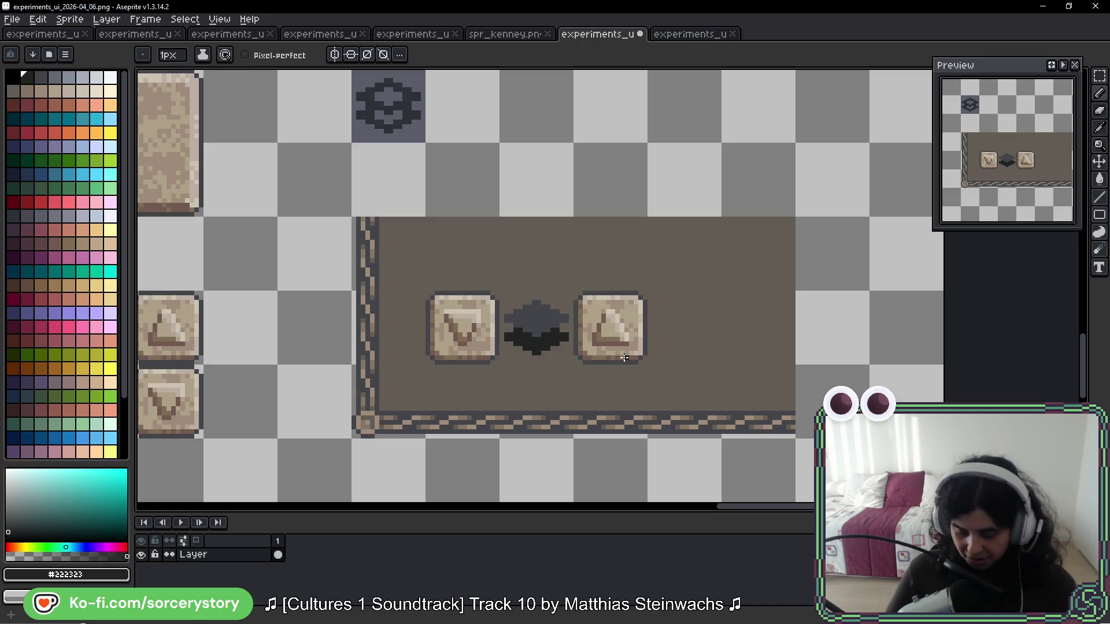
scroll(557, 290, "down", 2)
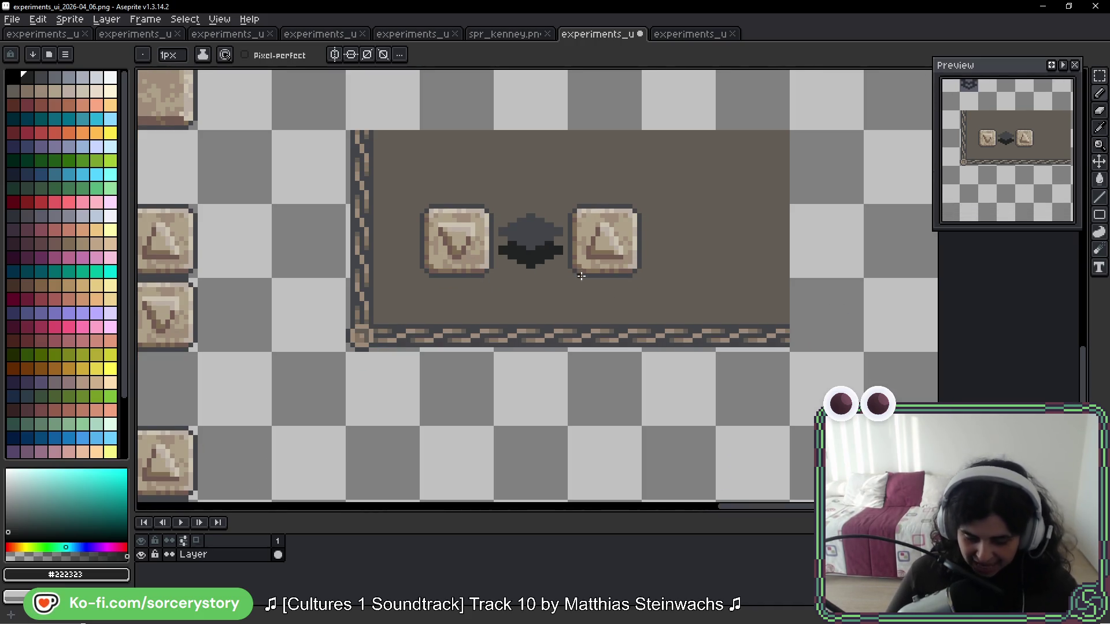
scroll(575, 275, "down", 2)
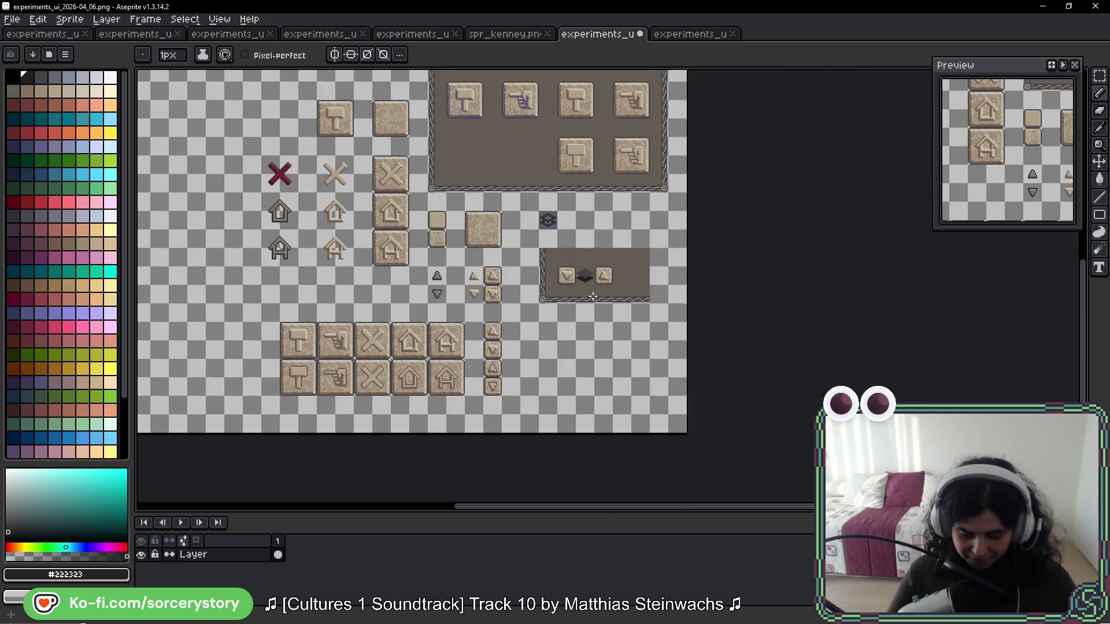
scroll(601, 231, "up", 3)
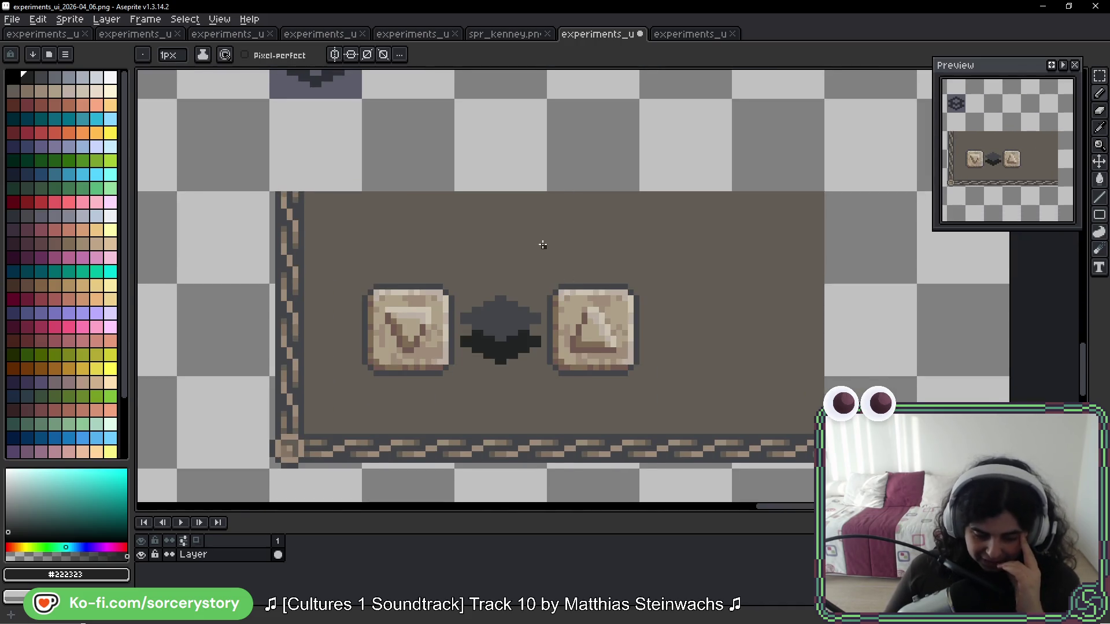
left_click_drag(543, 245, 538, 215)
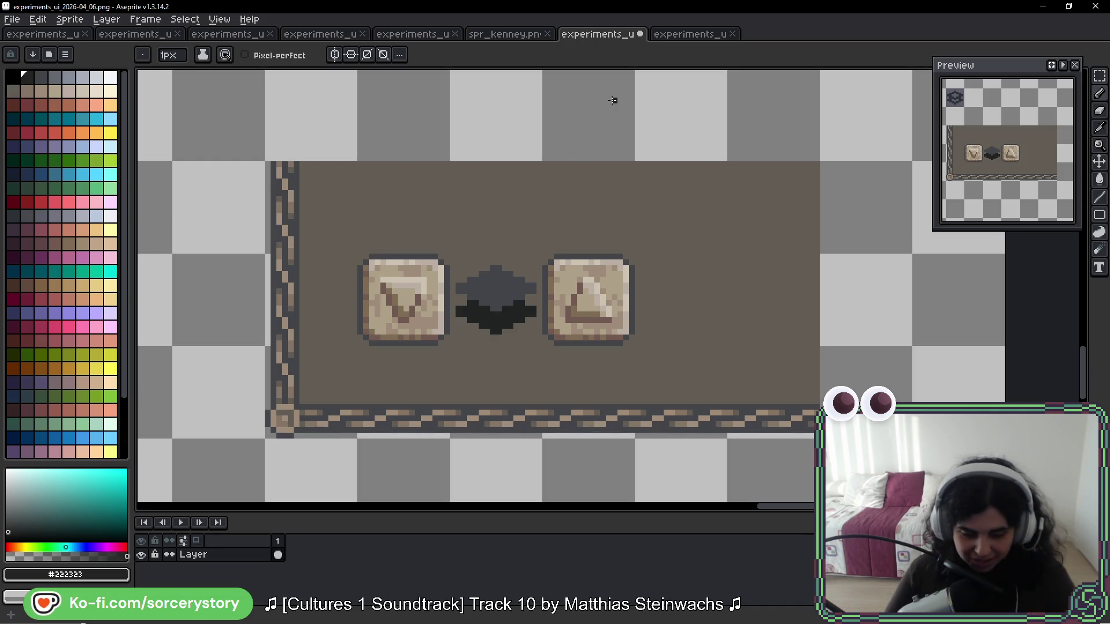
key("ctrl+s")
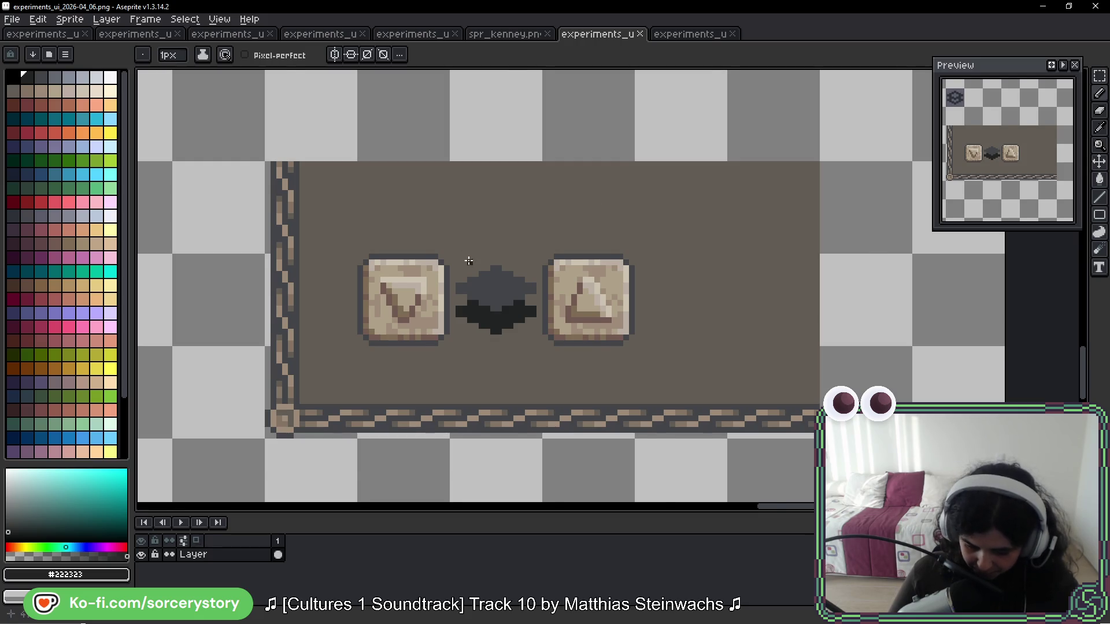
scroll(469, 258, "up", 2)
left_click_drag(569, 268, 570, 213)
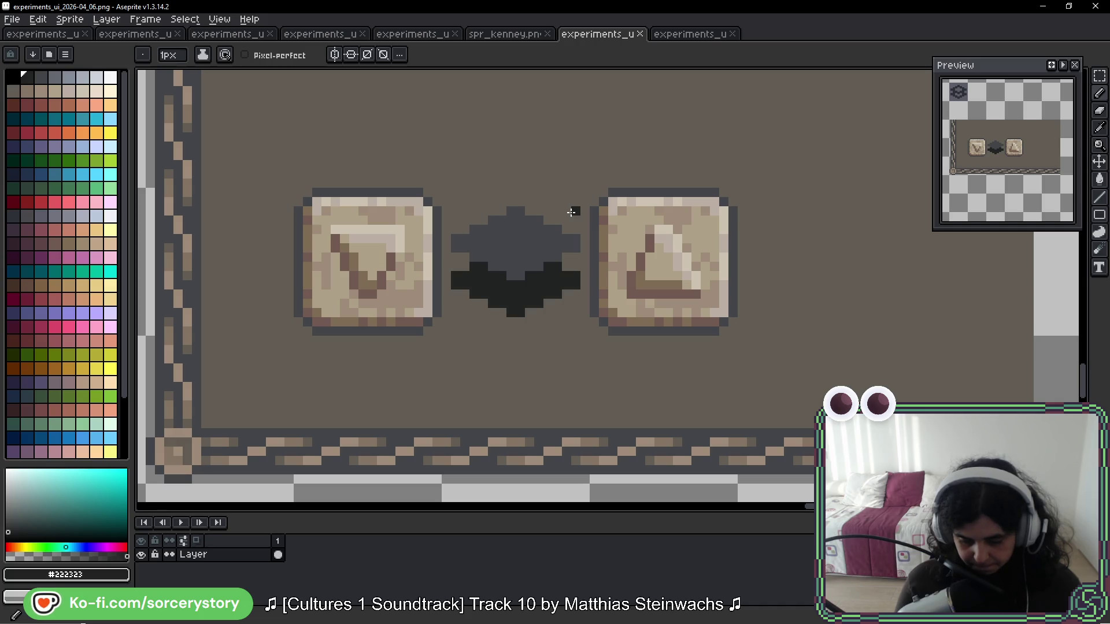
Step: Paint the gem's lower half and its right-edge pixel with palette black
key("space")
left_click_drag(569, 349, 629, 371)
key("alt")
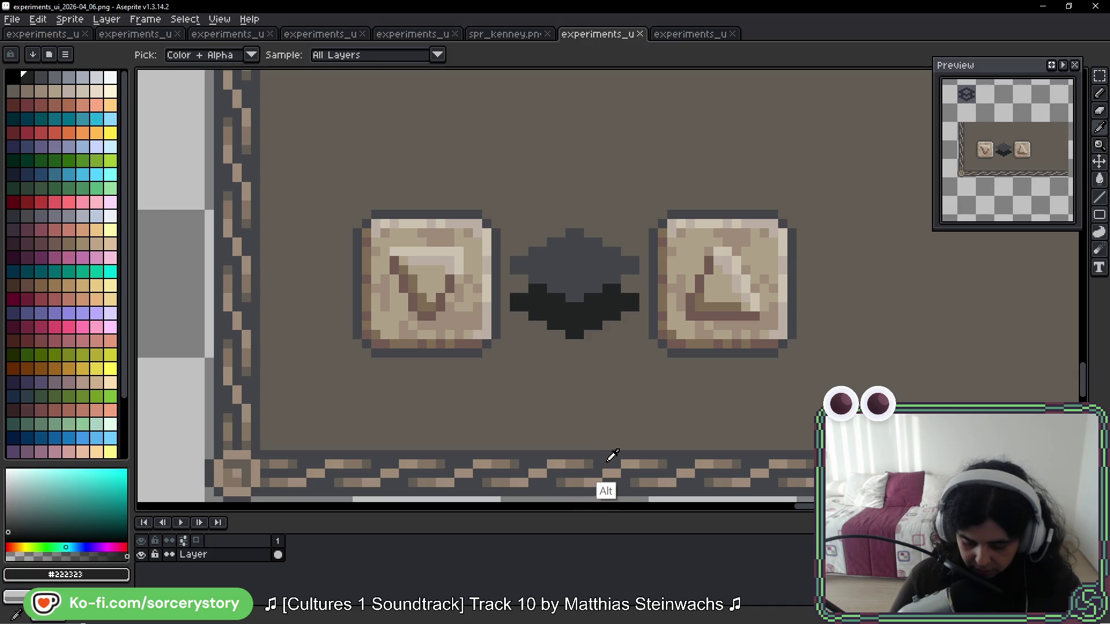
left_click(600, 261, "alt")
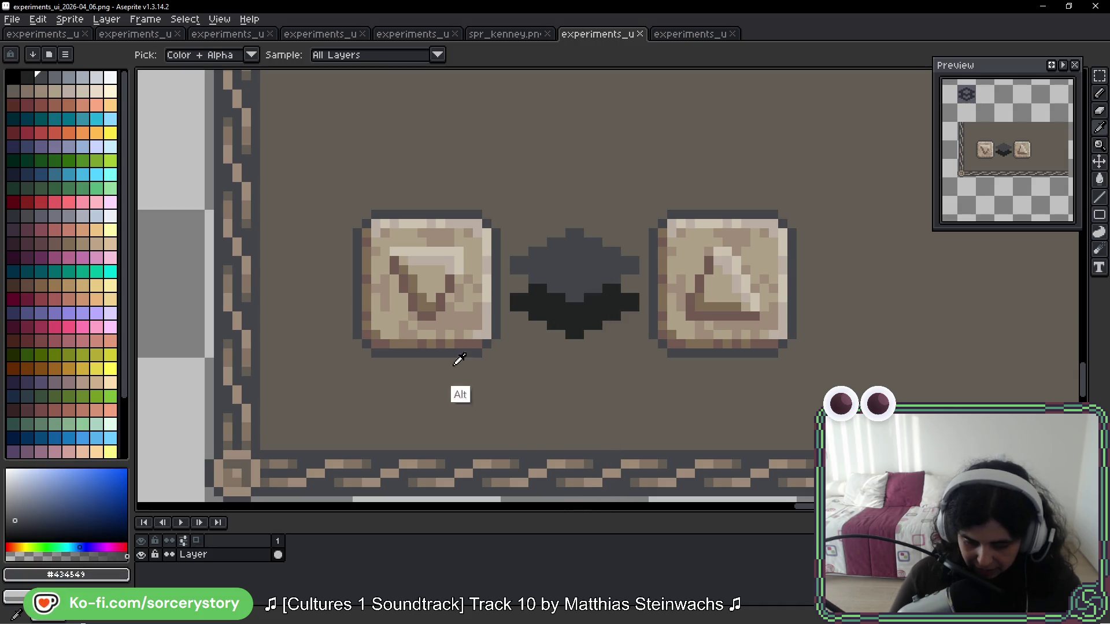
left_click(11, 77)
mouse_move(541, 288)
left_mouse_down()
mouse_move(518, 306)
mouse_move(558, 307)
mouse_move(554, 326)
left_mouse_up()
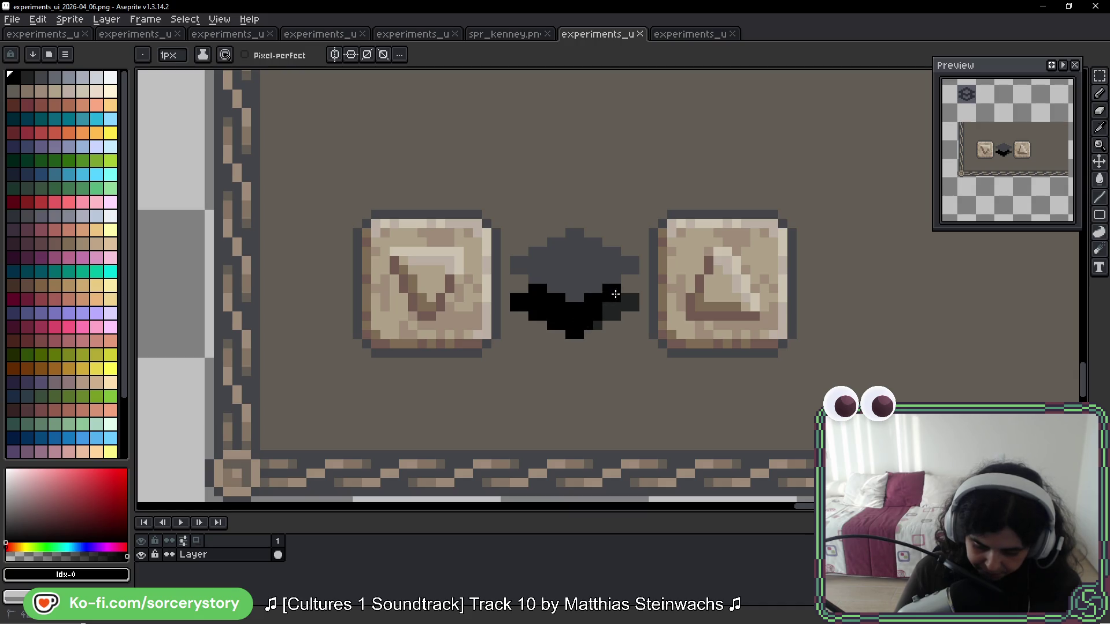
left_click(633, 285)
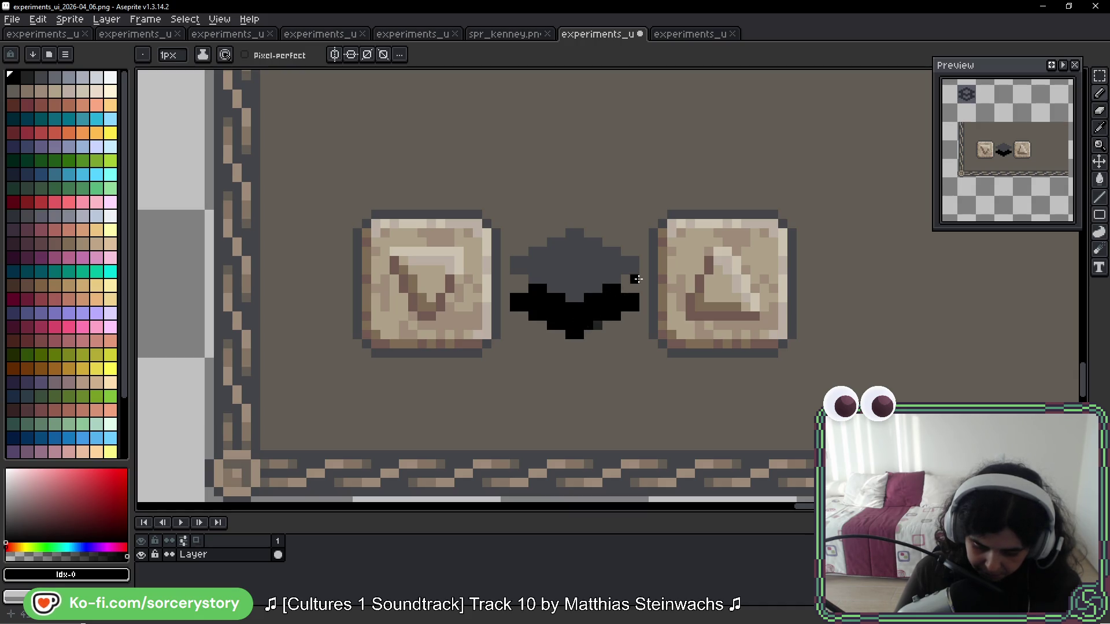
left_click_drag(659, 279, 644, 303)
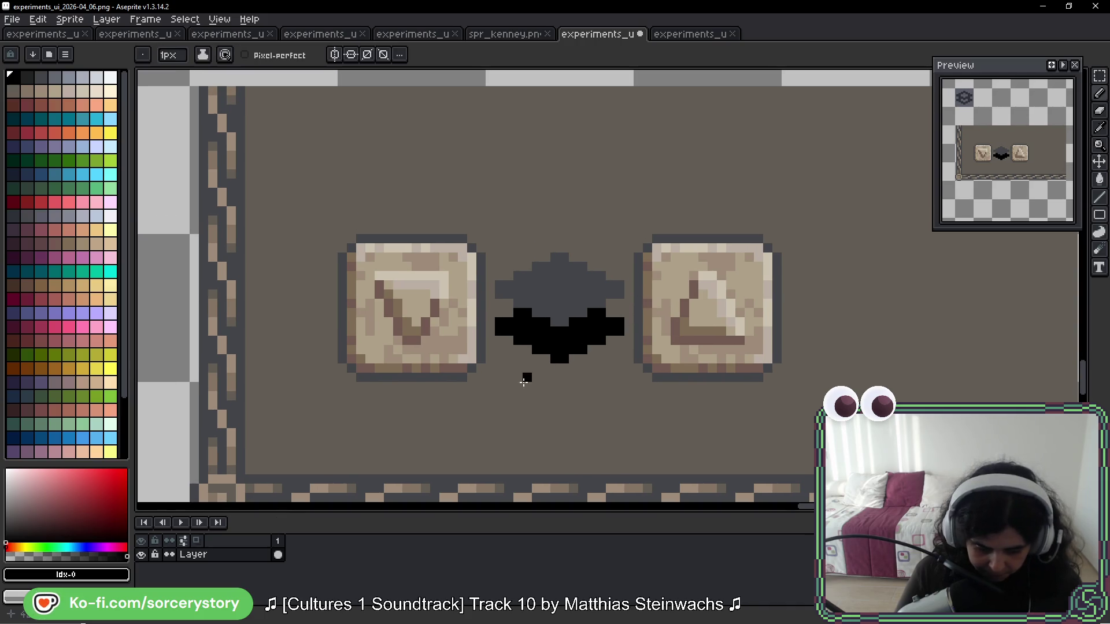
Step: Add dark grey pixels to the gem's top outline, undoing the last one
left_click(26, 76)
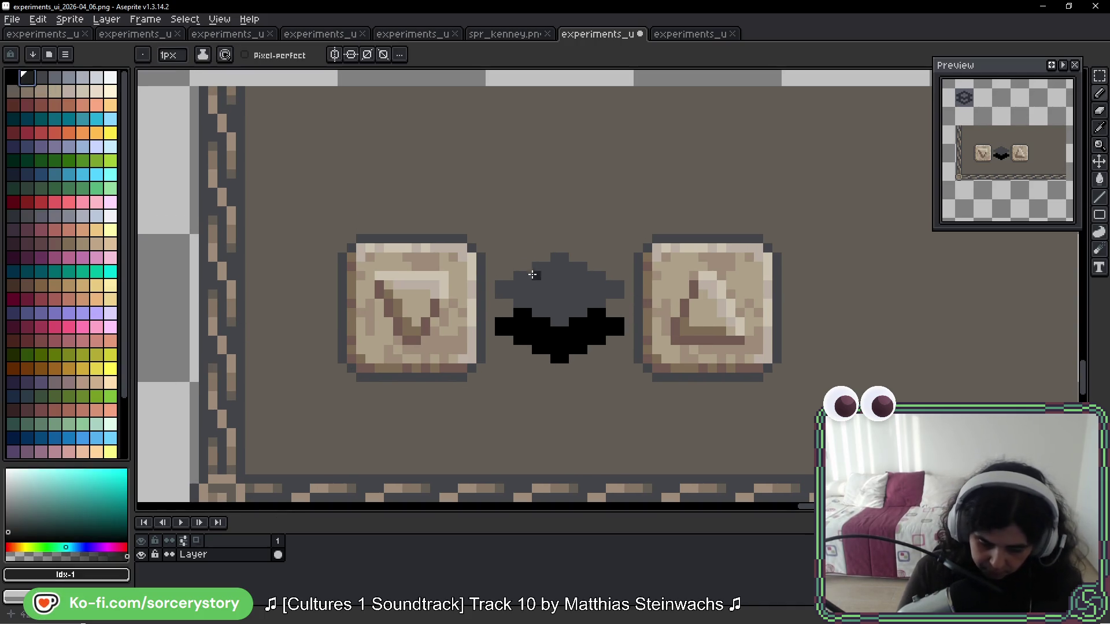
left_click(559, 258)
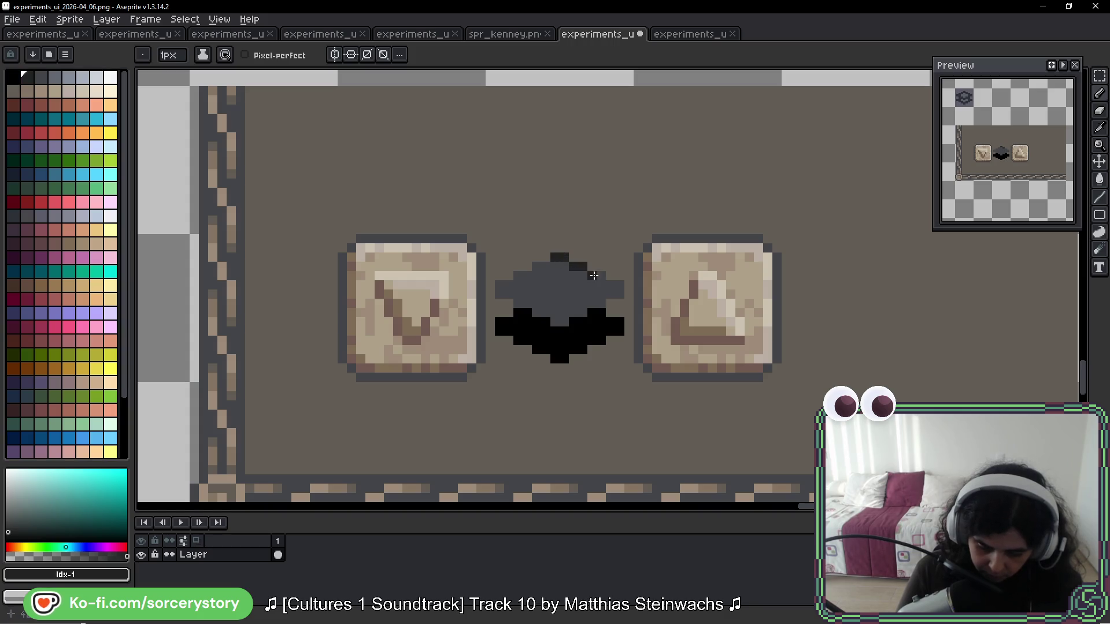
left_click(616, 288)
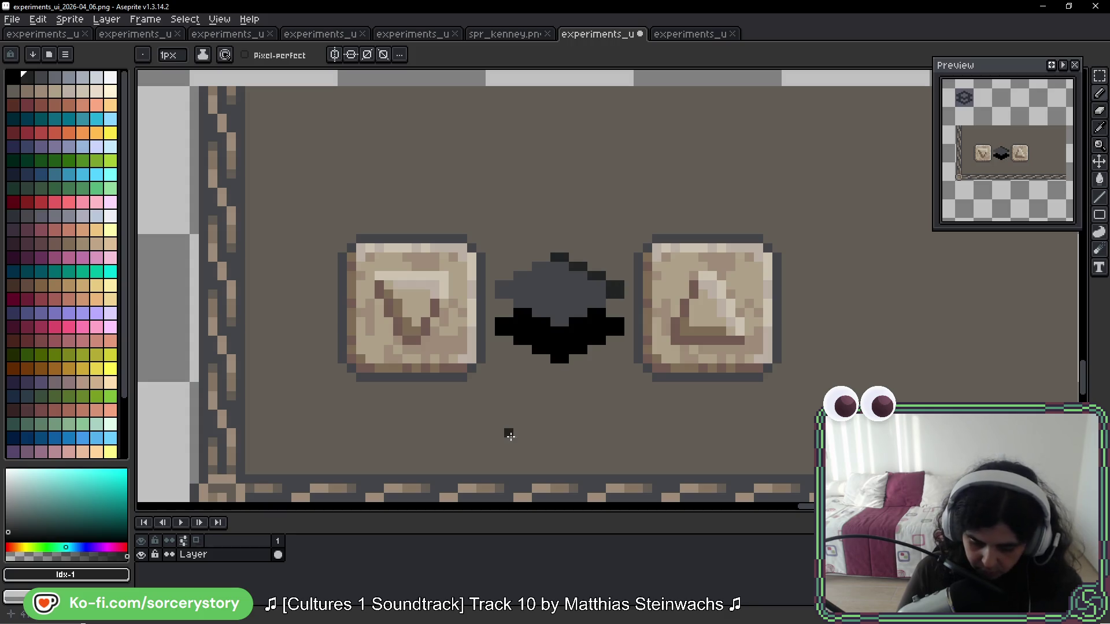
key("ctrl+z")
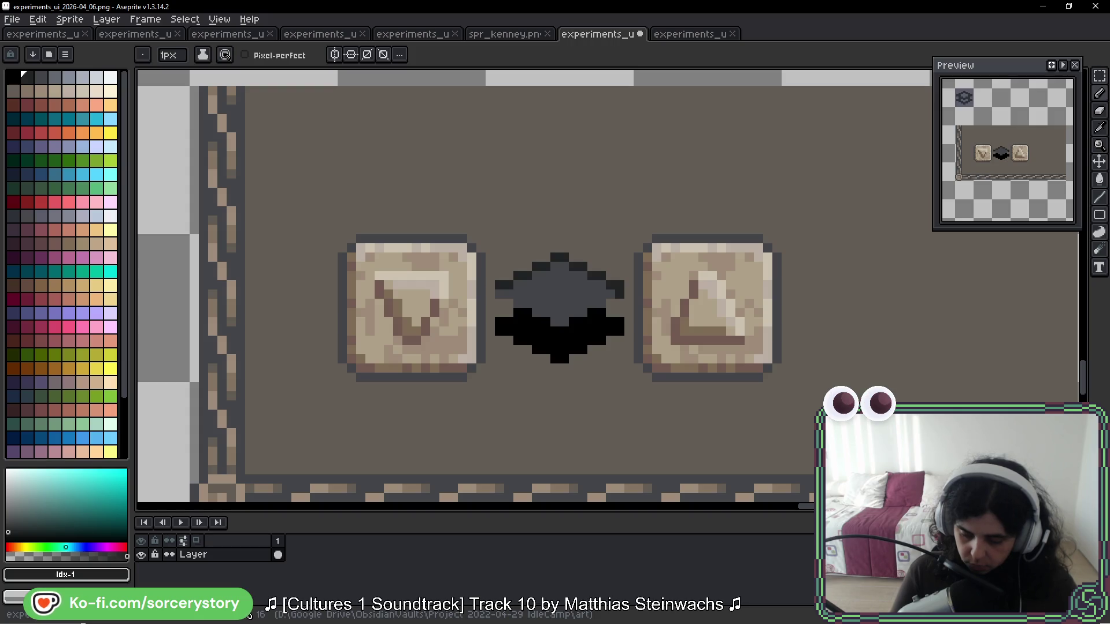
left_click(560, 292, "alt")
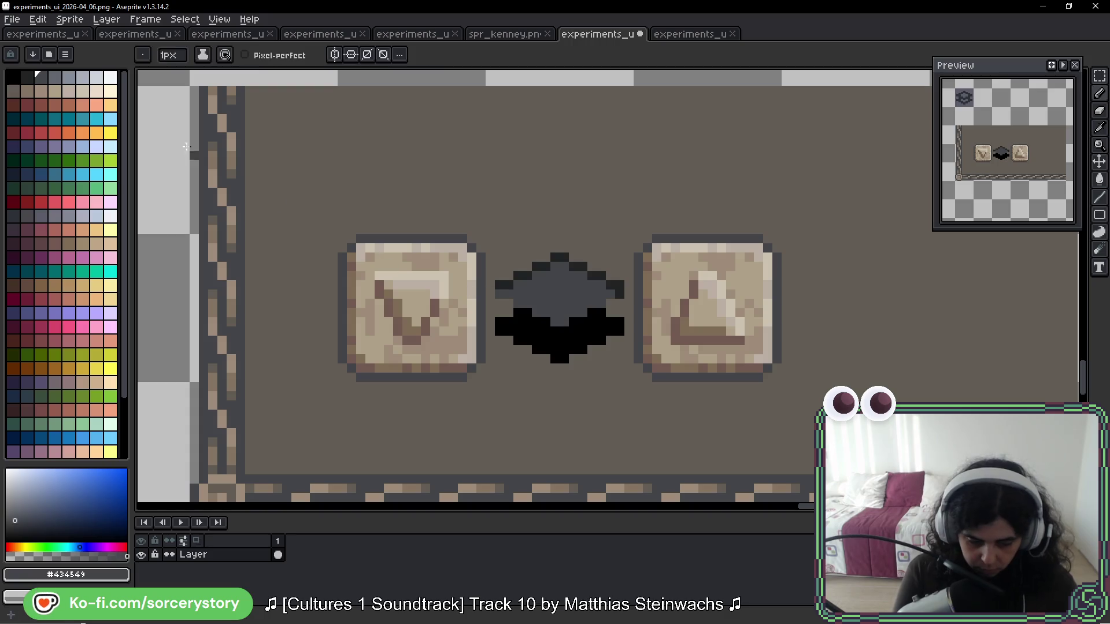
Step: Pencil a lighter grey-blue band along the gem's widest row, removing stray pixels by its base
left_click_drag(505, 295, 531, 287)
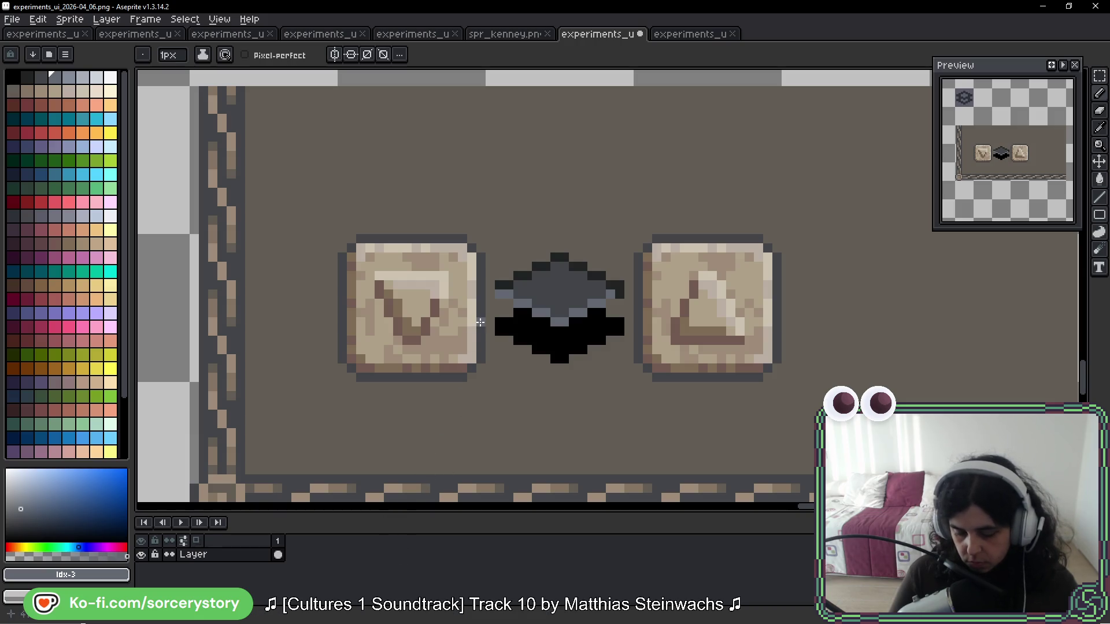
left_click(508, 483, "alt")
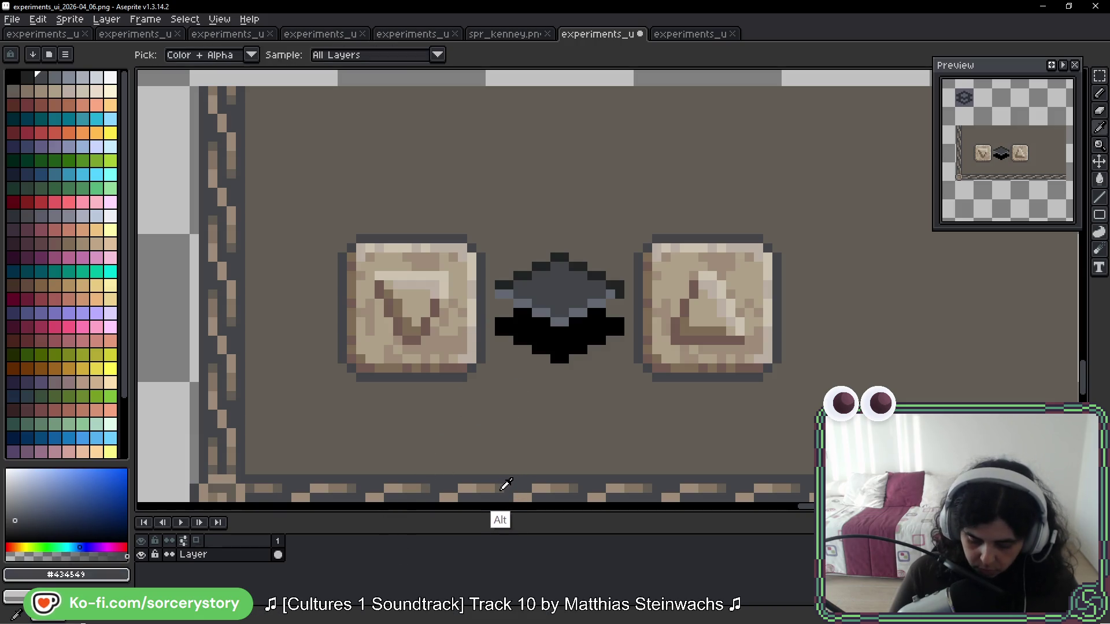
left_click(503, 472, "alt")
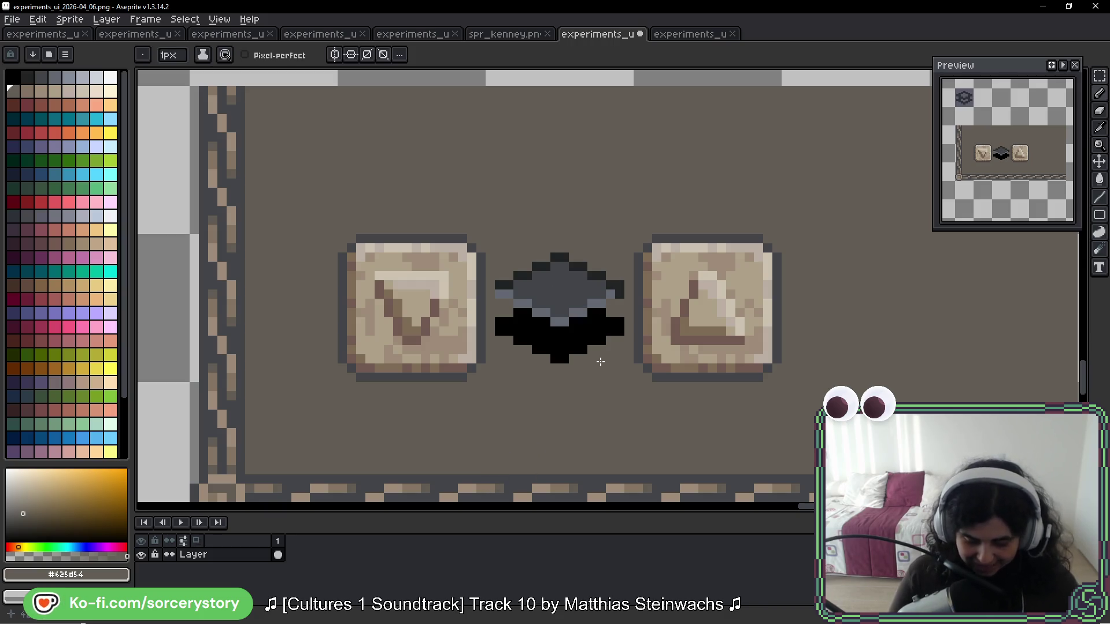
key("alt")
left_click(357, 260, "alt")
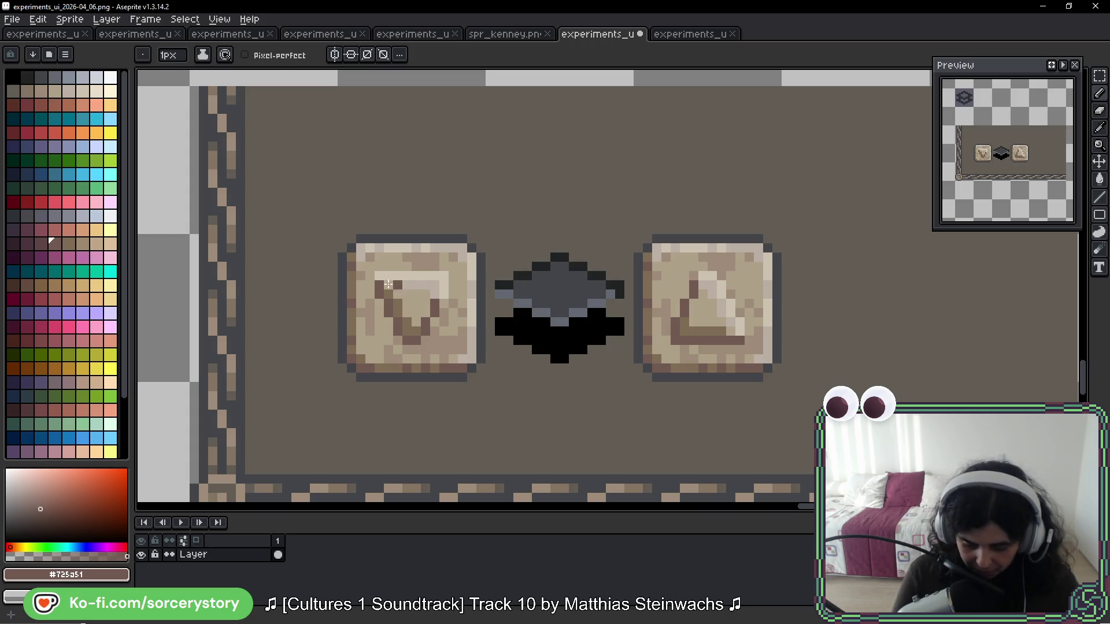
key("alt")
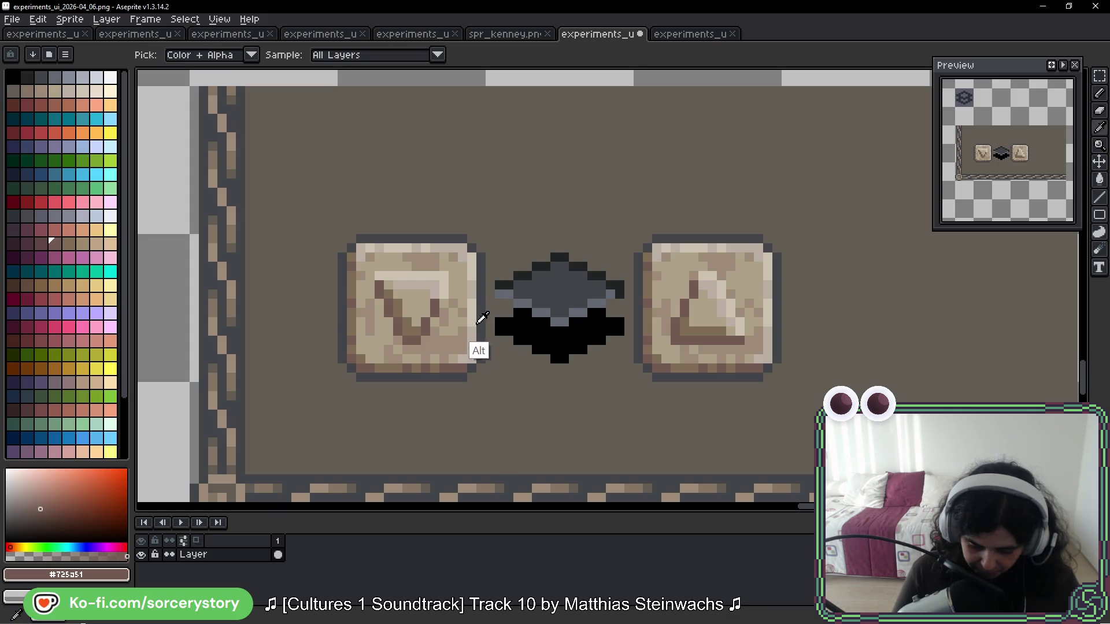
left_click(480, 375, "alt")
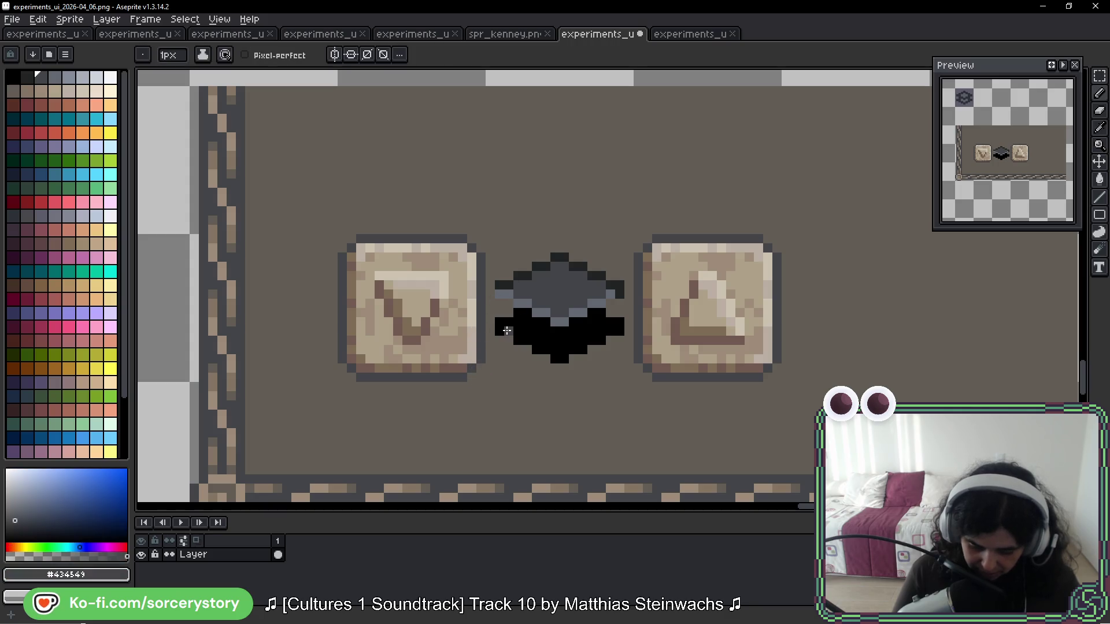
key("ctrl+z")
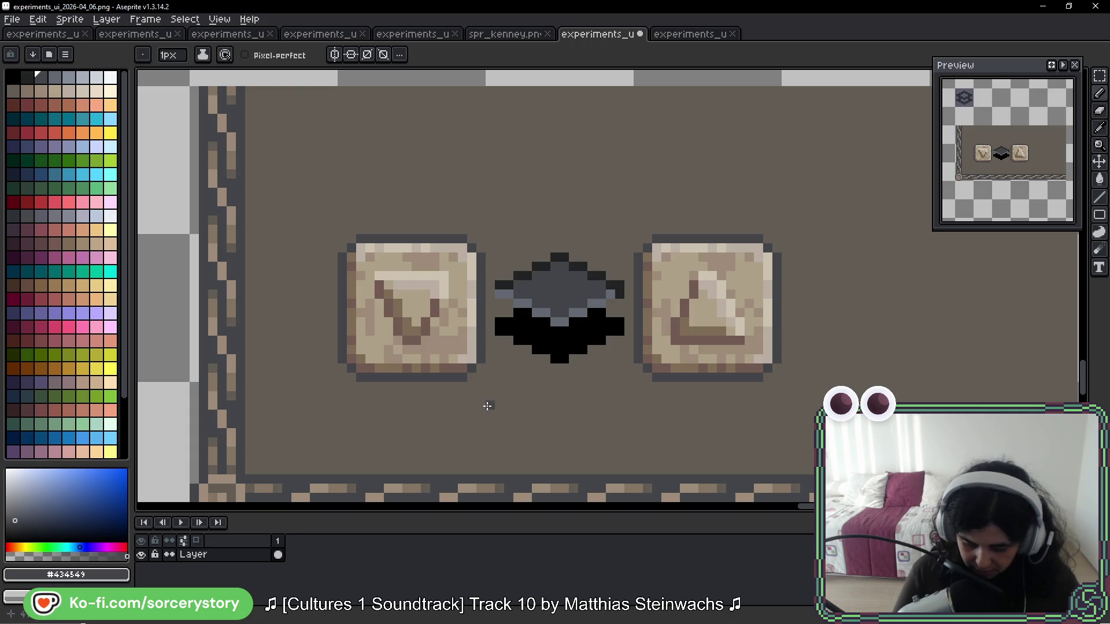
mouse_move(644, 230)
left_mouse_down()
mouse_move(739, 248)
mouse_move(726, 315)
mouse_move(720, 189)
left_mouse_up()
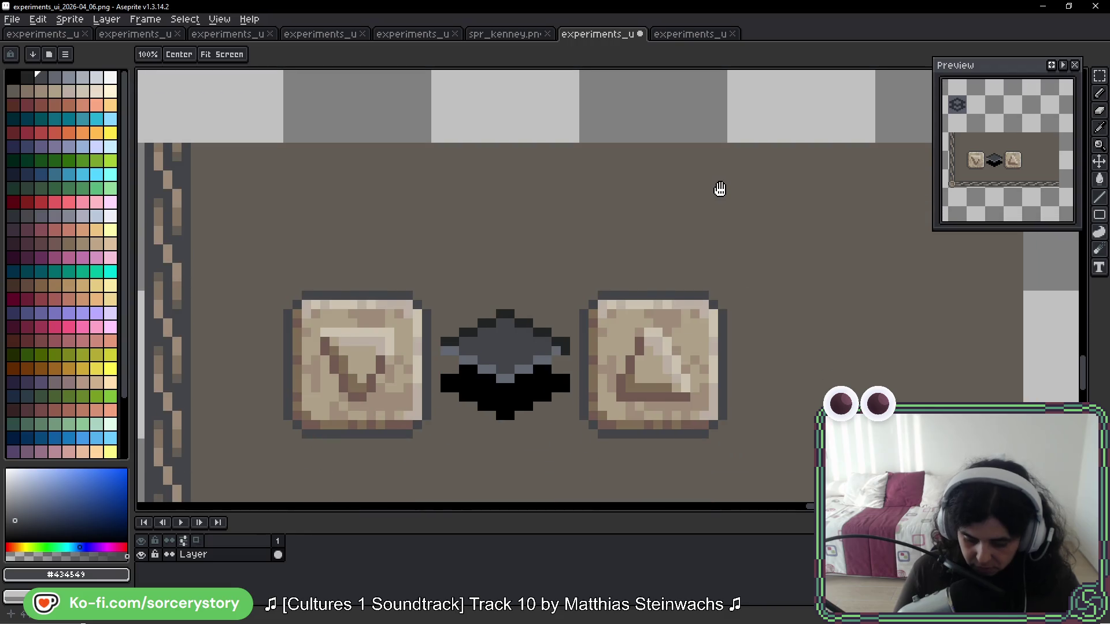
left_click(1100, 75)
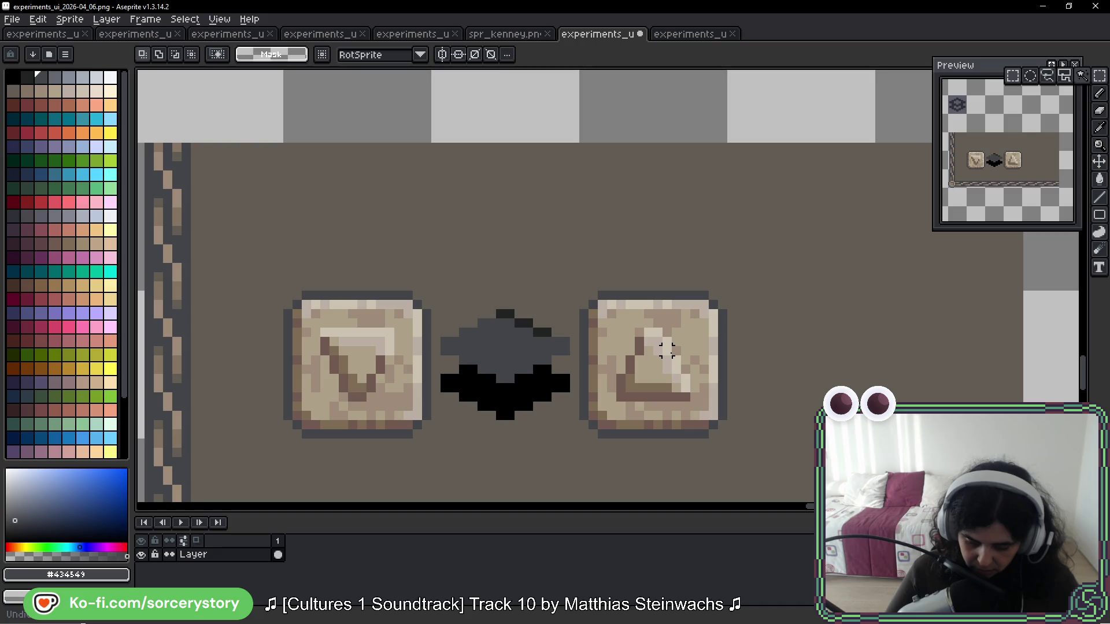
Step: Copy the gem tile to an empty spot and move the copy two tiles right
mouse_move(547, 342)
left_mouse_down()
mouse_move(541, 354)
mouse_move(543, 140)
left_mouse_up()
scroll(540, 354, "down", 3)
scroll(552, 93, "up", 3)
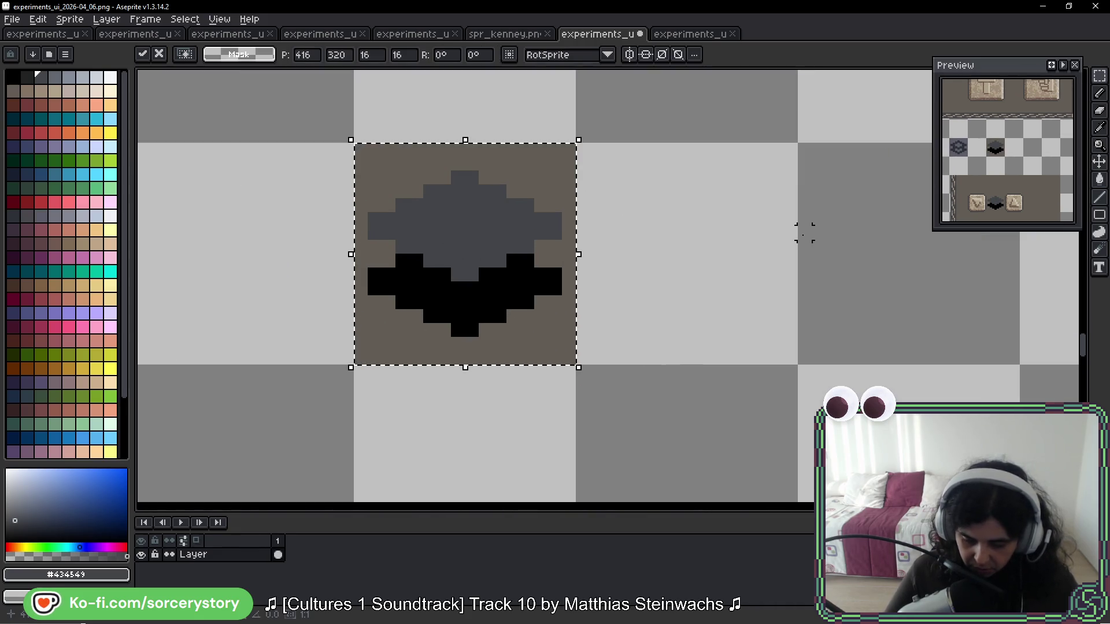
left_click_drag(567, 255, 932, 284)
scroll(932, 284, "right", 5)
scroll(475, 253, "up", 2)
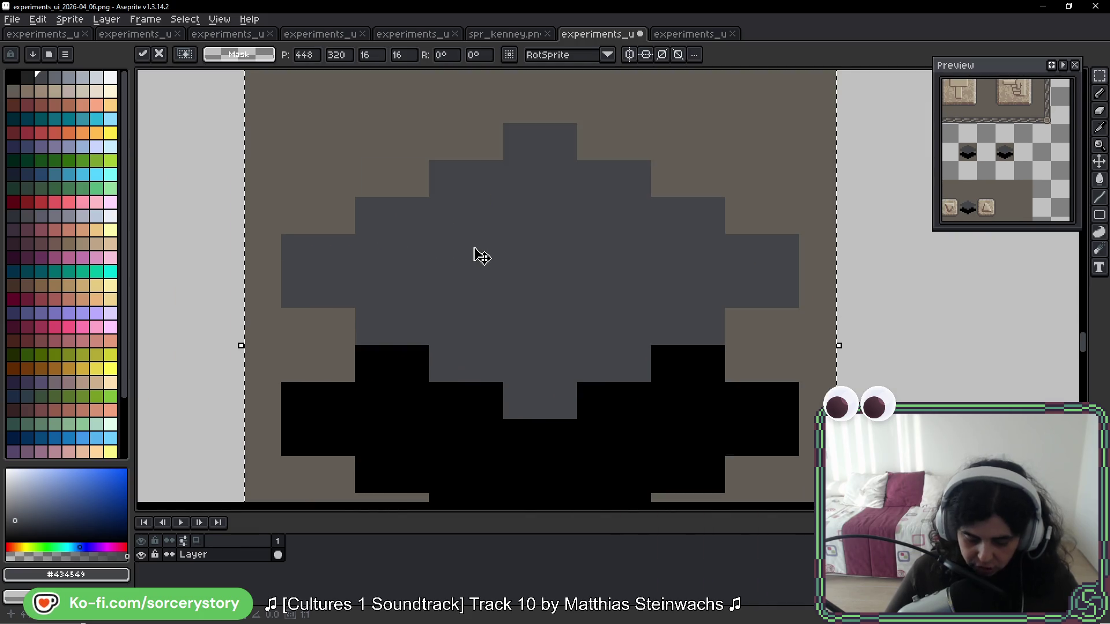
scroll(461, 257, "down", 1)
key("b")
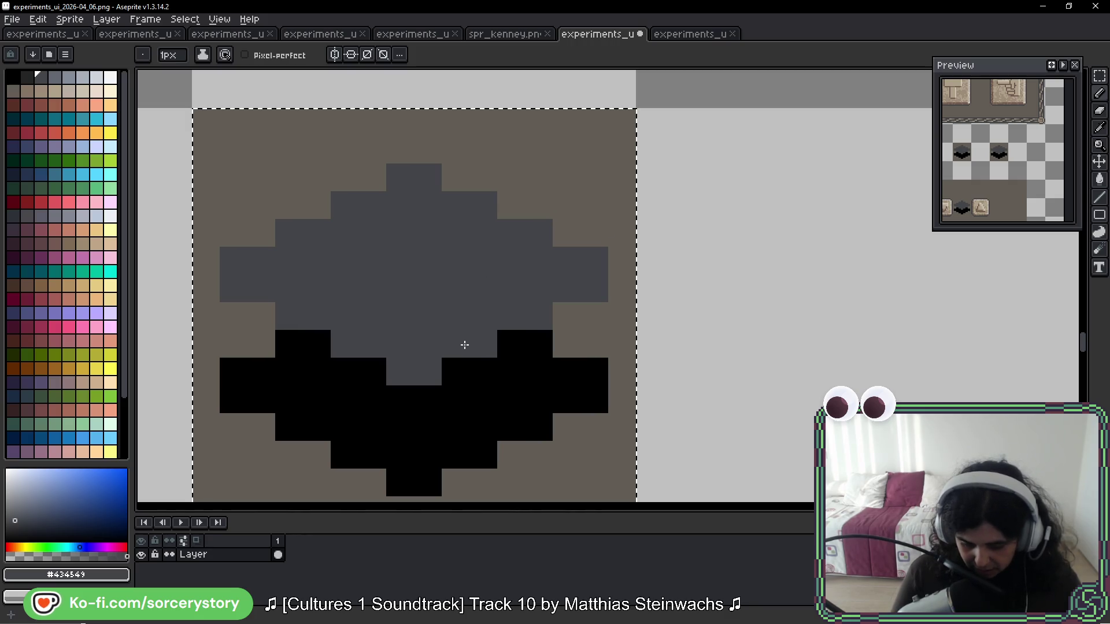
Step: Nudge the middle rows of the gem copy up one pixel
left_click(1099, 76)
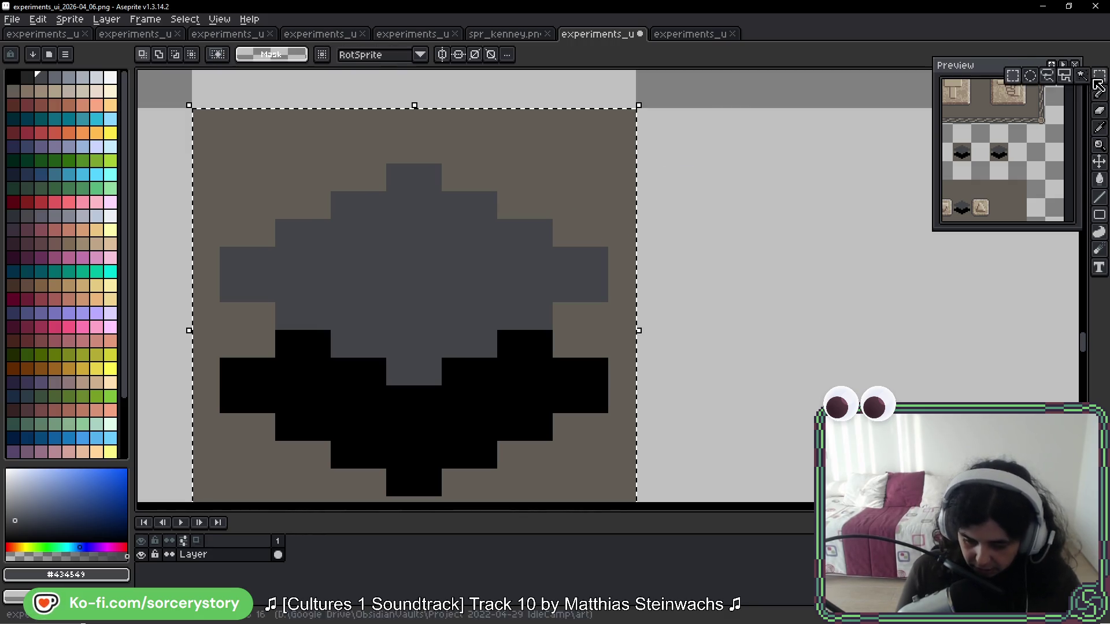
mouse_move(233, 287)
left_mouse_down()
mouse_move(520, 302)
mouse_move(587, 366)
left_mouse_up()
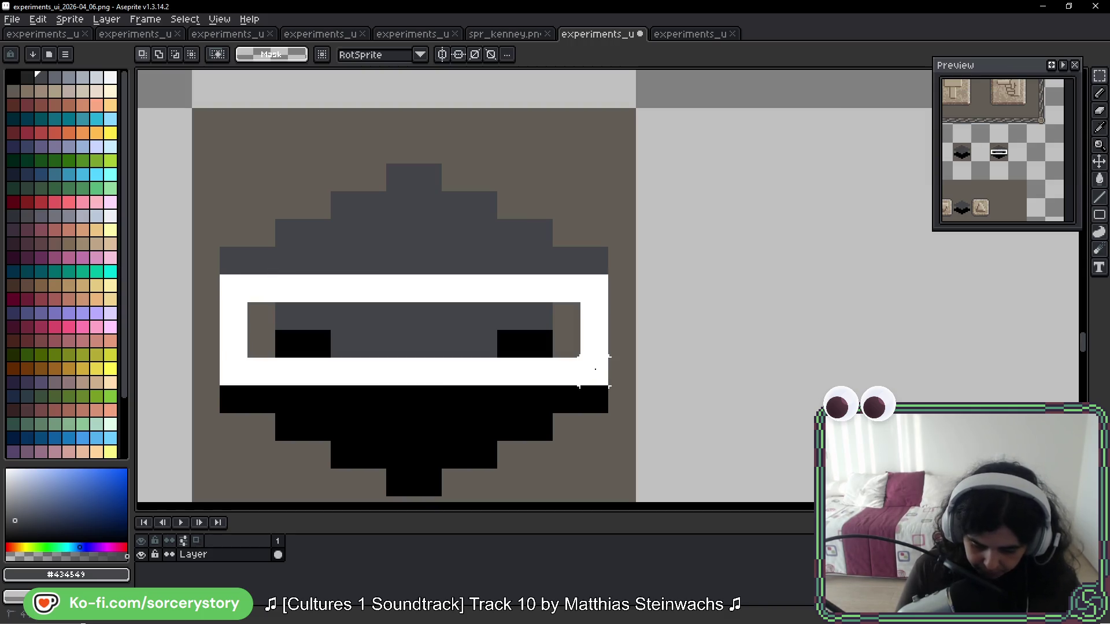
key("Up")
key("Return")
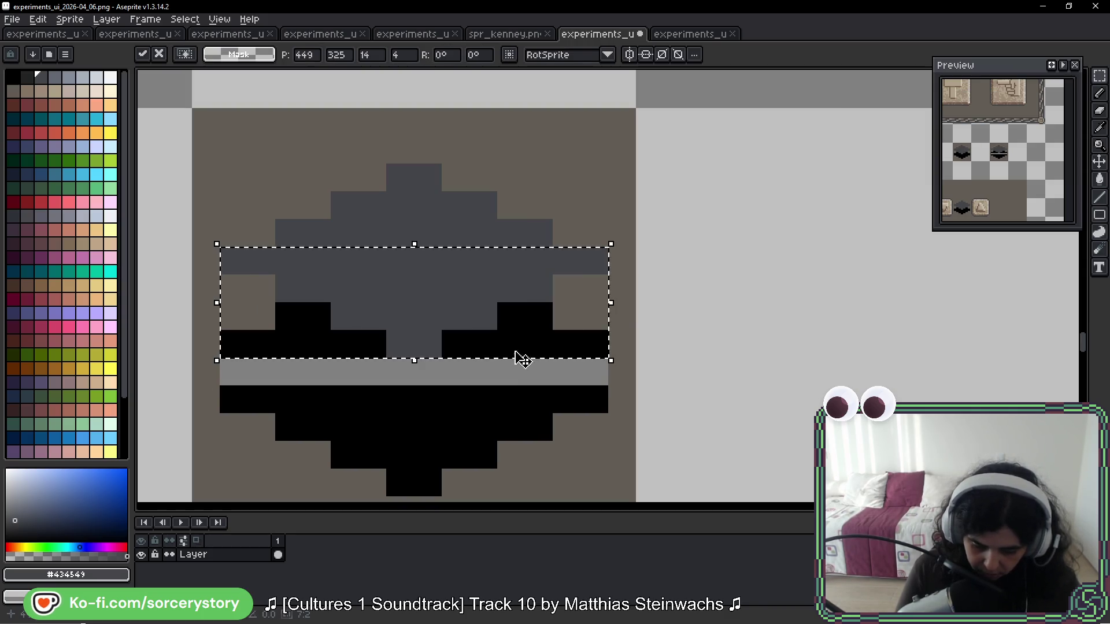
key("ctrl+d")
Step: Move the gem copy's bottom rows up two pixels and paint leftover pixels background brown
left_click_drag(234, 399, 602, 466)
mouse_move(289, 426)
left_mouse_down()
mouse_move(538, 454)
mouse_move(552, 496)
left_mouse_up()
left_click_drag(520, 454, 527, 387)
key("Return")
key("ctrl+d")
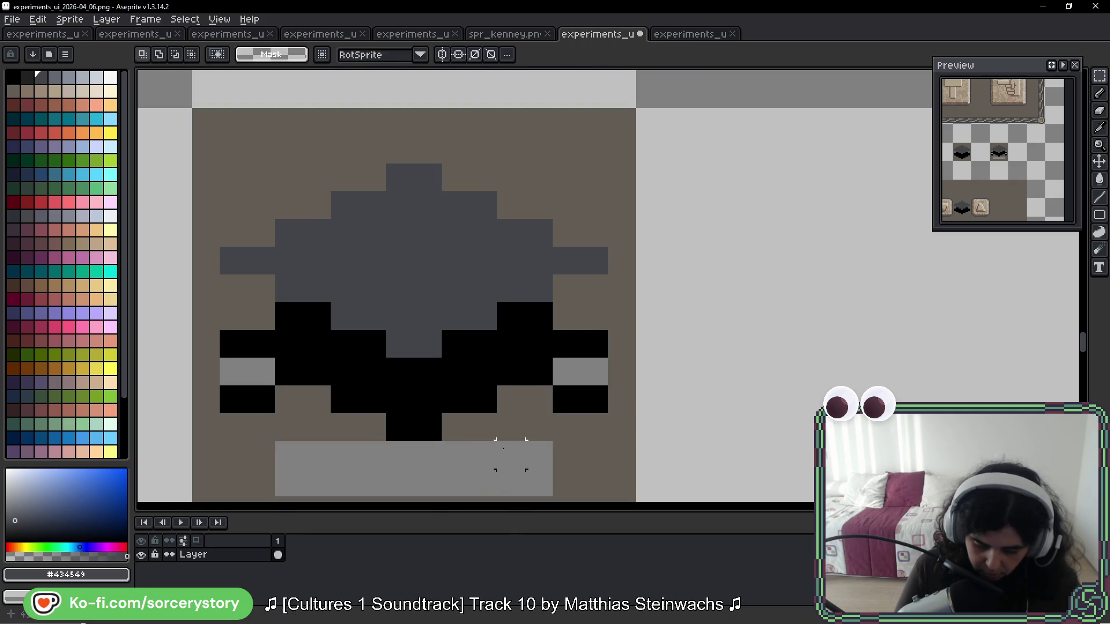
mouse_move(533, 459)
left_mouse_down()
mouse_move(580, 330)
mouse_move(574, 442)
mouse_move(592, 312)
mouse_move(587, 337)
mouse_move(465, 388)
mouse_move(496, 350)
mouse_move(349, 379)
mouse_move(309, 364)
mouse_move(272, 271)
mouse_move(267, 290)
left_mouse_up()
key("b")
left_click(589, 318, "alt")
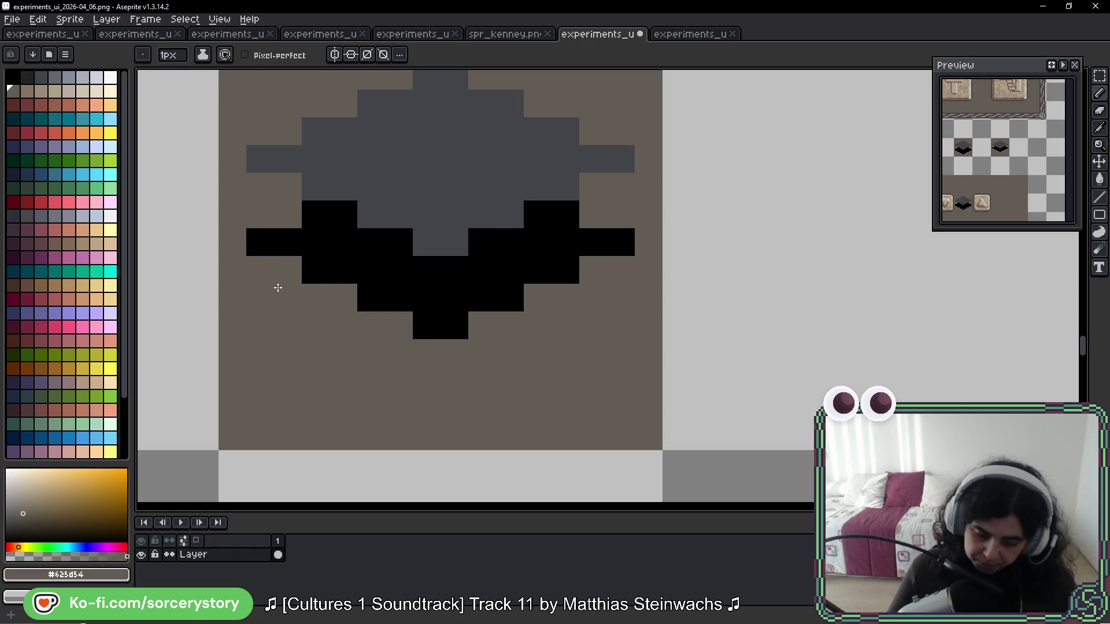
Step: Shift the whole gem copy tile down one pixel
scroll(413, 255, "down", 4)
left_click(1099, 76)
scroll(457, 225, "up", 2)
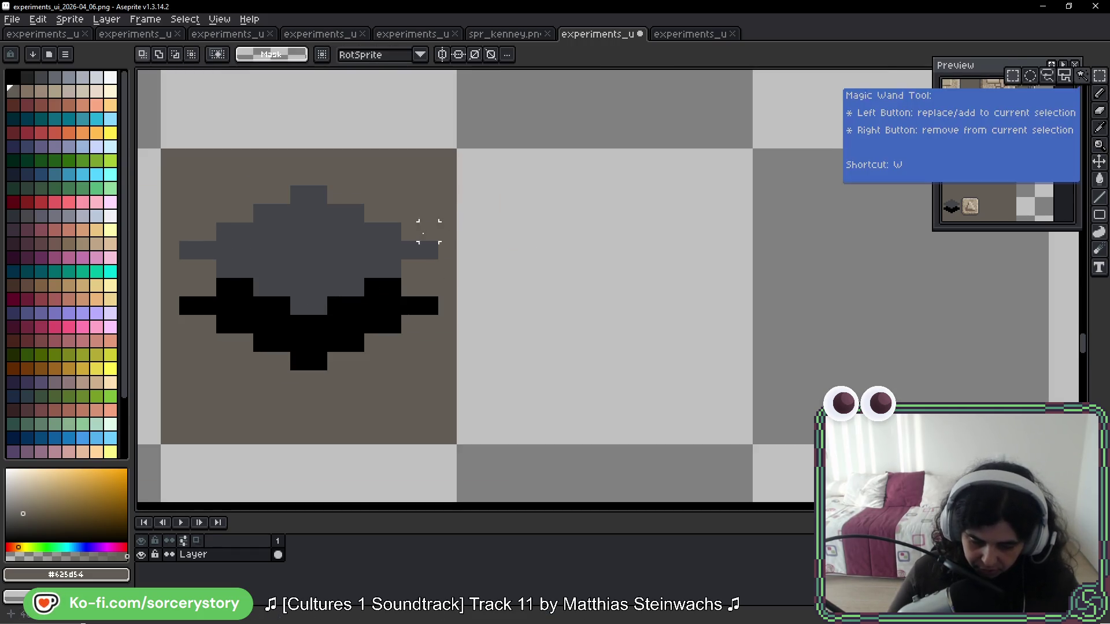
double_click(384, 250)
scroll(323, 286, "up", 1)
scroll(327, 296, "down", 3)
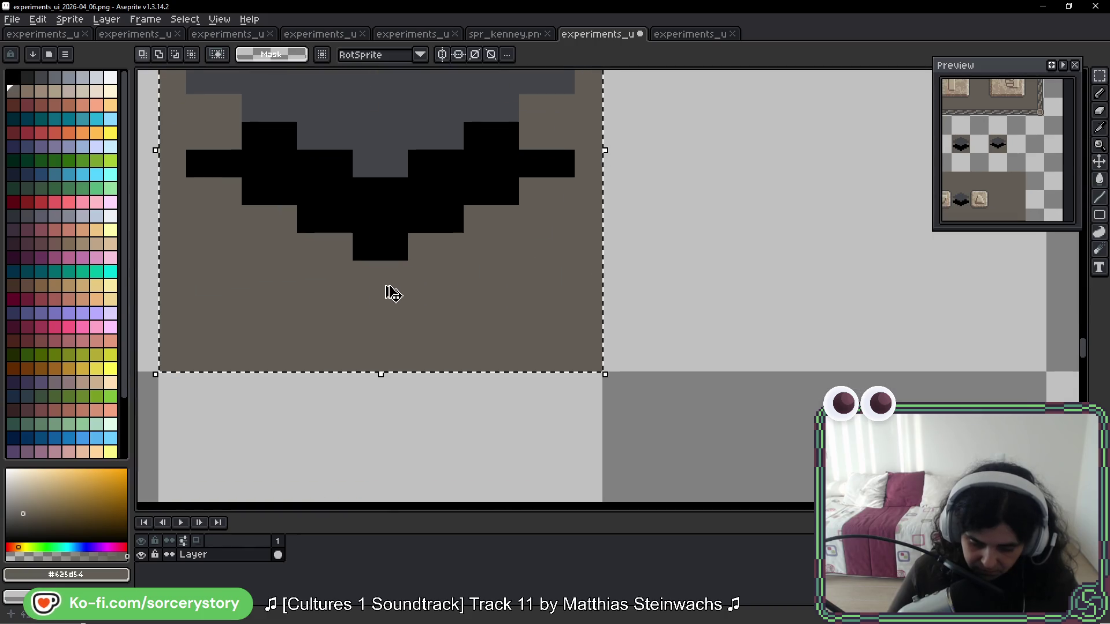
left_click_drag(367, 273, 366, 370)
scroll(419, 491, "up", 3)
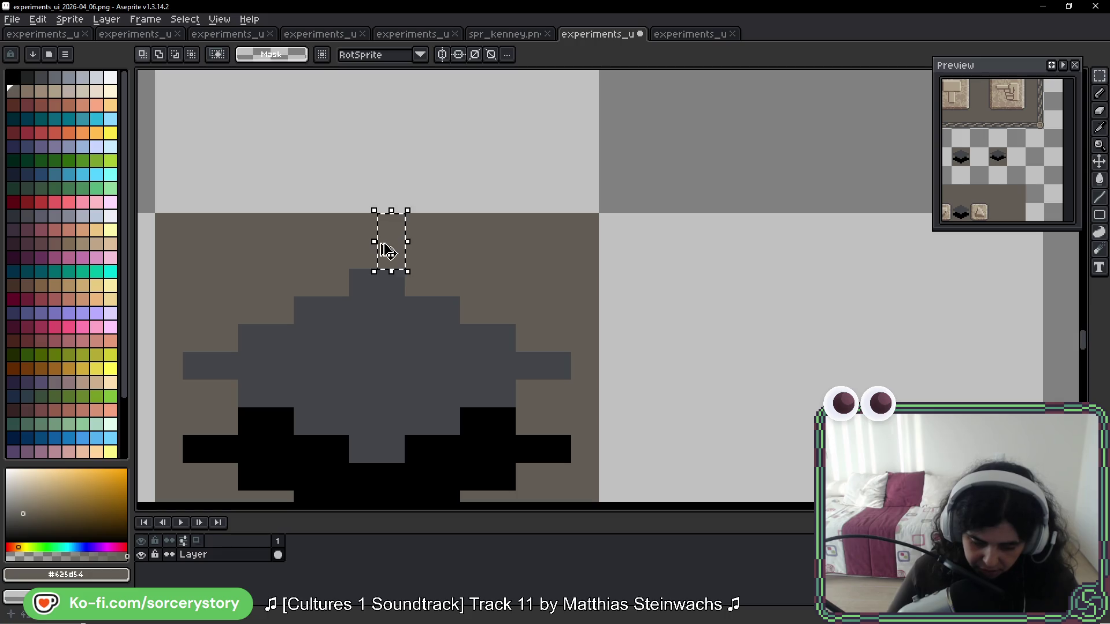
scroll(384, 240, "down", 2)
scroll(411, 215, "down", 2)
scroll(326, 245, "up", 2)
key("ctrl+a")
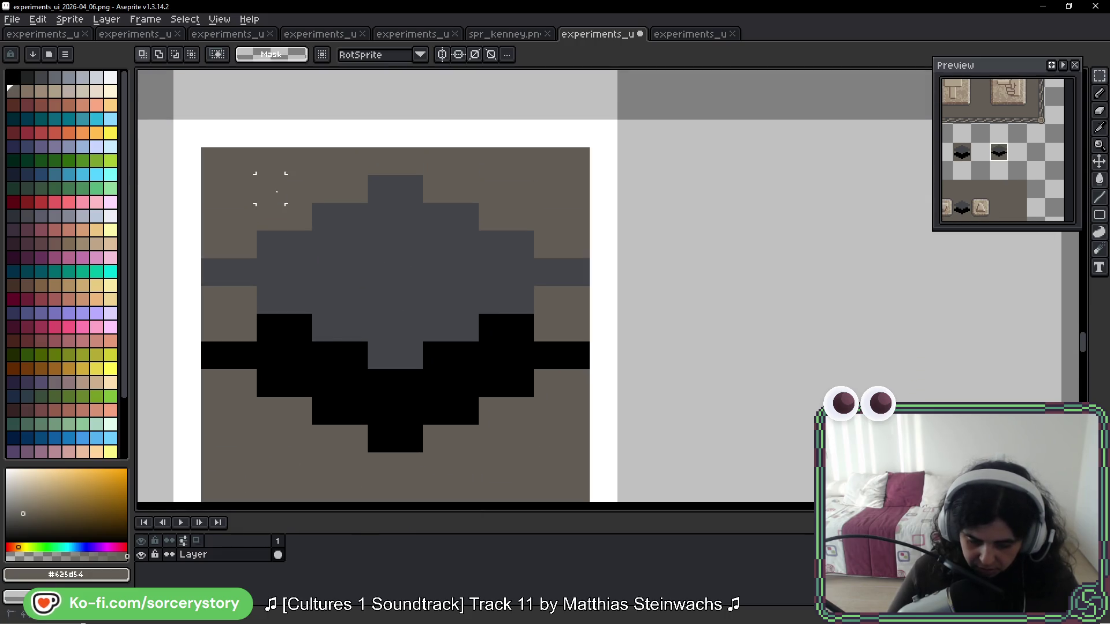
mouse_move(362, 290)
left_mouse_down()
mouse_move(440, 278)
mouse_move(451, 166)
left_mouse_up()
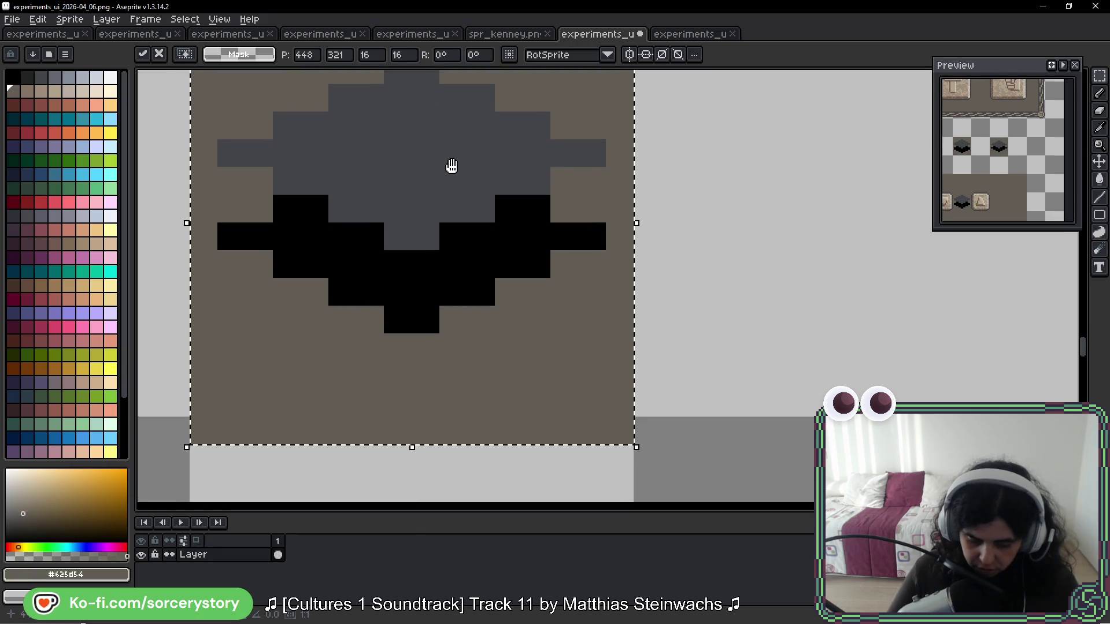
key("ctrl+d")
Step: Move the stray one-pixel row above the gem into place and commit it
left_click_drag(399, 346, 405, 443)
scroll(416, 335, "up", 4)
left_click_drag(391, 227, 386, 183)
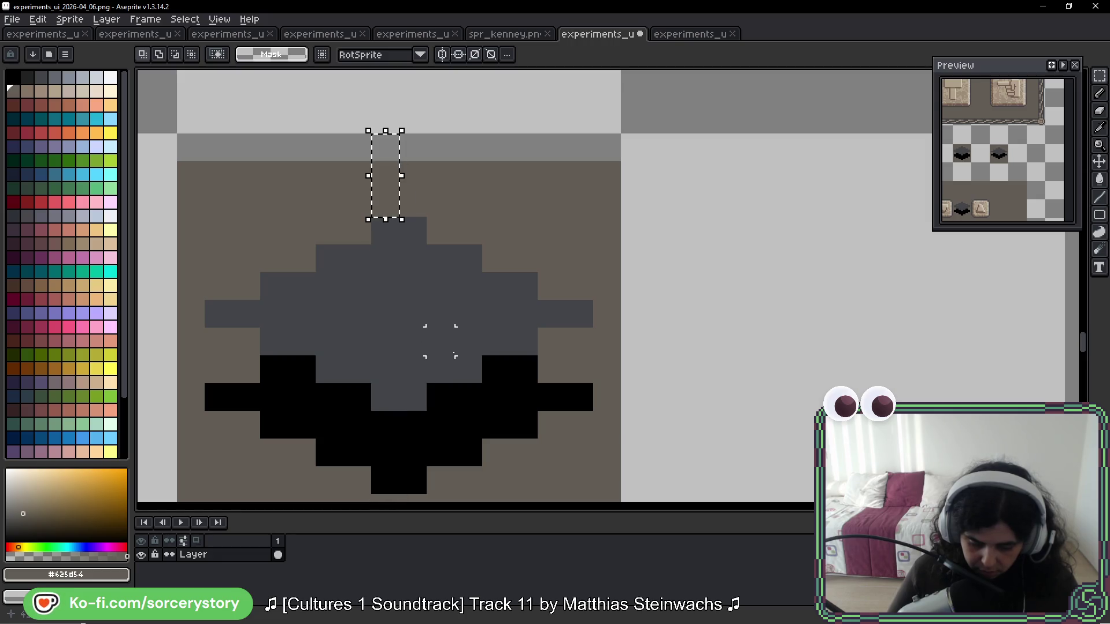
scroll(440, 338, "down", 6)
mouse_move(212, 354)
left_mouse_down()
mouse_move(546, 272)
mouse_move(384, 315)
mouse_move(394, 395)
left_mouse_up()
scroll(463, 289, "up", 2)
scroll(394, 395, "up", 5)
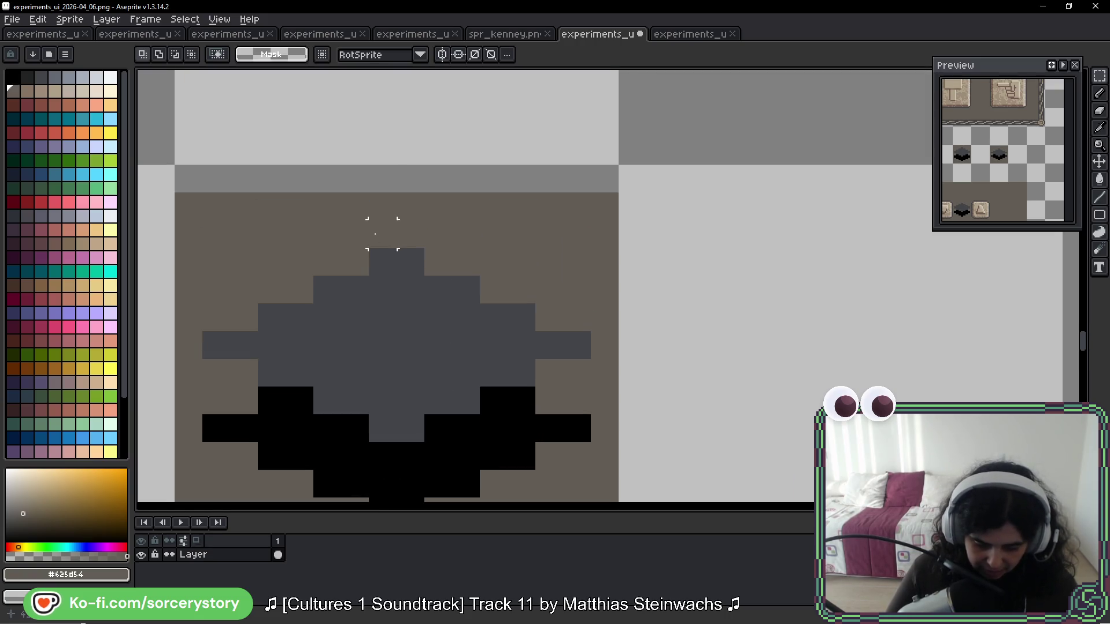
mouse_move(188, 206)
left_mouse_down()
mouse_move(342, 191)
mouse_move(636, 211)
left_mouse_up()
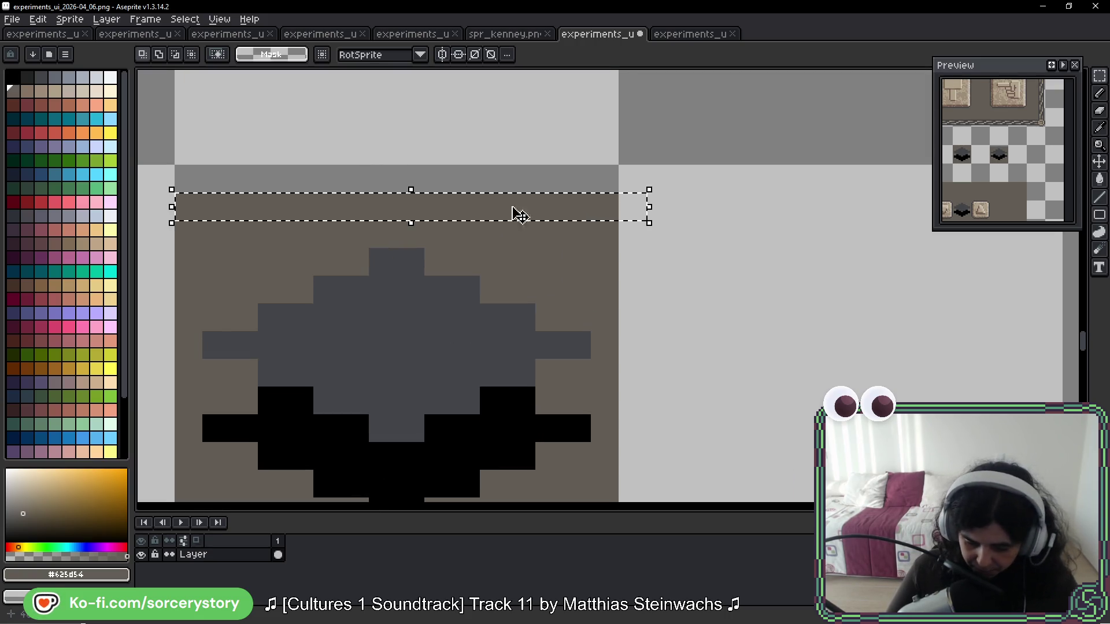
left_click(416, 172)
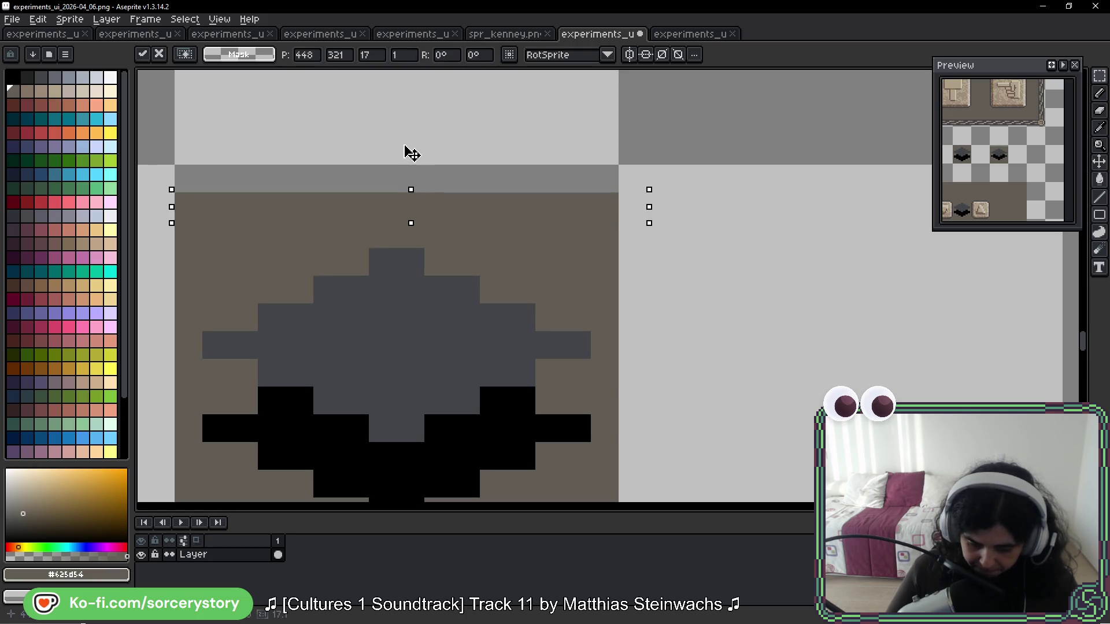
key("Return")
scroll(505, 315, "down", 5)
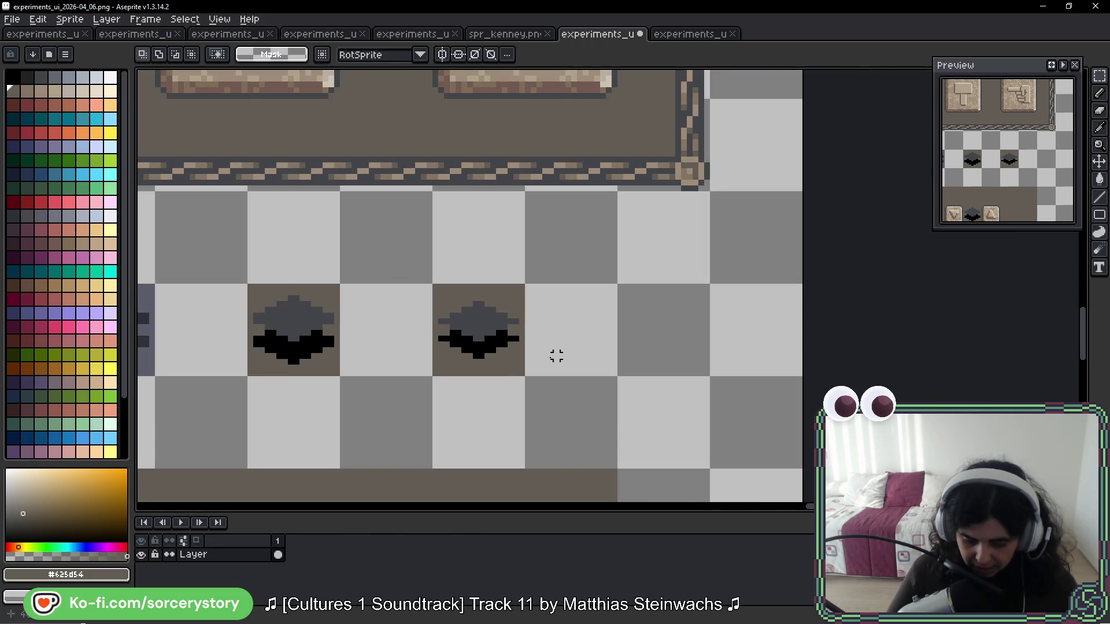
Step: Place a copy of the gem tile one tile to the right
scroll(556, 356, "up", 3)
left_click_drag(284, 105, 575, 403)
left_click_drag(408, 297, 756, 280)
scroll(463, 285, "right", 3)
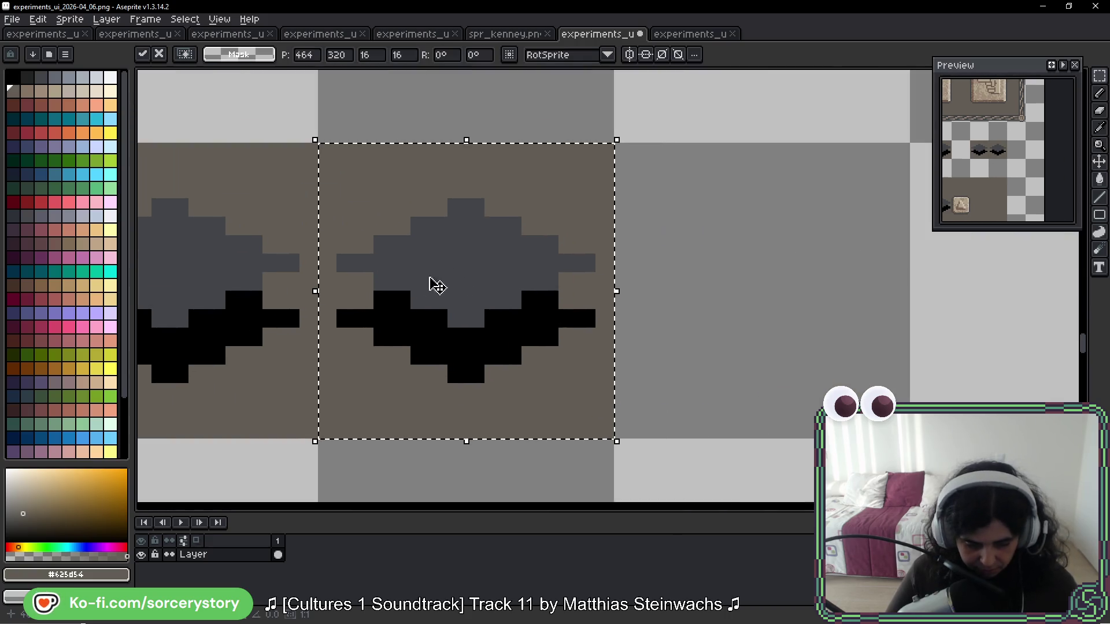
scroll(462, 285, "down", 5)
scroll(454, 151, "up", 3)
scroll(453, 151, "down", 3)
scroll(440, 255, "left", 1)
scroll(508, 166, "up", 3)
scroll(578, 223, "up", 3)
left_click_drag(588, 210, 565, 287)
Step: Fill the copy's top diamond light blue and its black lower part teal
key("b")
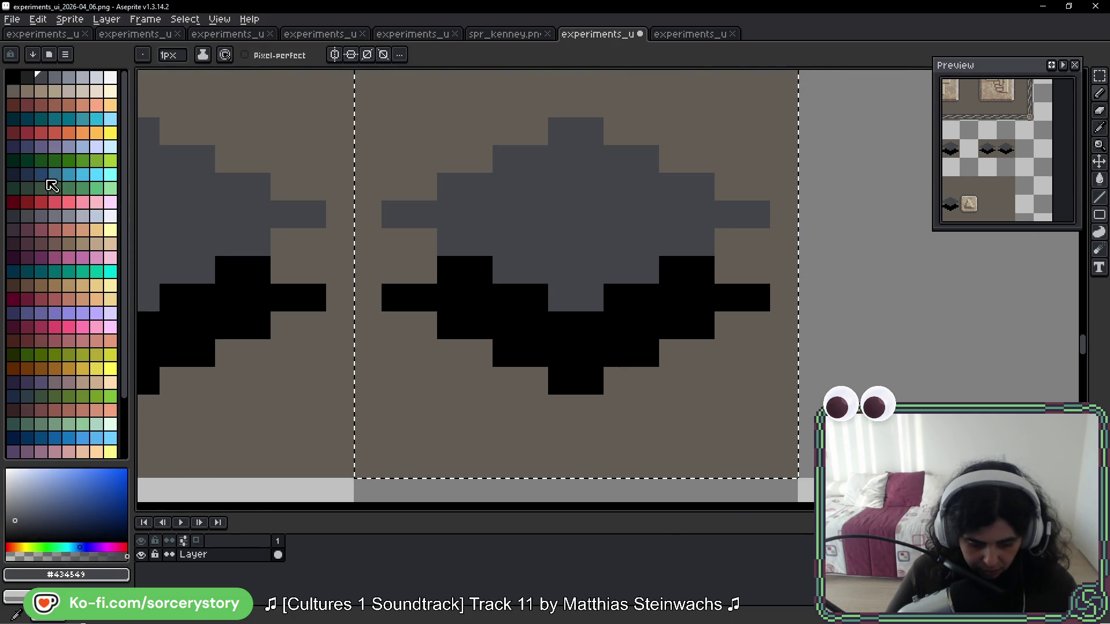
left_click(26, 174)
key("g")
left_click(590, 243)
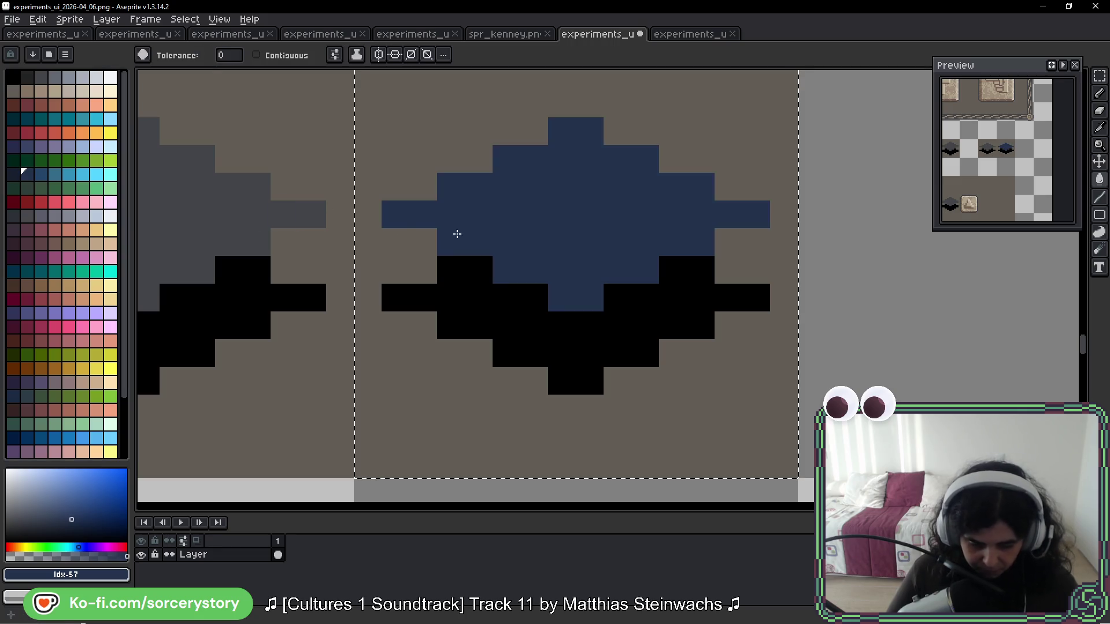
left_click(91, 177)
left_click(540, 210)
left_click(69, 271)
left_click(592, 321)
Step: Pick up the dark grey from the canvas and paint it over the blue left tip
scroll(555, 404, "down", 3)
scroll(528, 347, "down", 3)
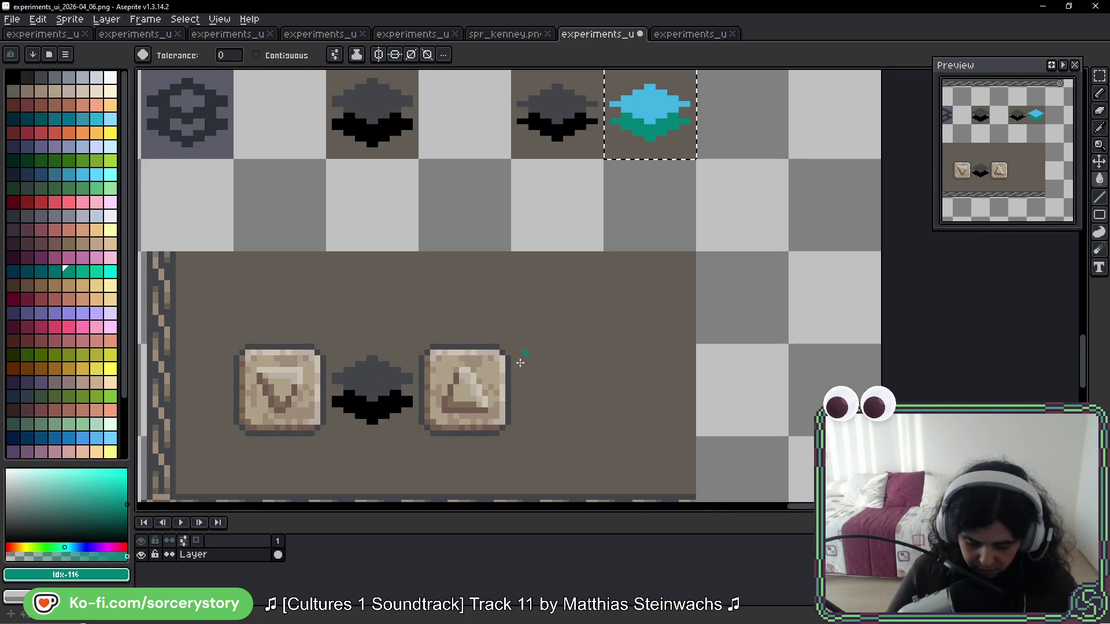
scroll(543, 343, "up", 3)
key("i")
left_click(543, 343)
key("b")
scroll(612, 427, "down", 3)
scroll(669, 240, "up", 3)
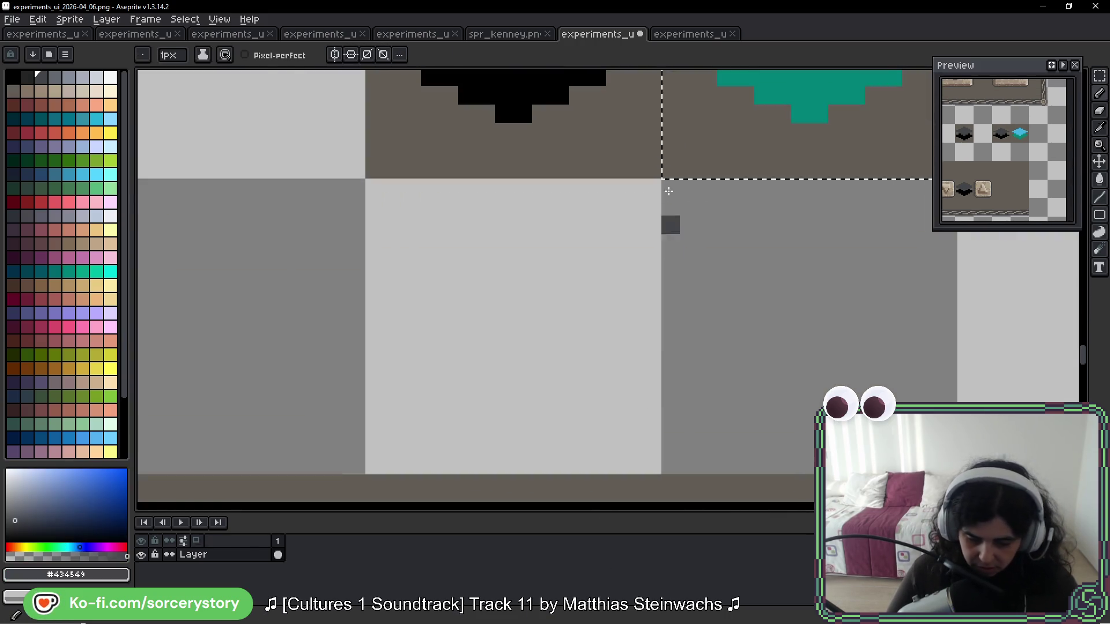
scroll(568, 355, "up", 3)
scroll(709, 233, "down", 2)
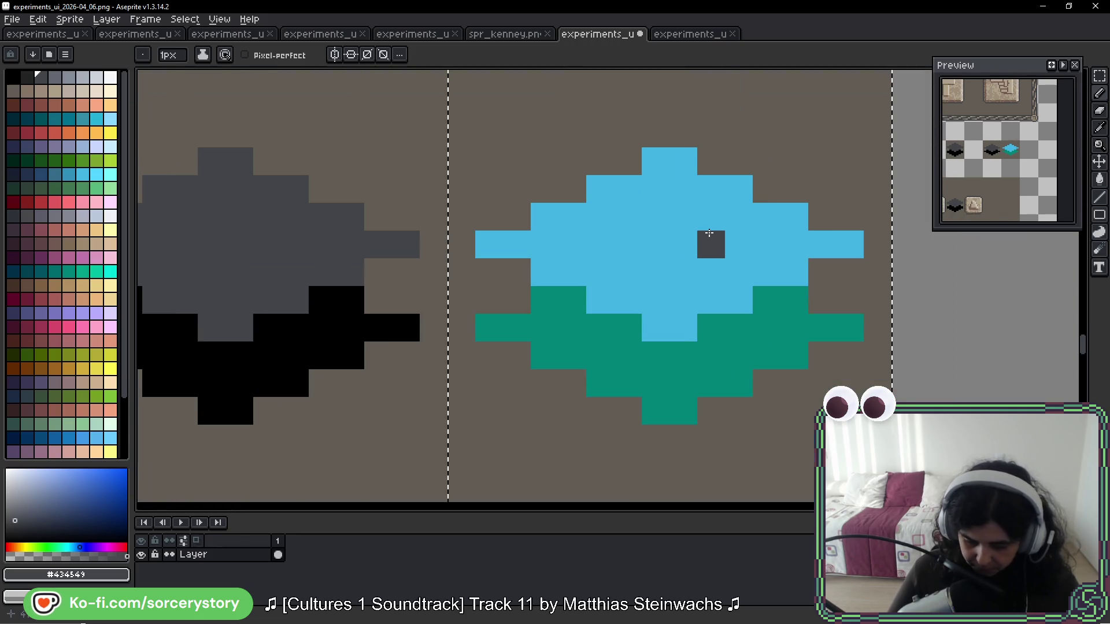
left_click_drag(489, 243, 517, 244)
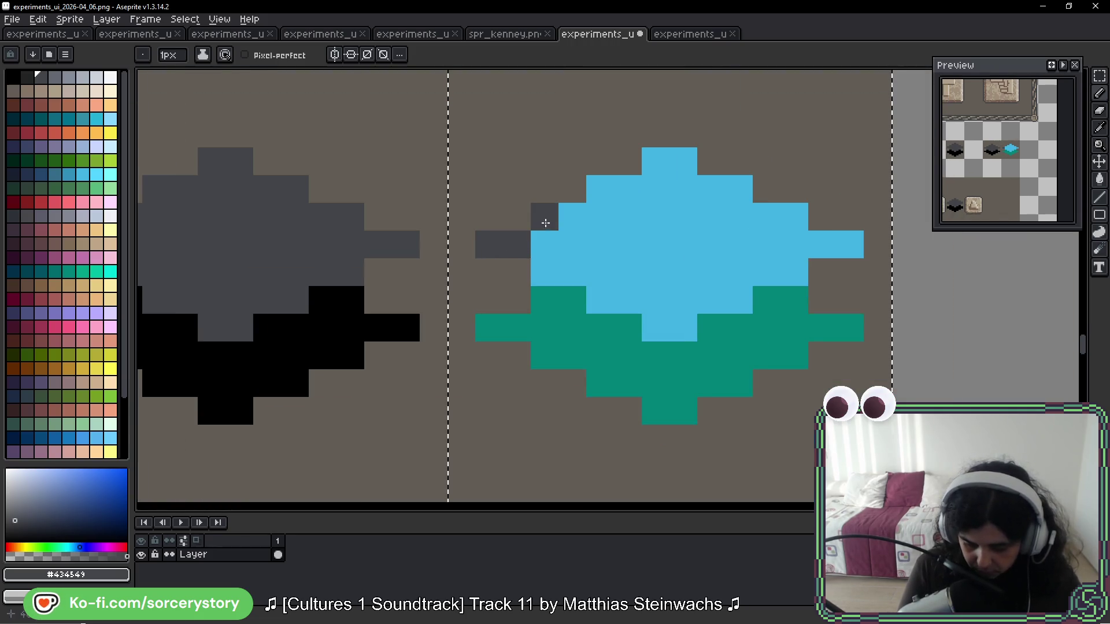
Step: Outline the gem's upper-right edge, right tip and lower edges in dark grey
left_click(711, 189)
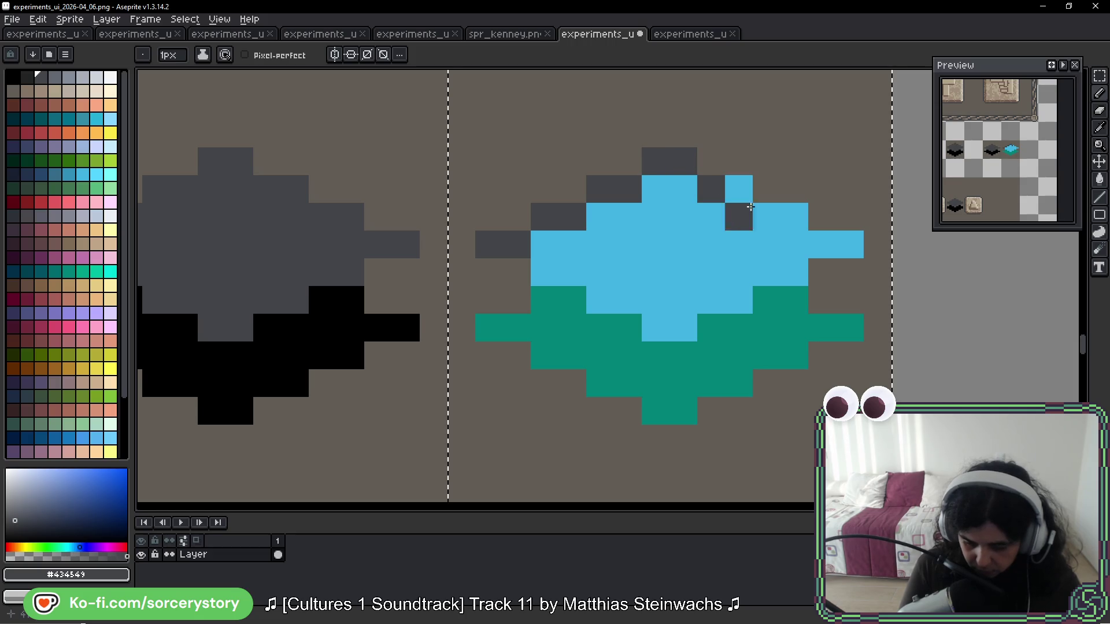
left_click(767, 216)
mouse_move(795, 217)
left_mouse_down()
mouse_move(820, 245)
mouse_move(682, 322)
mouse_move(546, 273)
left_mouse_up()
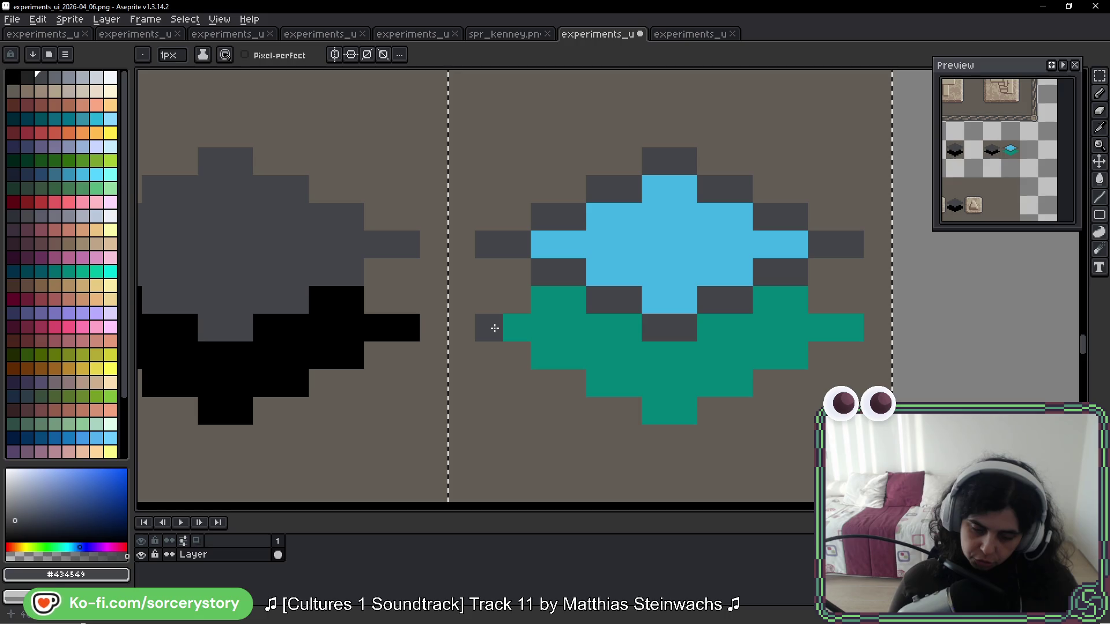
key("ctrl+z")
left_click(513, 322)
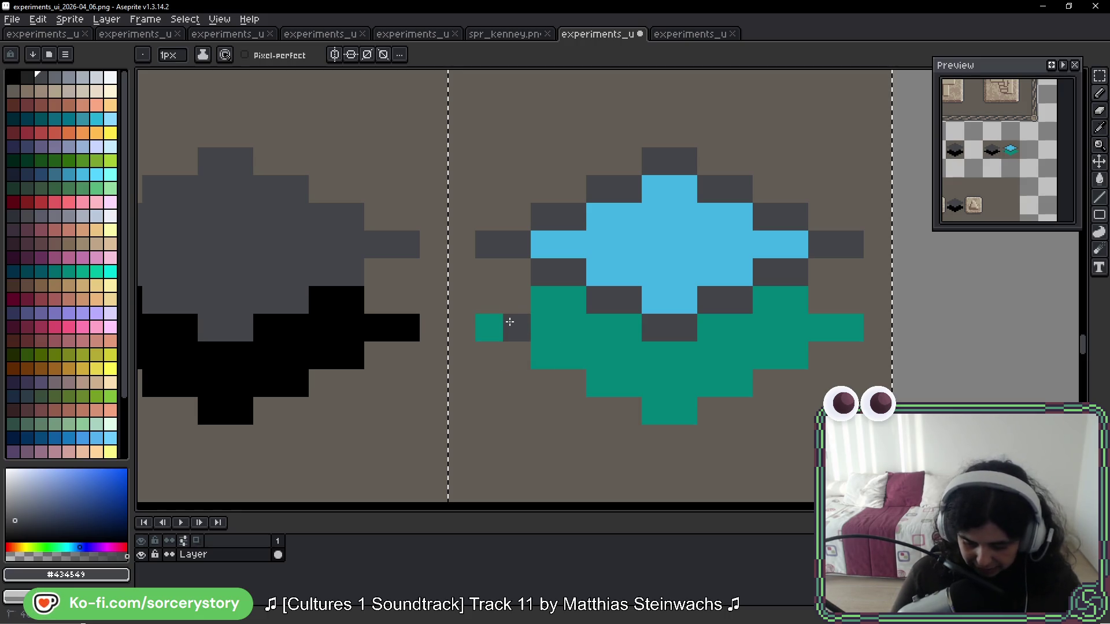
mouse_move(548, 360)
left_mouse_down()
mouse_move(605, 384)
mouse_move(723, 383)
mouse_move(825, 325)
mouse_move(800, 307)
left_mouse_up()
key("ctrl+z")
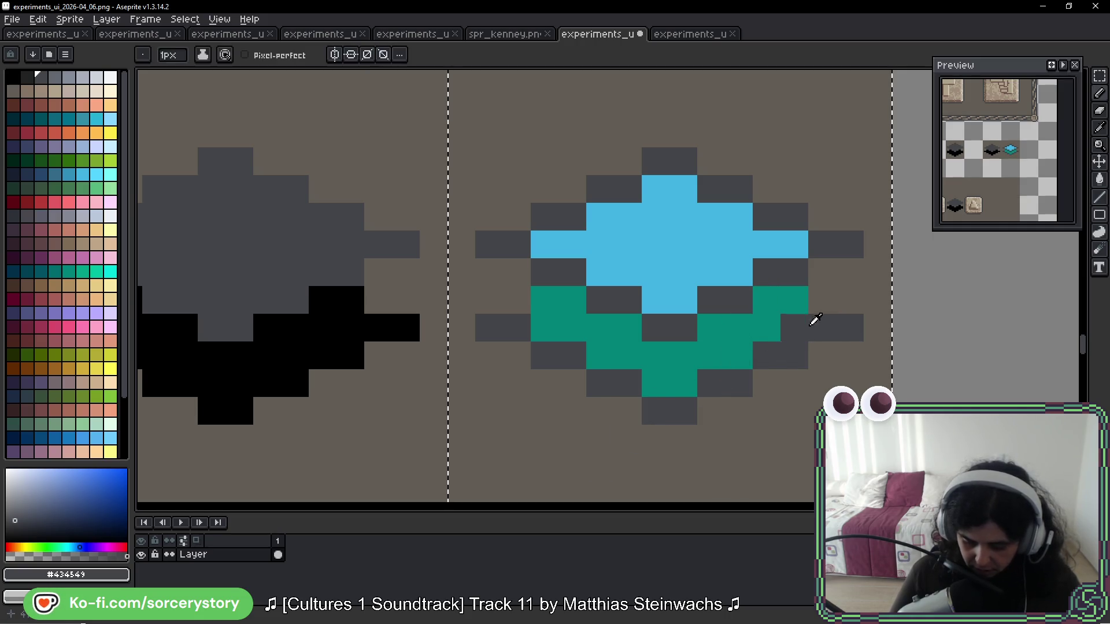
key("ctrl+z")
Step: Add near-black shading pixels on the gem's right, left and lower sides
left_click(26, 77)
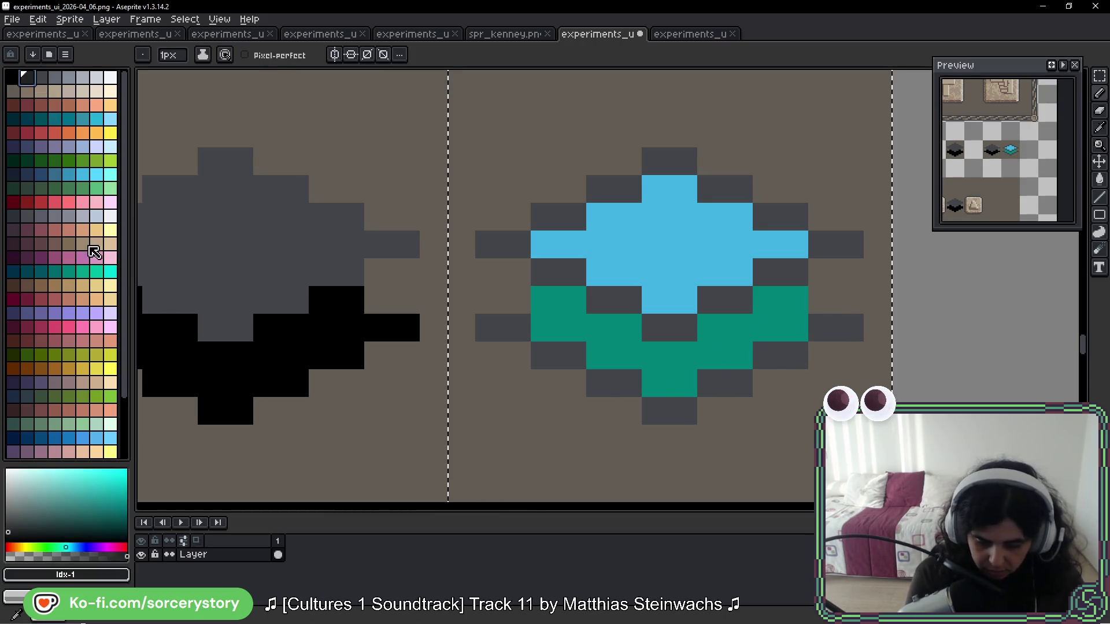
left_click(792, 293)
left_click(678, 325)
key("ctrl+z")
left_click_drag(544, 300, 565, 292)
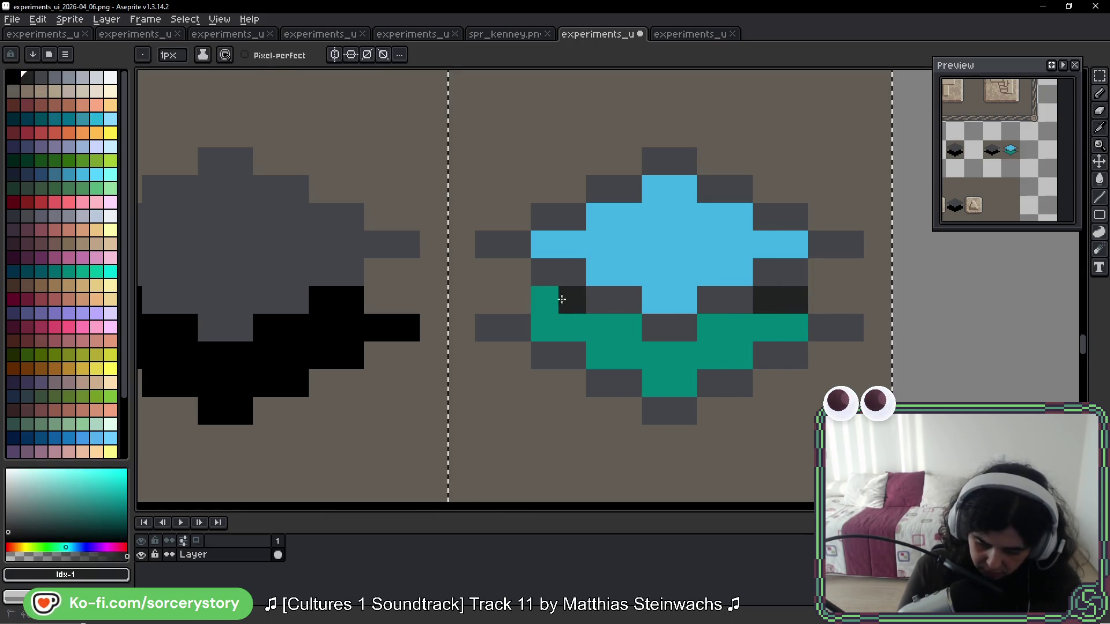
left_click(530, 444)
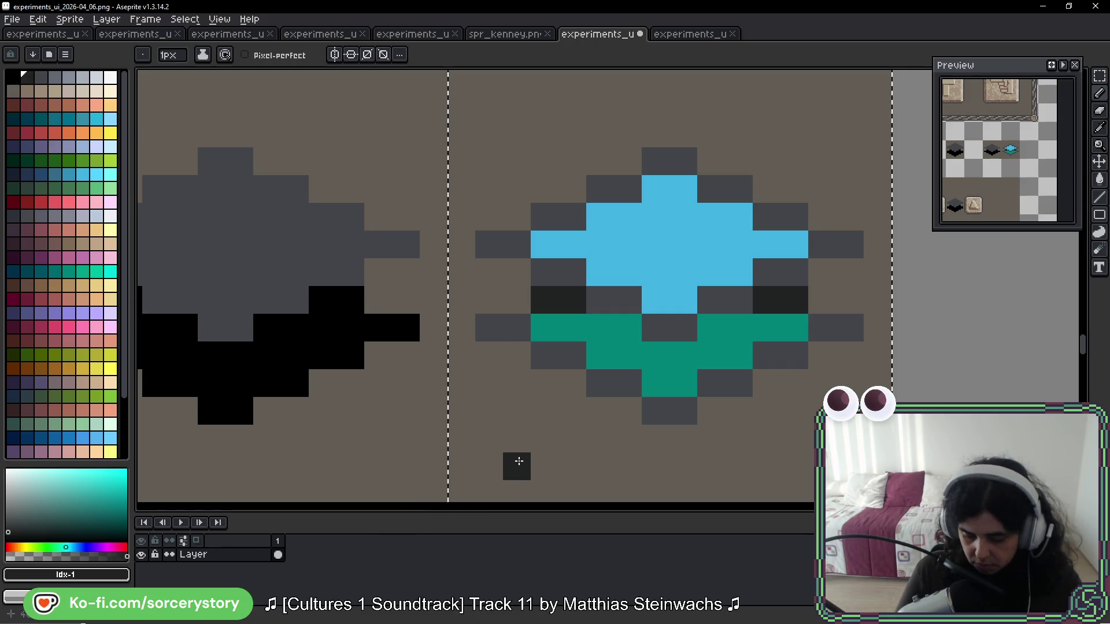
scroll(522, 480, "down", 10)
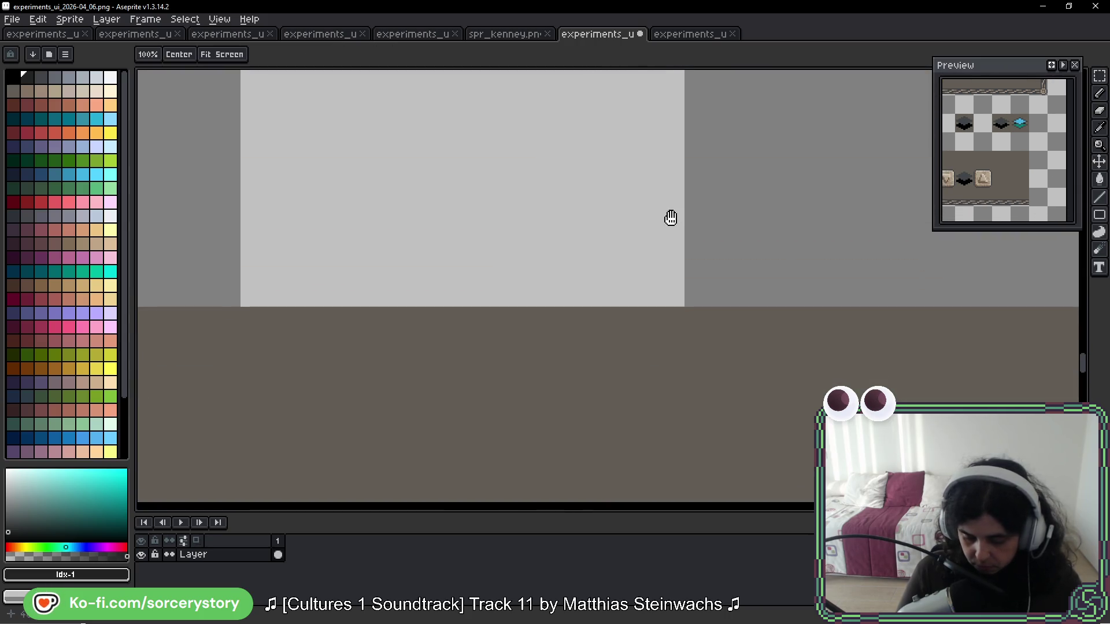
Step: Sample the dark brown from the triangle button and paint the gem's teal lower part brown
scroll(672, 220, "down", 5)
scroll(555, 315, "up", 5)
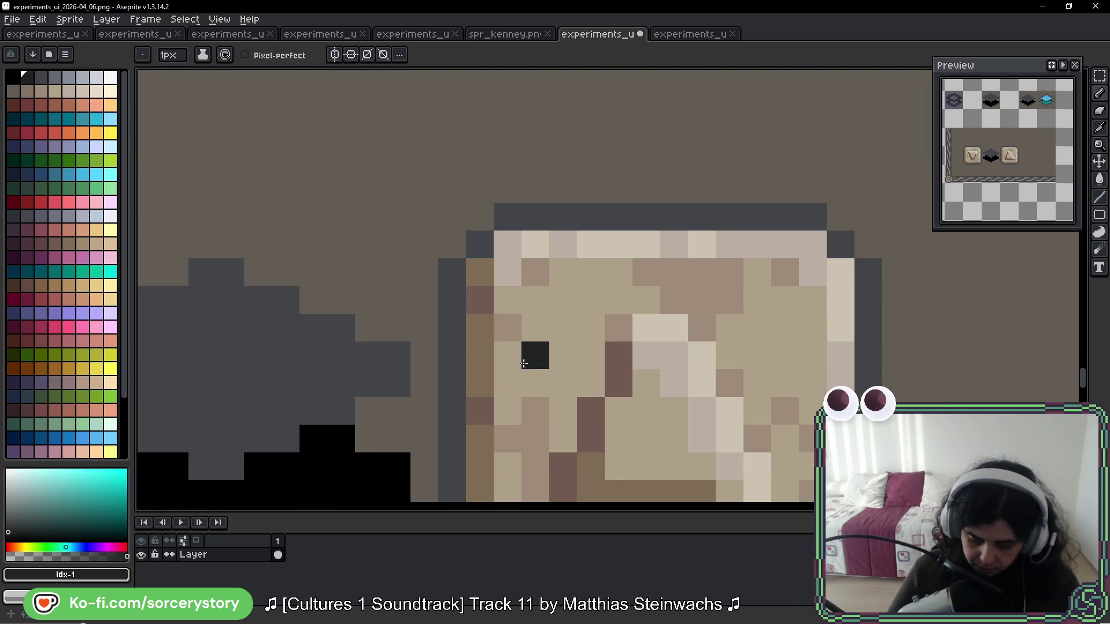
left_click(488, 290, "alt")
scroll(721, 199, "down", 5)
scroll(592, 336, "up", 3)
scroll(592, 336, "up", 3)
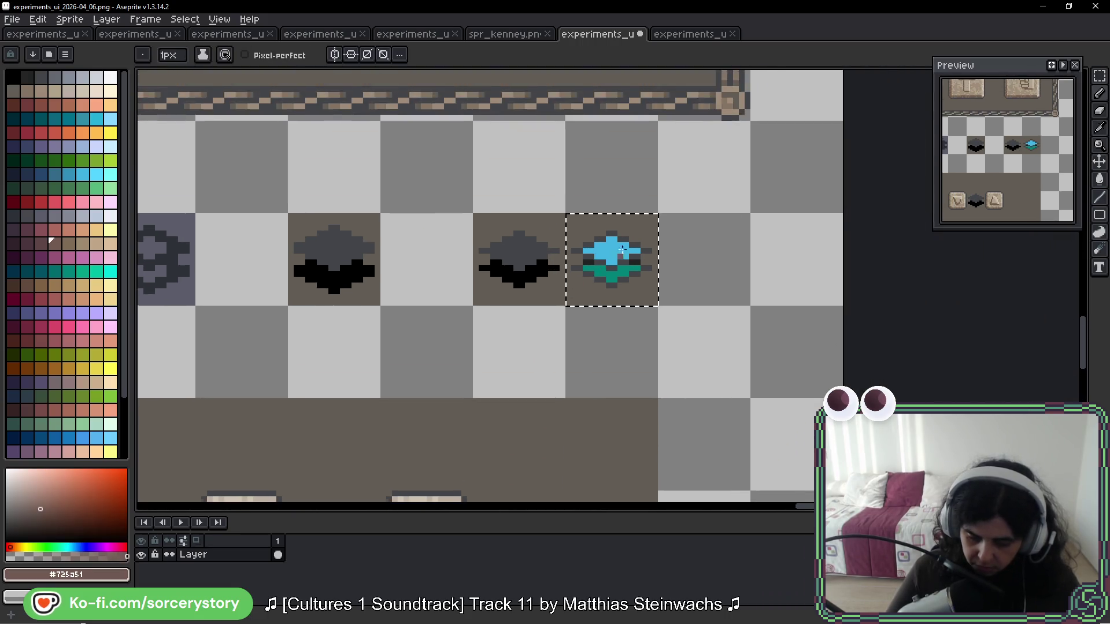
mouse_move(496, 368)
left_mouse_down()
mouse_move(587, 416)
mouse_move(700, 354)
left_mouse_up()
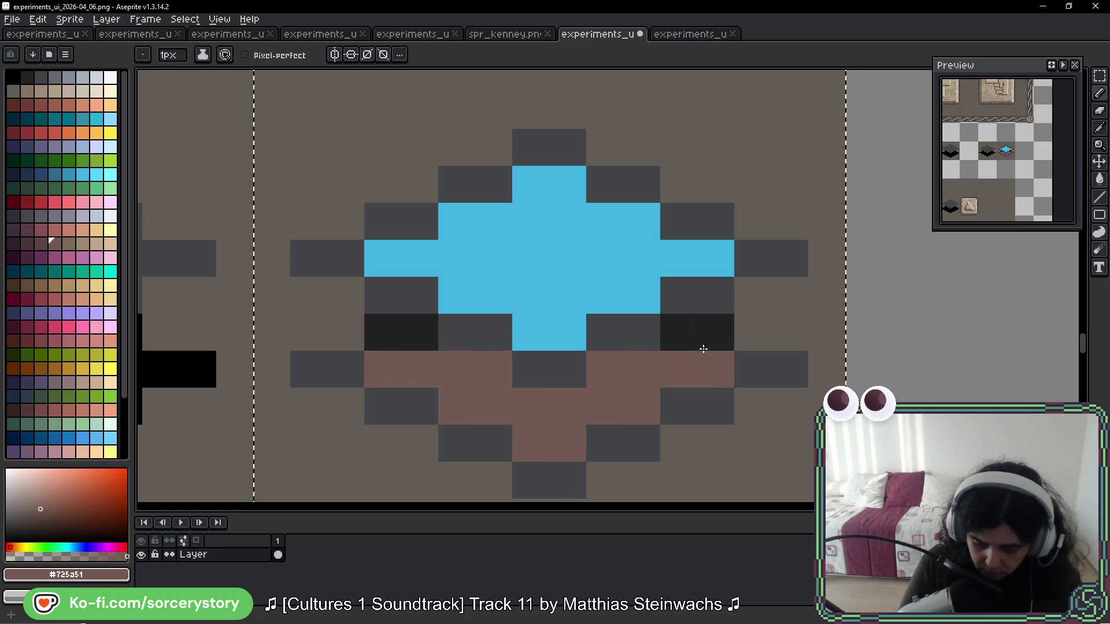
scroll(709, 405, "down", 3)
scroll(631, 260, "down", 3)
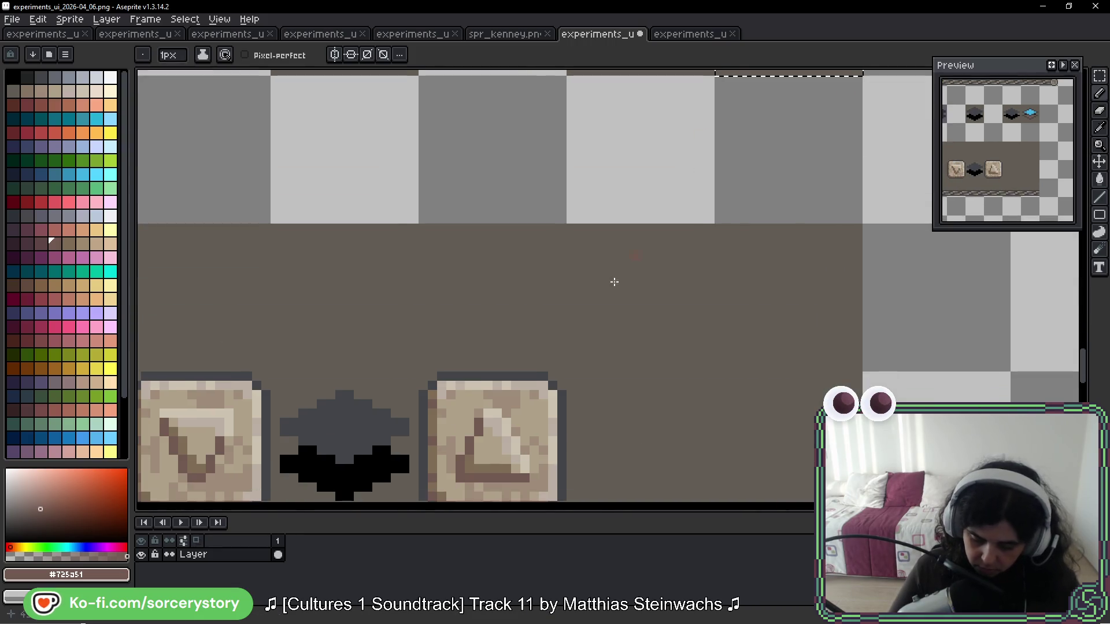
scroll(486, 439, "up", 3)
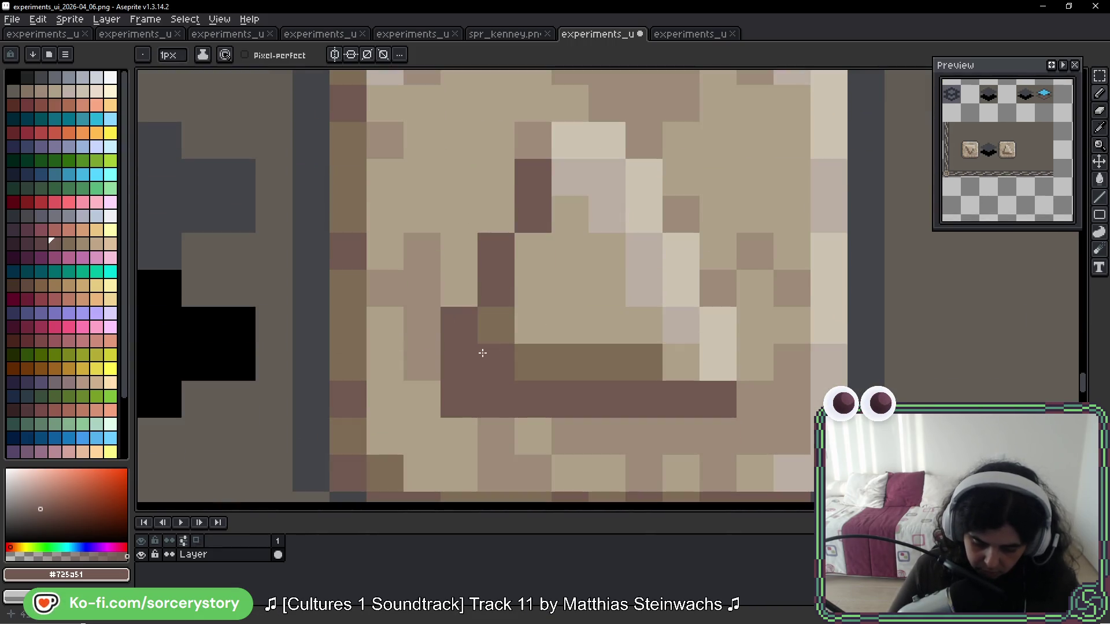
Step: Sample a lighter tan and add tan highlights along the gem's lower part
left_click(354, 330, "alt")
scroll(355, 330, "down", 3)
scroll(445, 518, "up", 3)
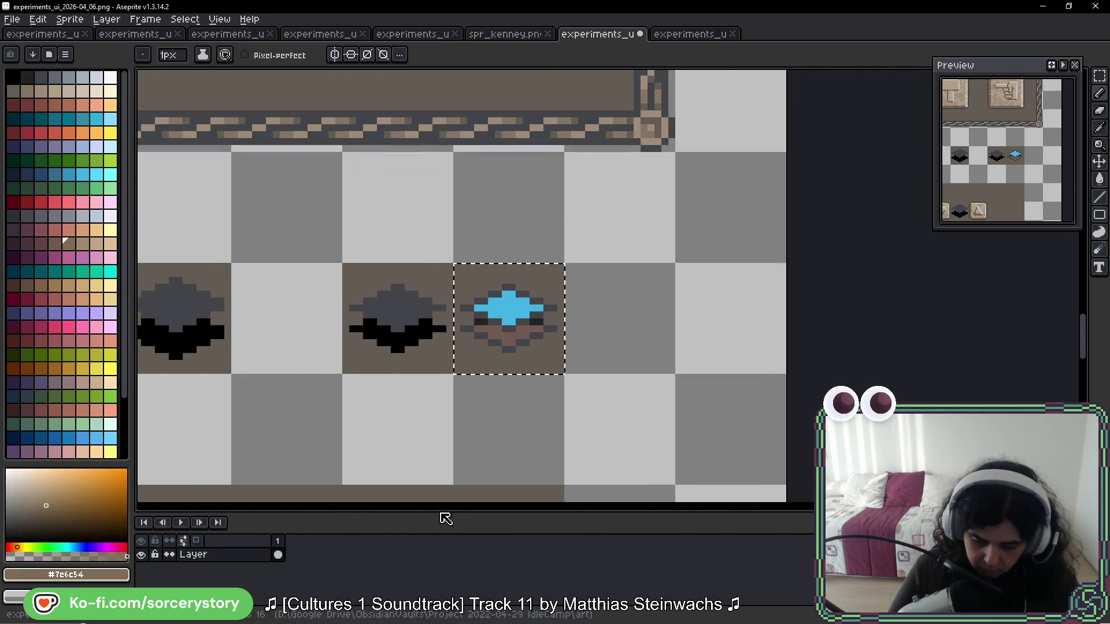
scroll(449, 385, "up", 3)
scroll(662, 317, "down", 1)
scroll(589, 341, "up", 1)
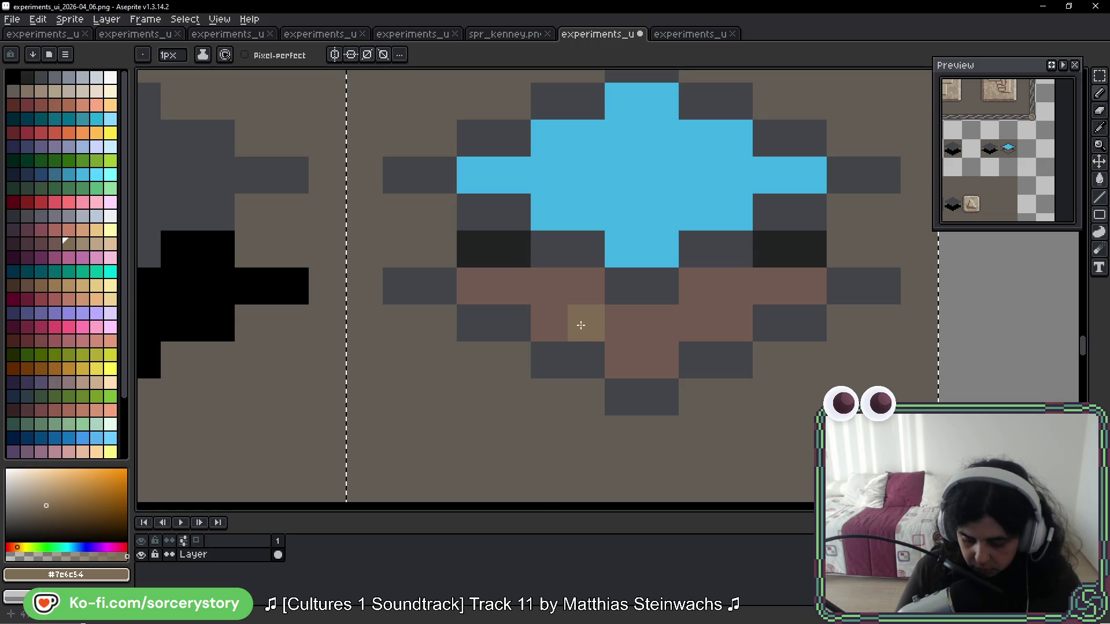
left_click_drag(564, 325, 587, 324)
left_click_drag(619, 375, 723, 328)
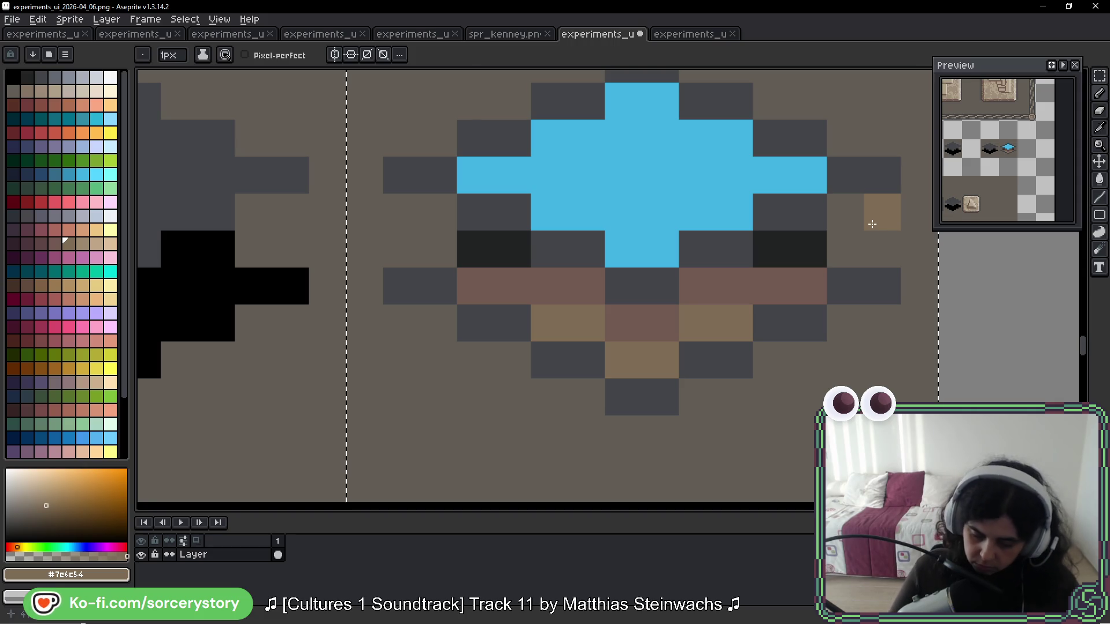
scroll(873, 224, "down", 5)
scroll(646, 349, "down", 3)
Step: Sample a pale tan, paint a brown pixel on the blue gem, then undo it
key("alt")
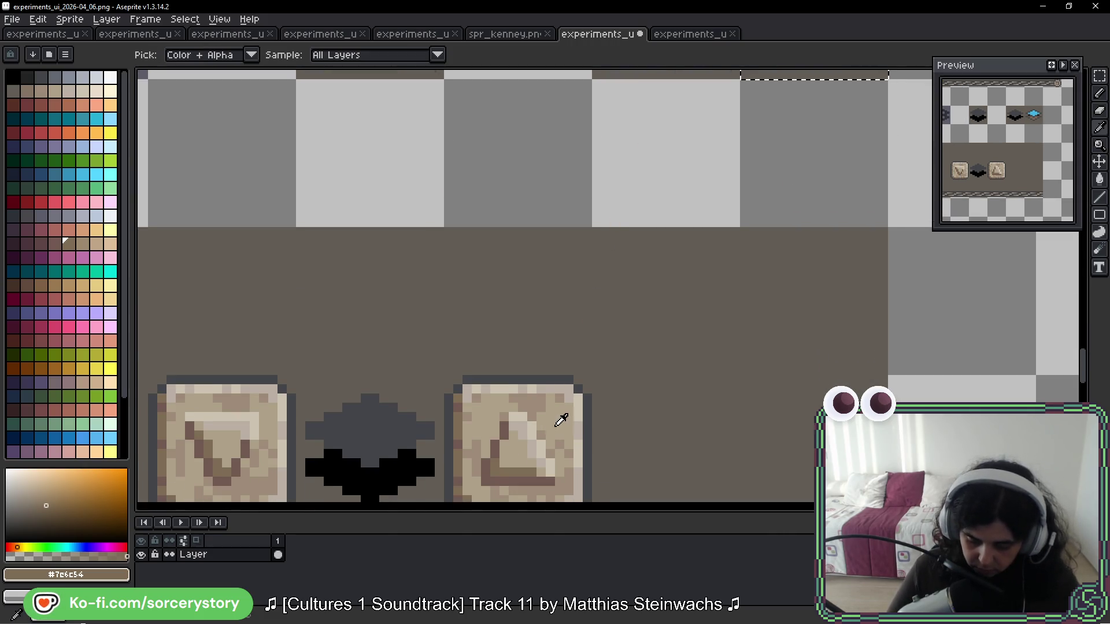
left_click(544, 399)
scroll(627, 371, "up", 4)
scroll(682, 267, "up", 3)
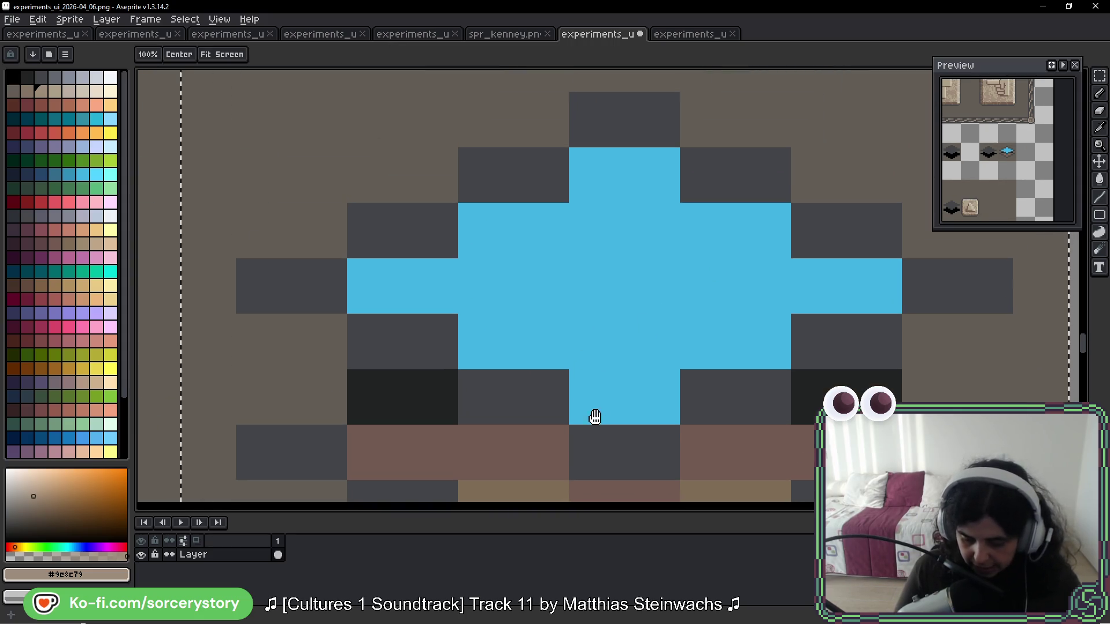
left_click_drag(594, 416, 645, 302)
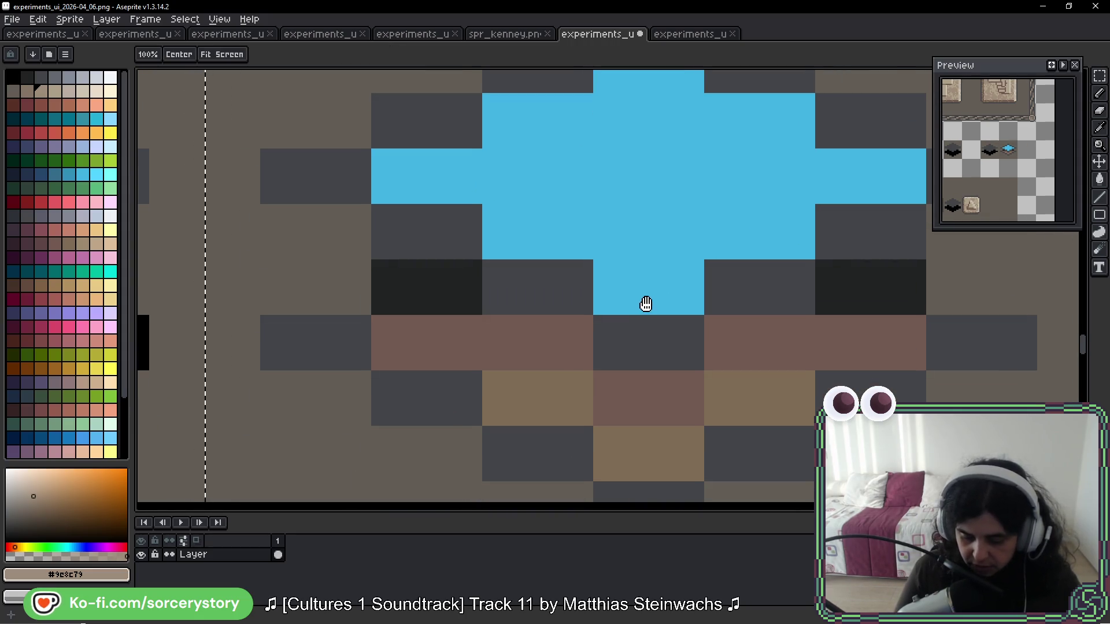
key("b")
left_click(694, 234)
scroll(665, 301, "down", 3)
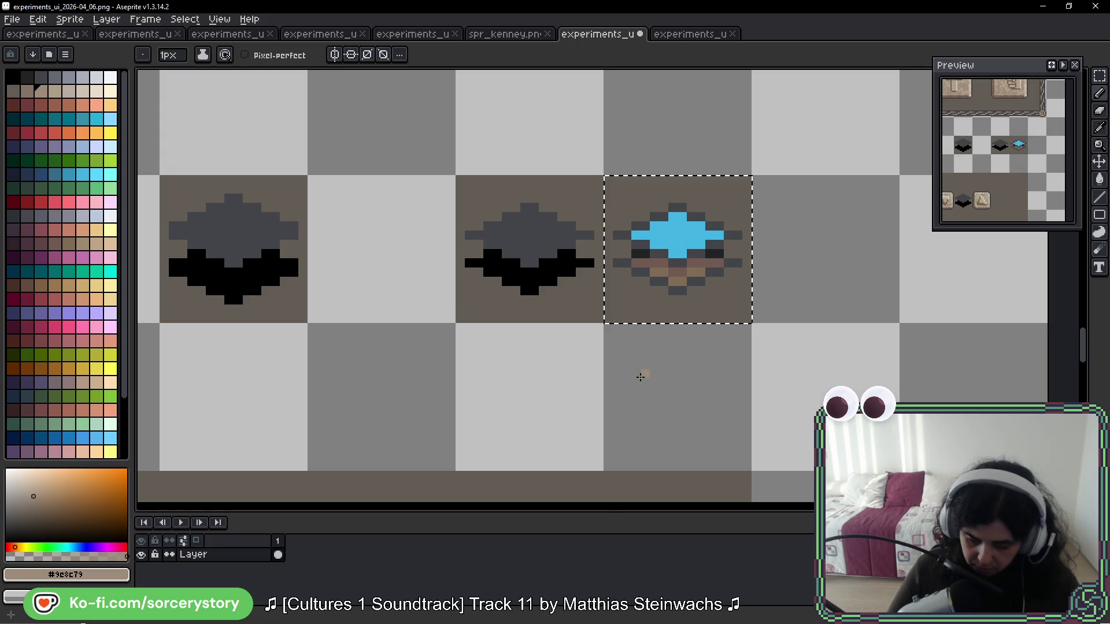
scroll(666, 174, "down", 5)
scroll(541, 268, "down", 5)
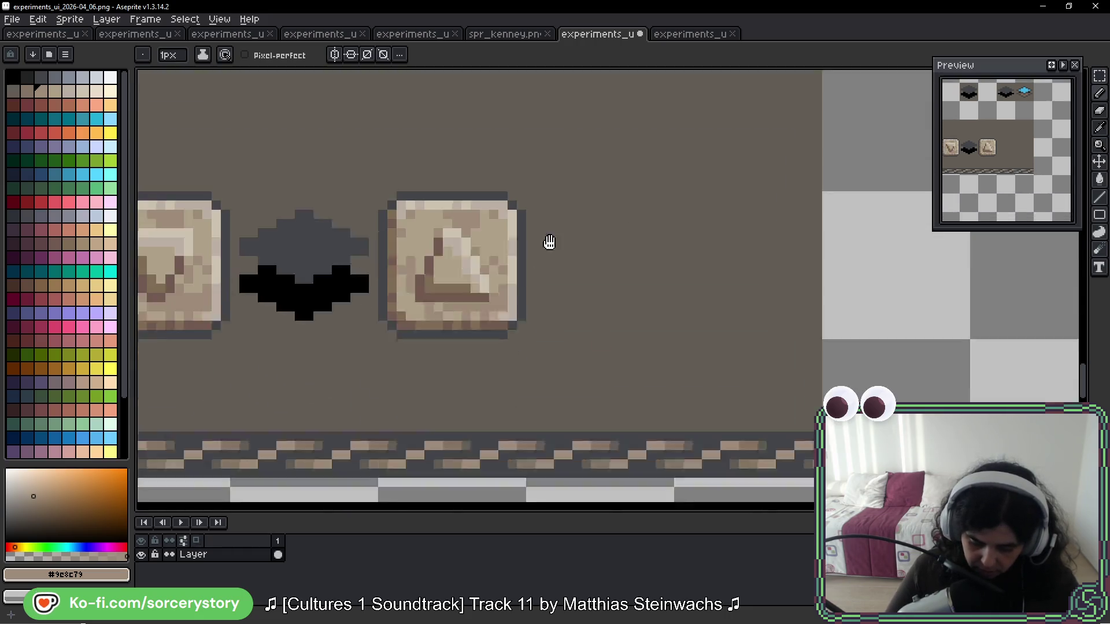
scroll(559, 312, "up", 5)
key("alt")
scroll(551, 292, "down", 3)
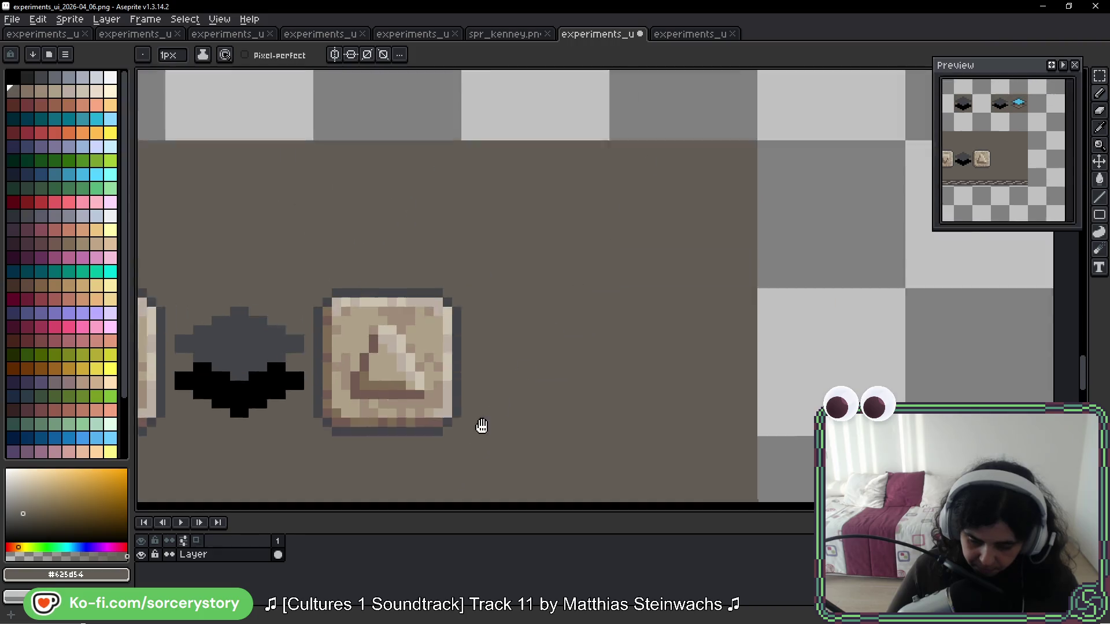
scroll(588, 214, "up", 4)
key("ctrl+z")
Step: Paint brown over the gem's left blue pixels and bring the gem tile back into view
mouse_move(445, 262)
left_mouse_down()
mouse_move(391, 262)
mouse_move(536, 263)
mouse_move(532, 289)
mouse_move(615, 181)
mouse_move(622, 340)
mouse_move(738, 307)
mouse_move(774, 220)
mouse_move(880, 260)
left_mouse_up()
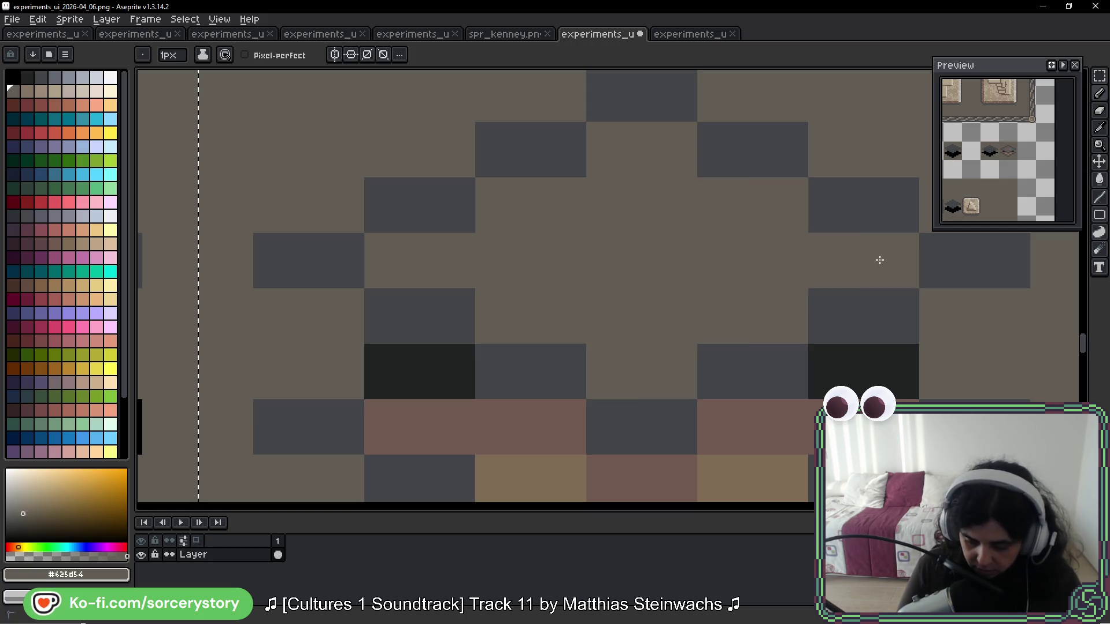
scroll(843, 318, "down", 5)
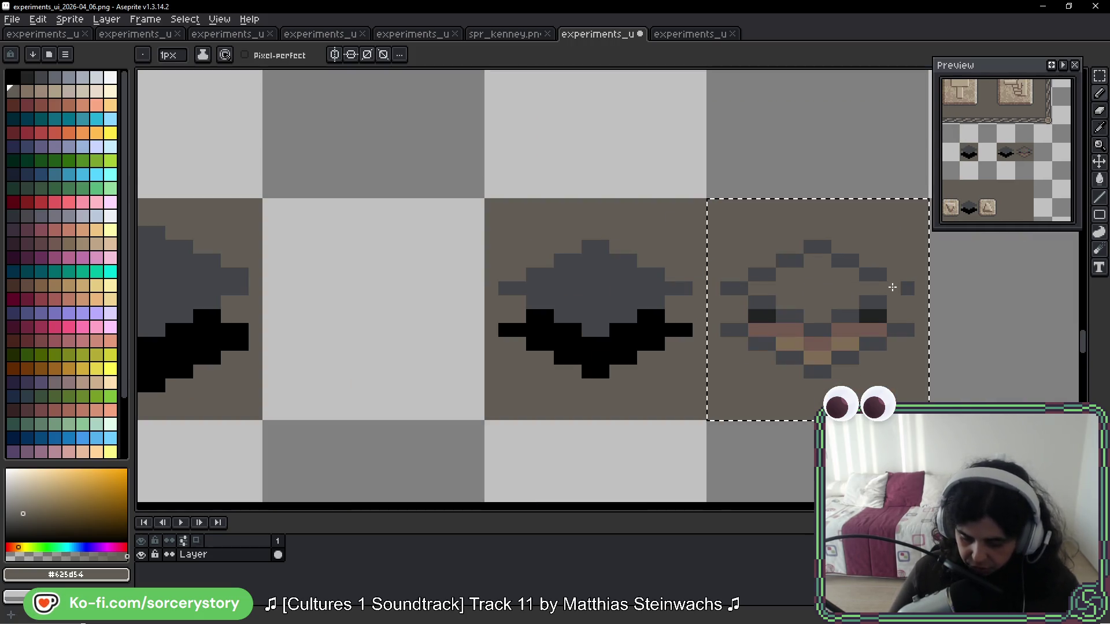
mouse_move(786, 430)
left_mouse_down()
mouse_move(661, 228)
mouse_move(592, 208)
mouse_move(619, 104)
mouse_move(549, 175)
mouse_move(569, 152)
left_mouse_up()
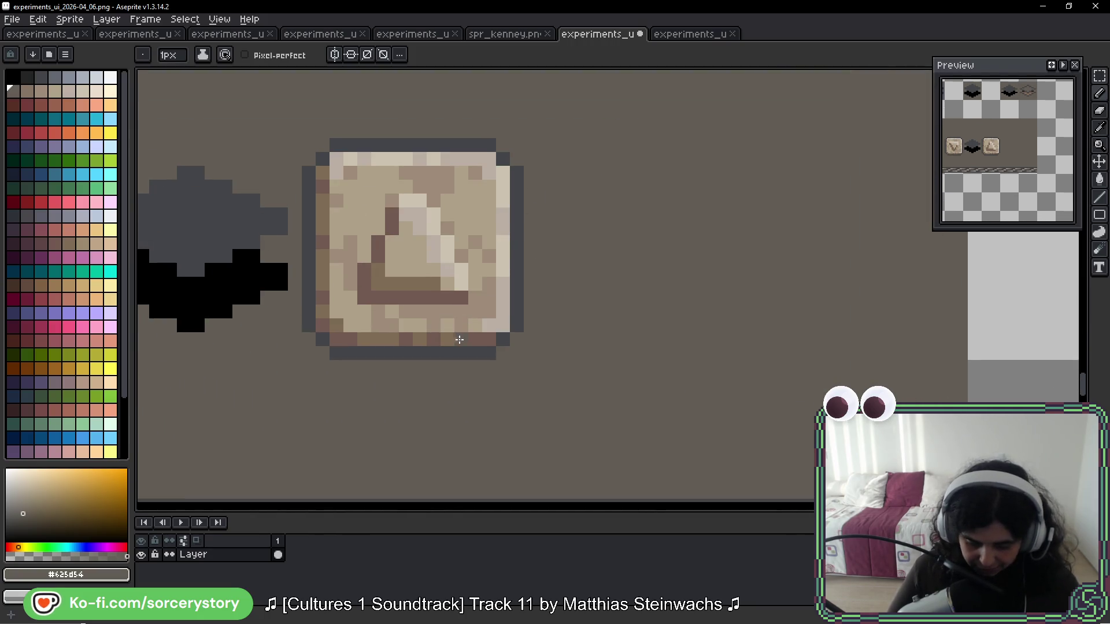
scroll(459, 338, "down", 1)
scroll(427, 463, "up", 3)
key("alt+space")
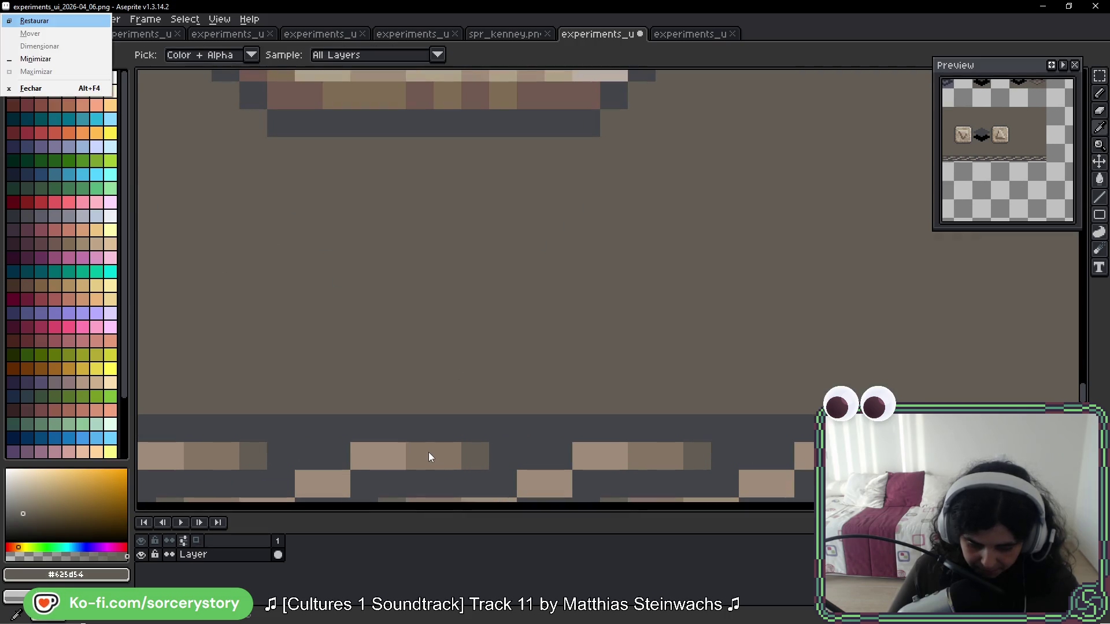
key("Escape")
scroll(437, 434, "down", 2)
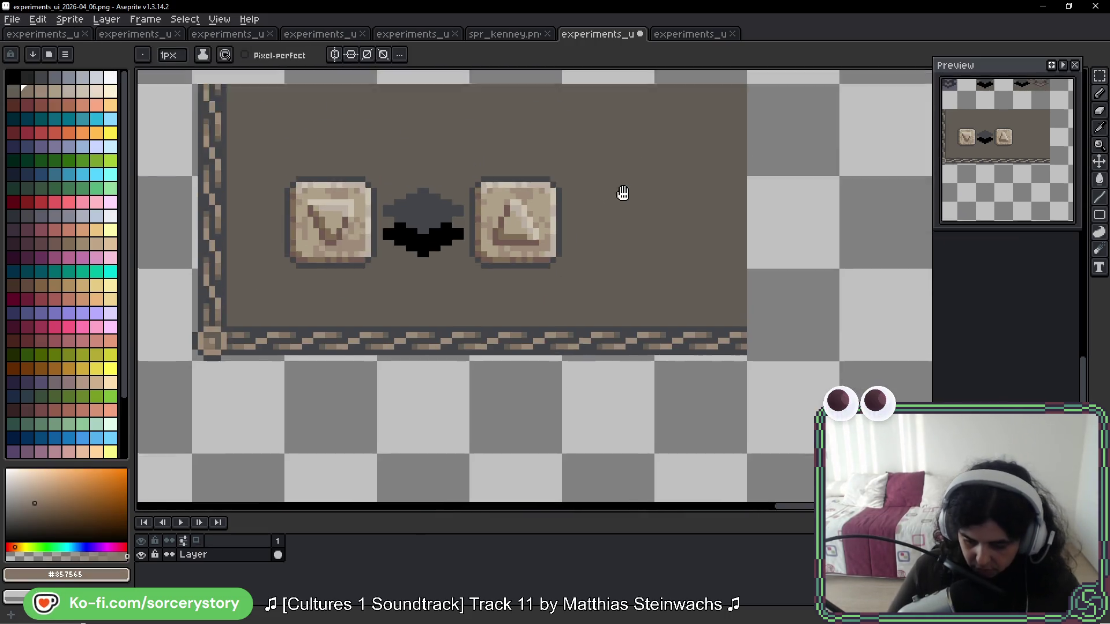
scroll(573, 187, "up", 5)
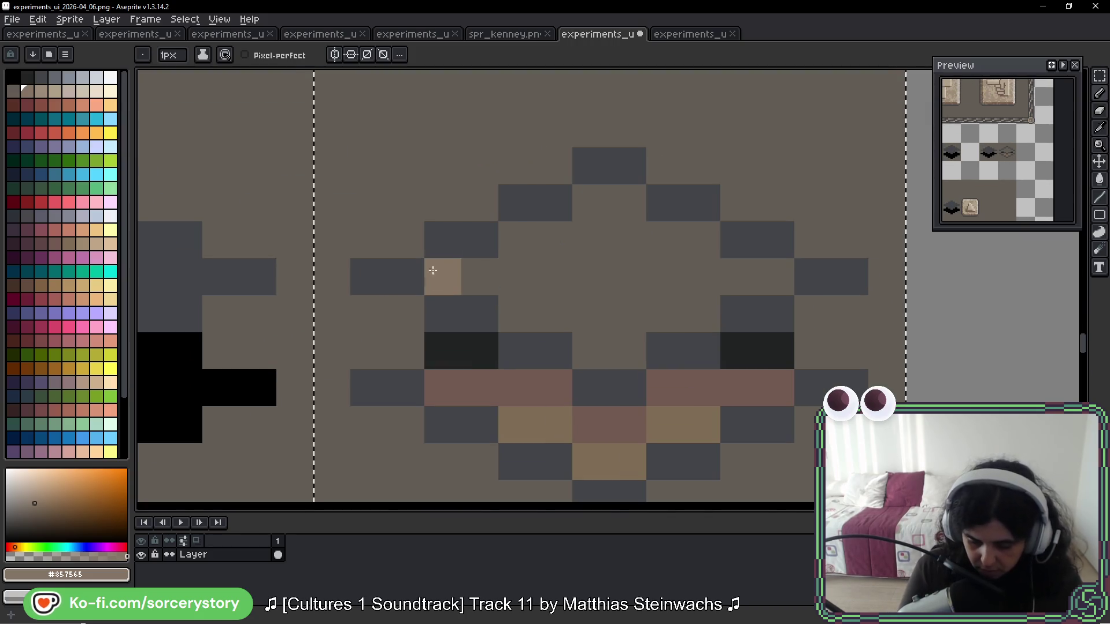
Step: Cover the gem's blue top, upper centre and middle rows with light tan
left_click_drag(444, 277, 555, 278)
mouse_move(629, 291)
left_mouse_down()
mouse_move(619, 290)
mouse_move(605, 228)
mouse_move(528, 245)
mouse_move(769, 279)
left_mouse_up()
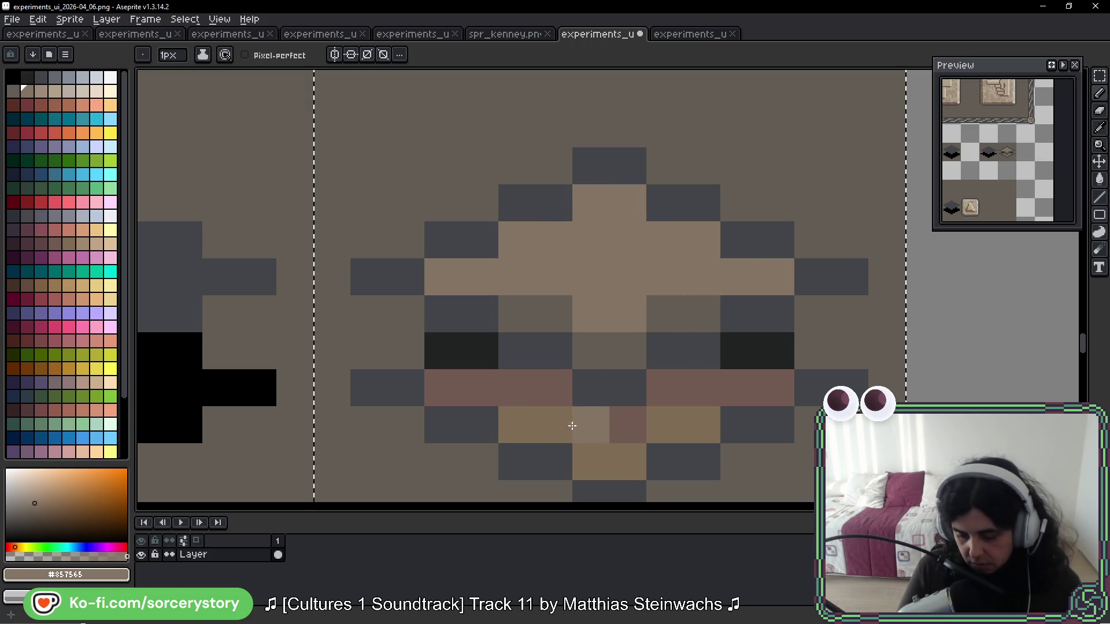
mouse_move(686, 313)
left_mouse_down()
mouse_move(627, 330)
mouse_move(565, 310)
mouse_move(517, 314)
left_mouse_up()
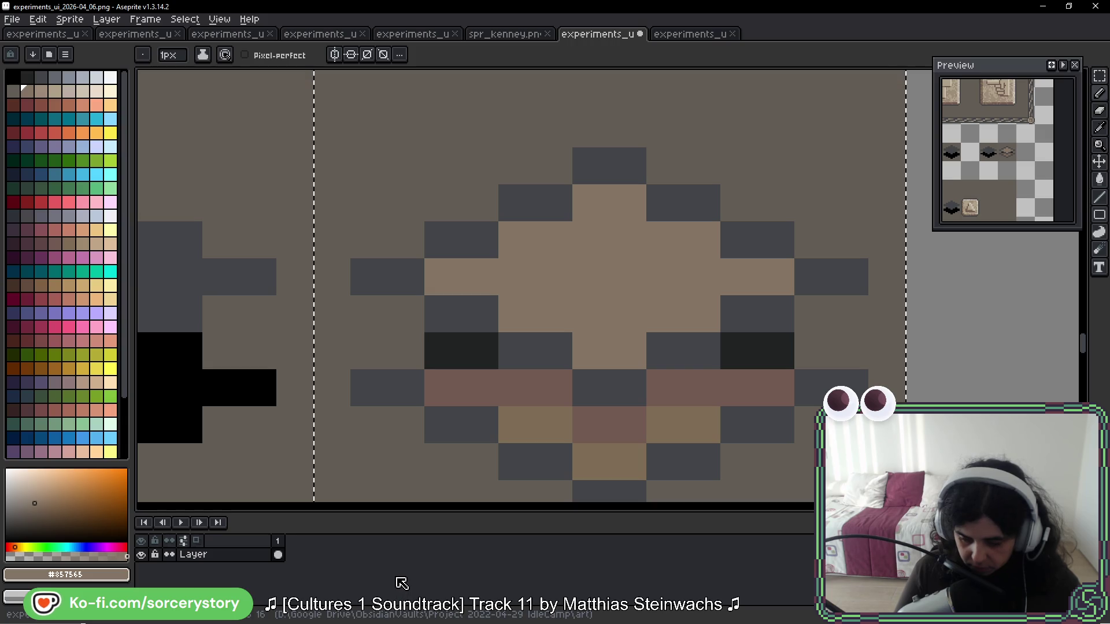
Step: Pick the gem's reddish brown and fill its lower rows and a stray grey pixel with it
key("alt")
scroll(709, 387, "down", 1)
left_click(703, 327, "alt")
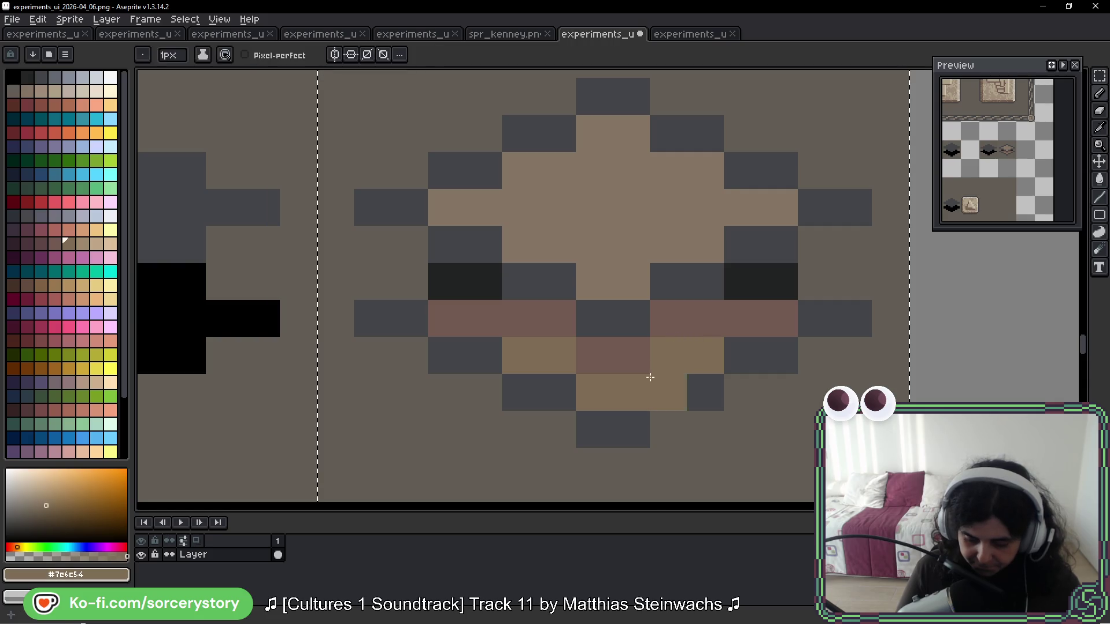
left_click(687, 345, "alt")
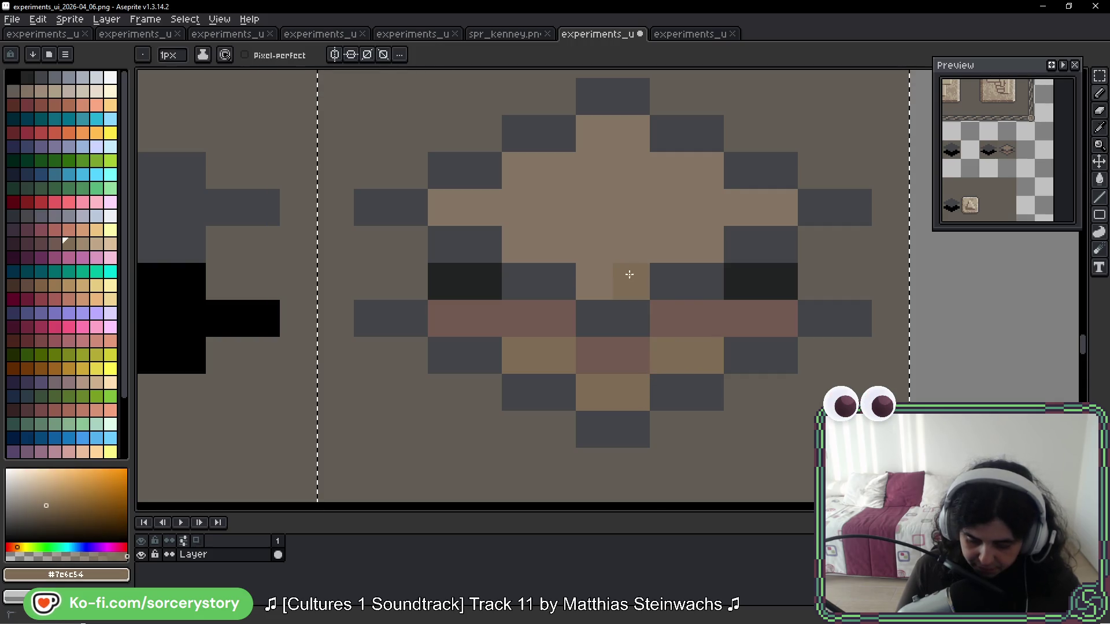
key("ctrl+z")
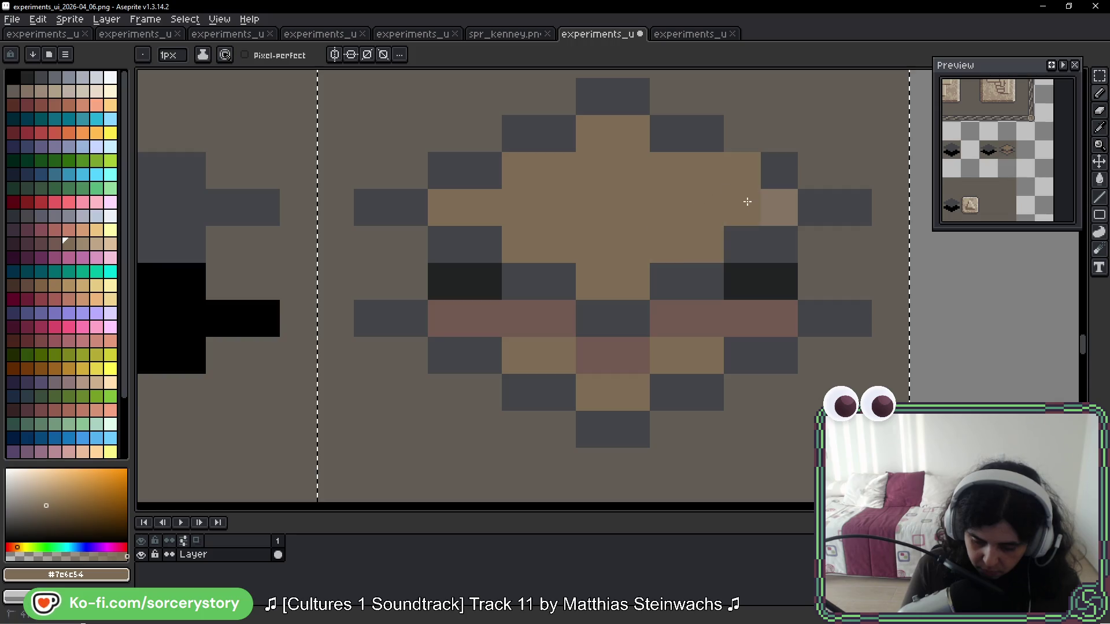
left_click(753, 245, "alt")
left_click(697, 315, "alt")
mouse_move(694, 347)
left_mouse_down()
mouse_move(595, 366)
mouse_move(560, 346)
left_mouse_up()
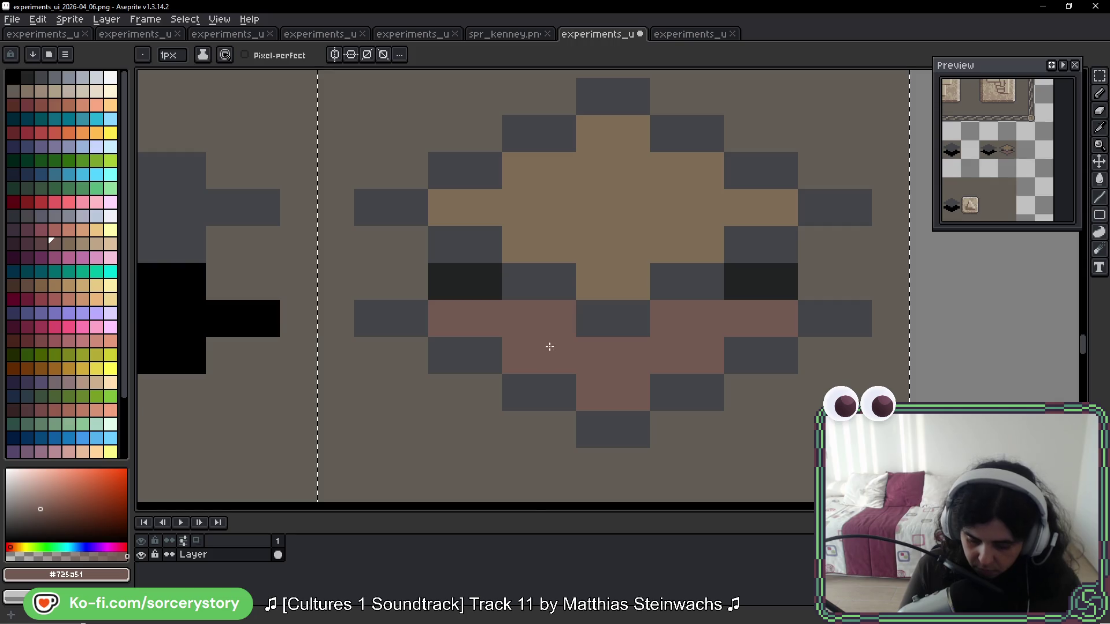
left_click(707, 295)
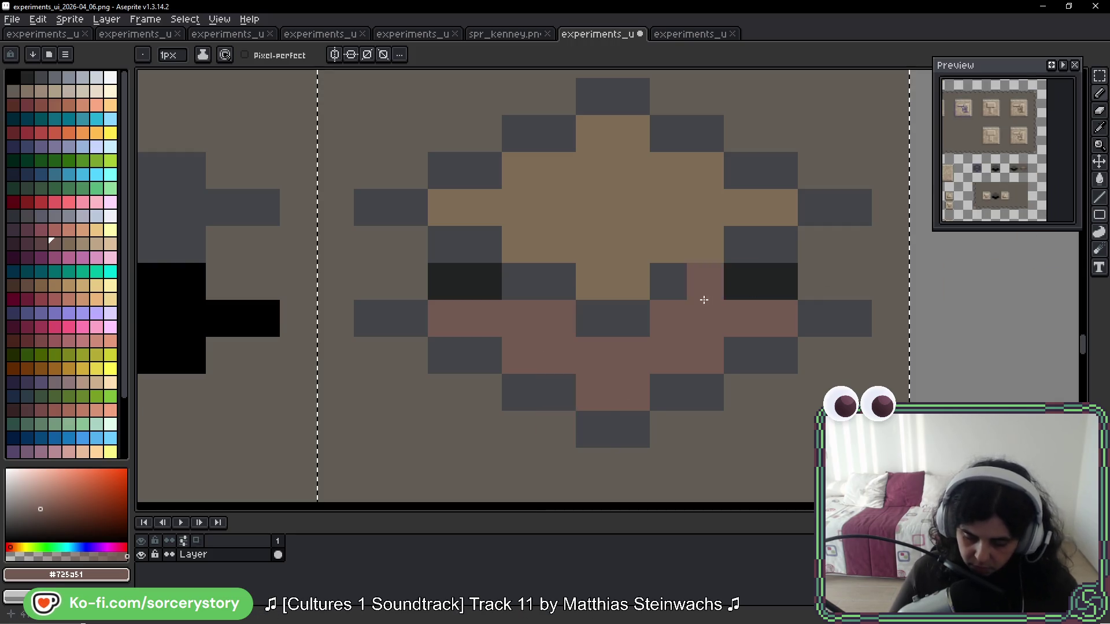
scroll(708, 295, "down", 5)
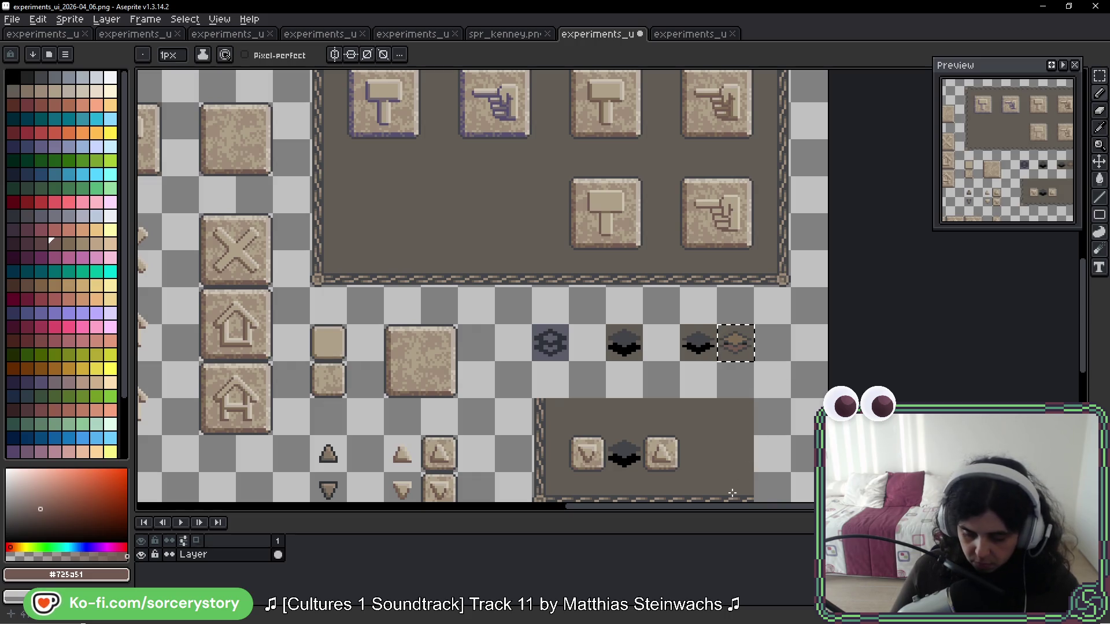
scroll(740, 343, "up", 8)
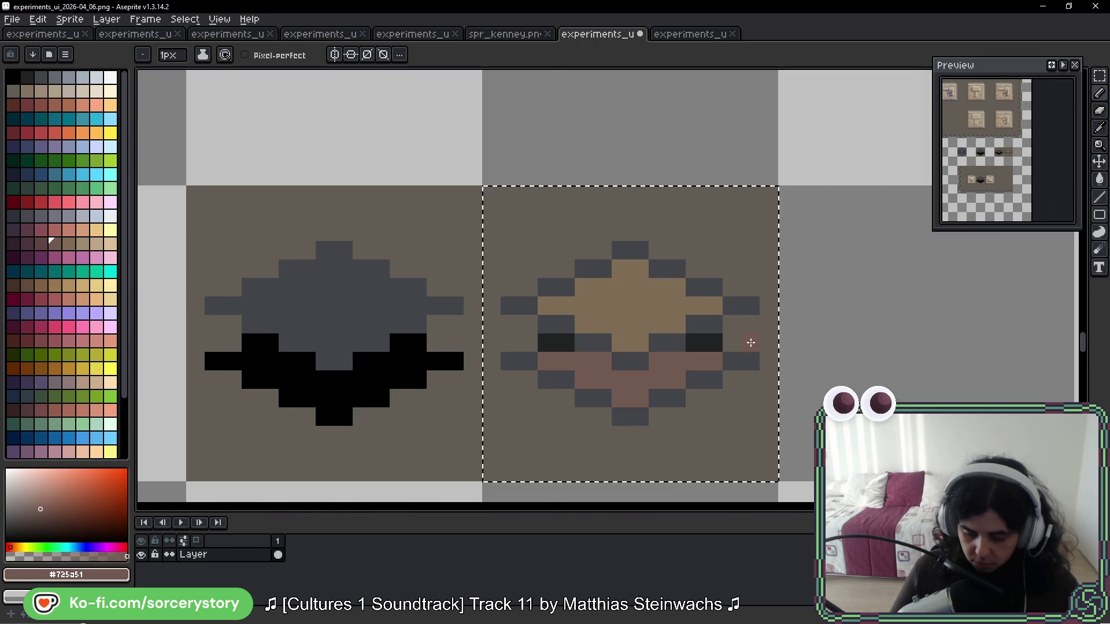
scroll(619, 289, "down", 4)
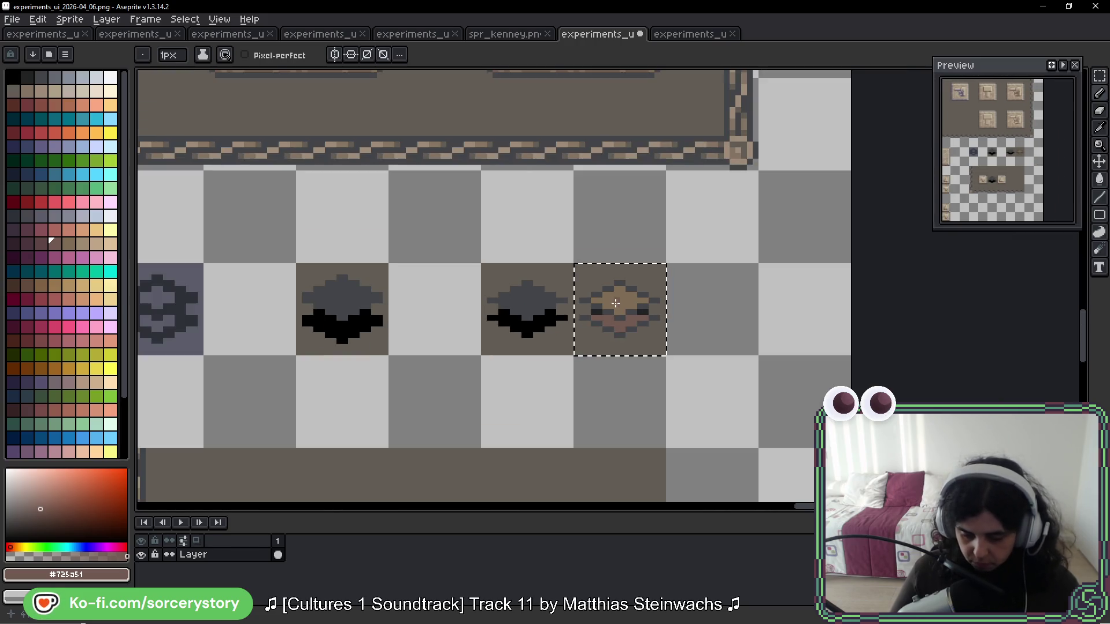
left_click_drag(583, 386, 705, 164)
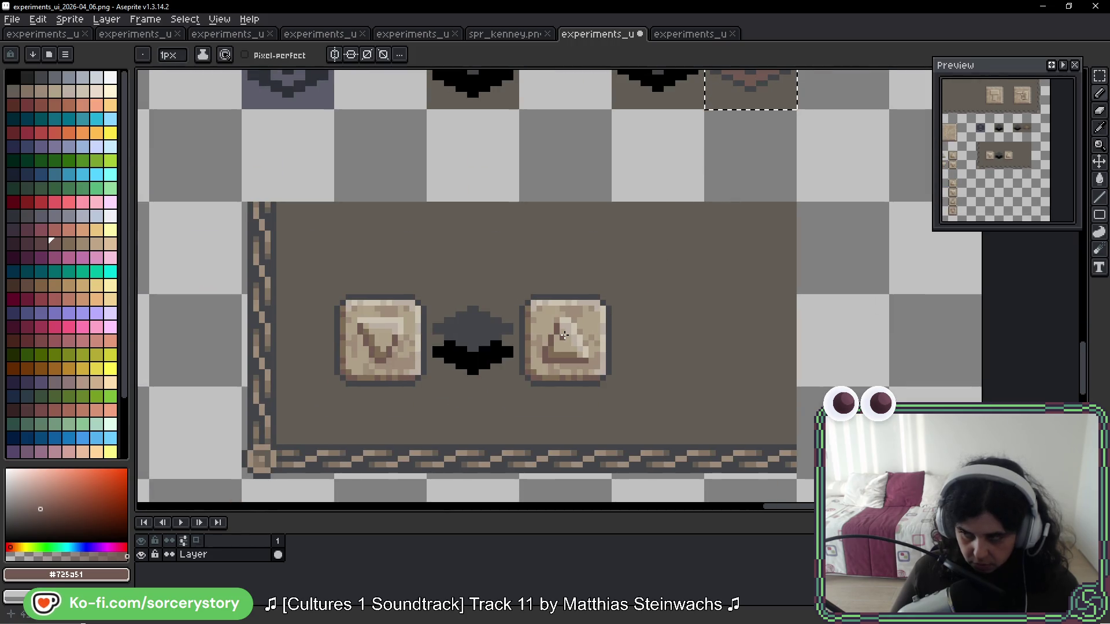
scroll(635, 419, "up", 5)
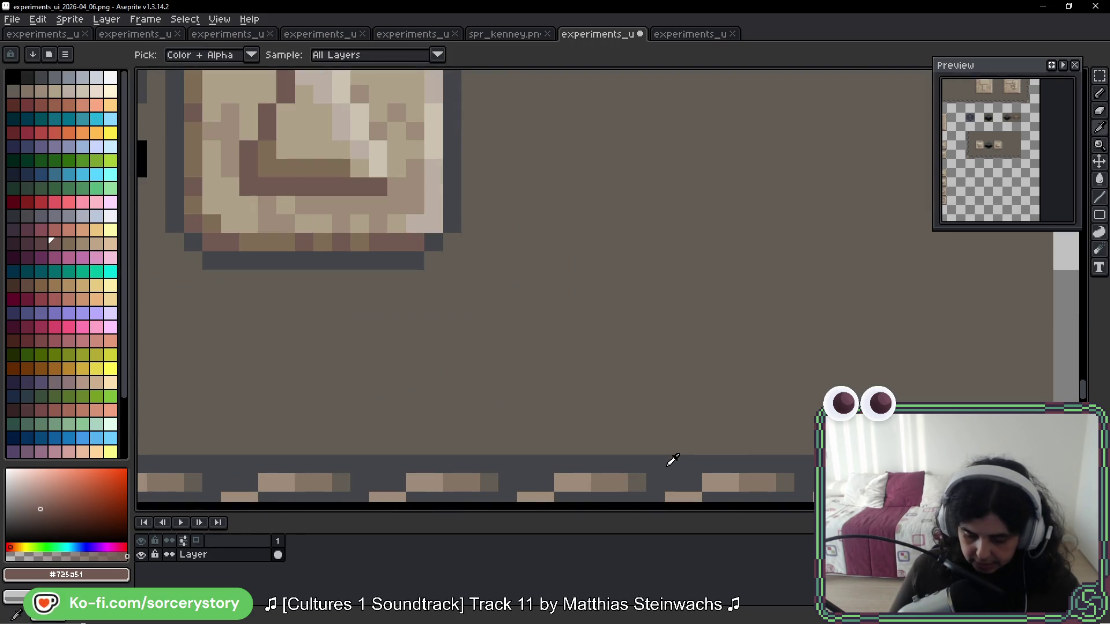
left_click(643, 474, "alt")
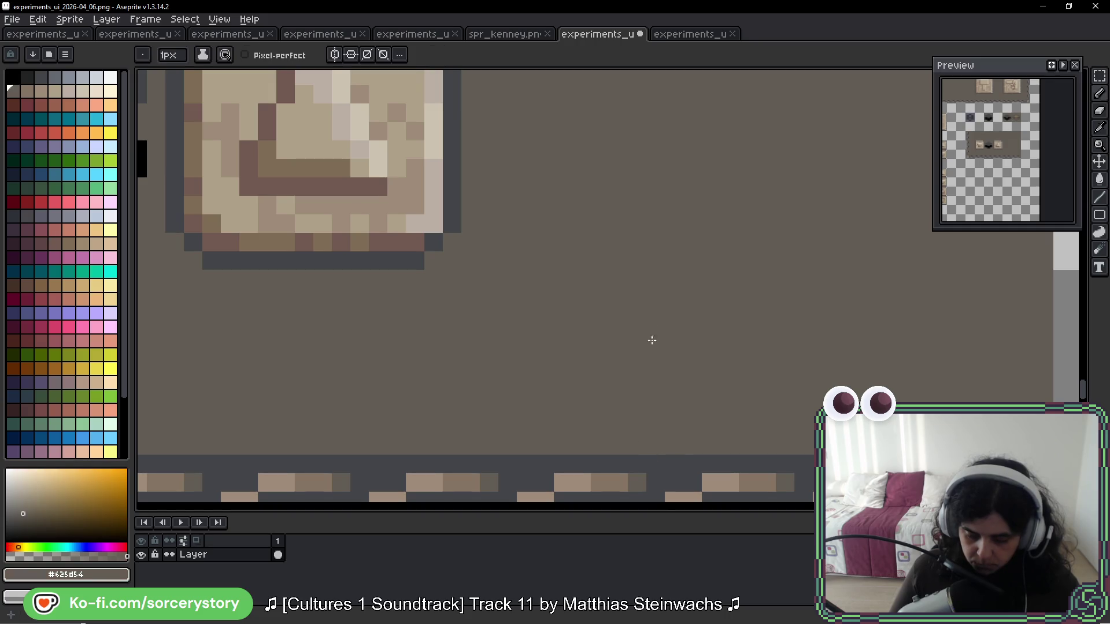
scroll(282, 301, "down", 2)
mouse_move(483, 220)
left_mouse_down()
mouse_move(652, 211)
mouse_move(488, 228)
left_mouse_up()
scroll(488, 228, "up", 4)
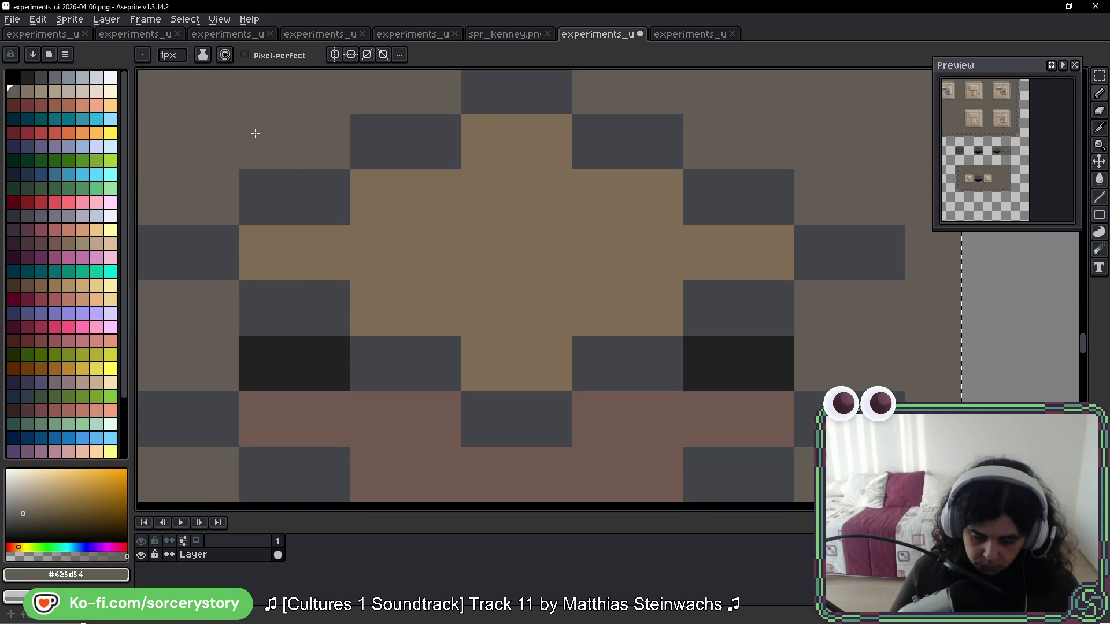
left_click_drag(256, 133, 315, 232)
left_click(41, 242)
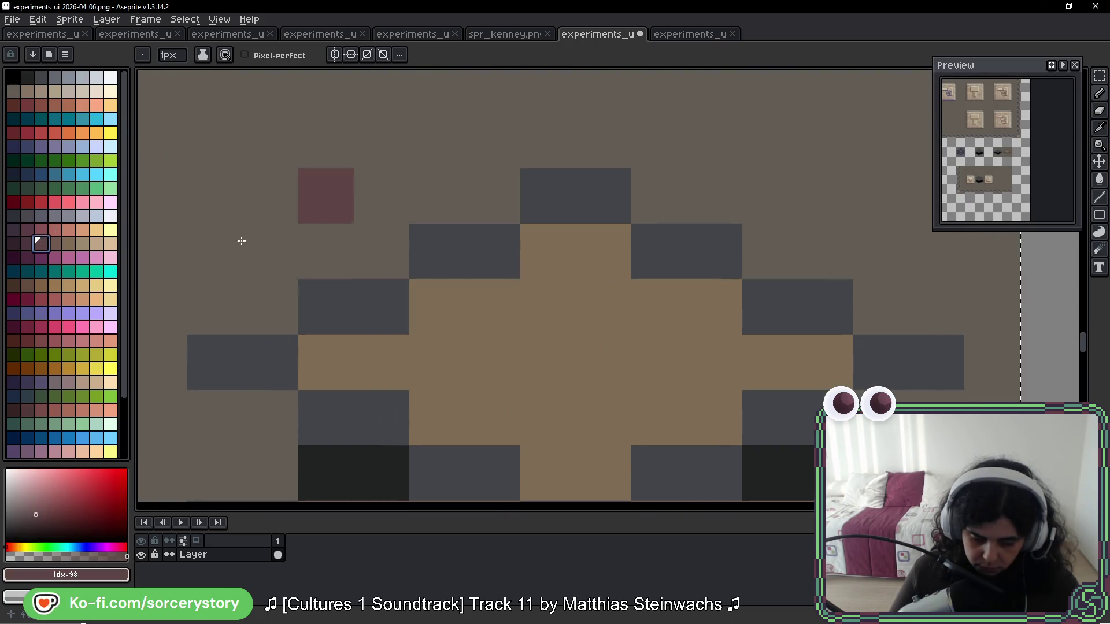
left_click(55, 341)
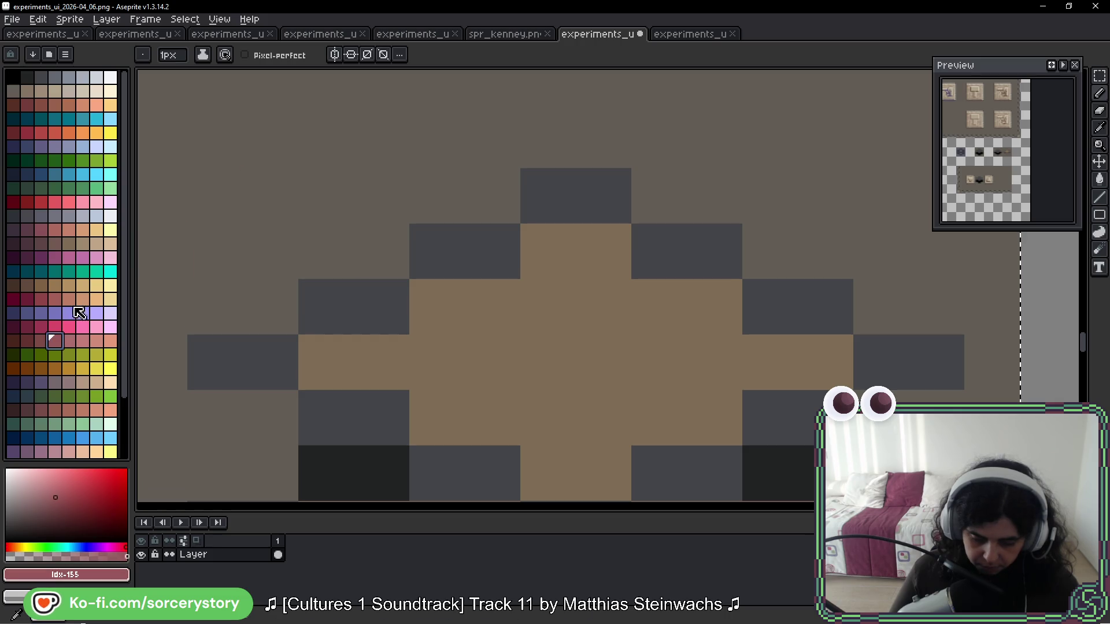
left_click(55, 245)
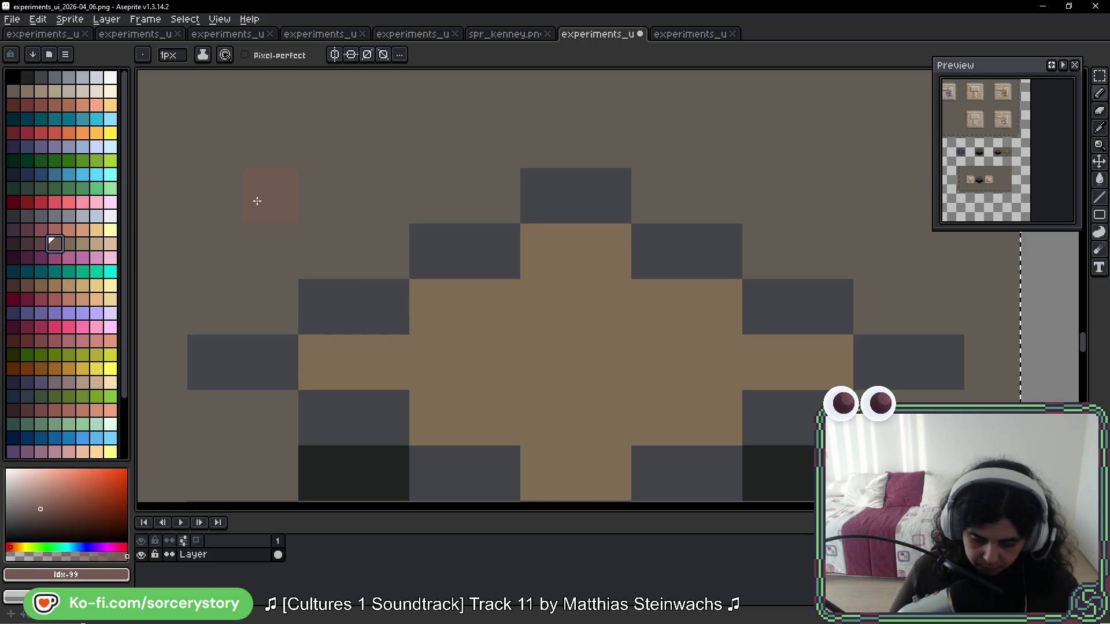
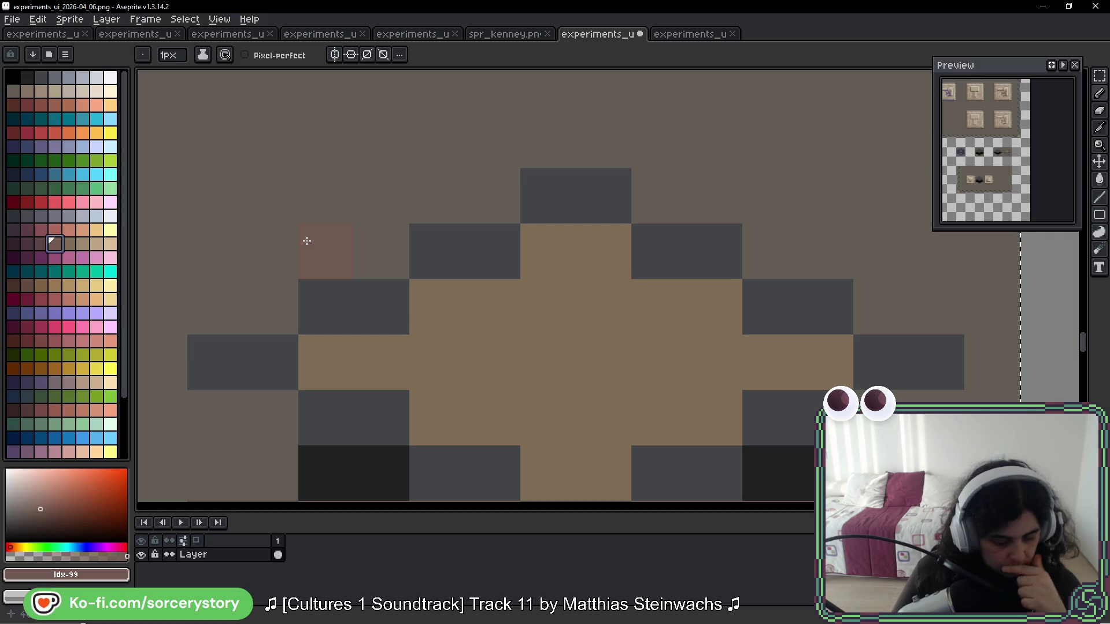
Step: Try painting the gem's lower row dark purple, then undo it
left_click(40, 243)
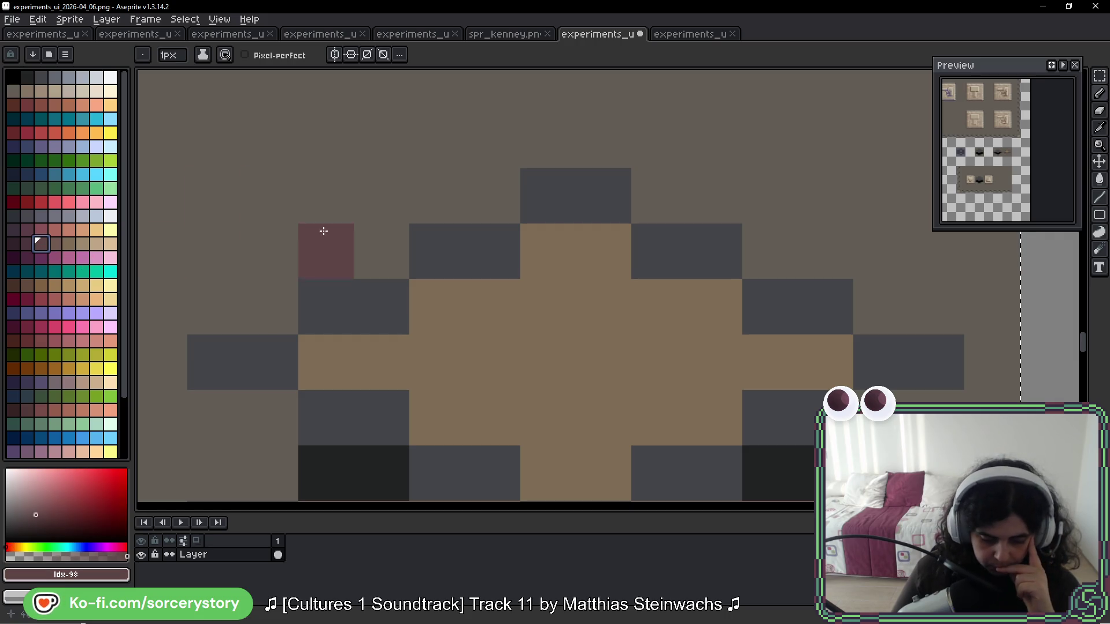
scroll(326, 239, "down", 3)
left_click(55, 243)
scroll(356, 336, "up", 5)
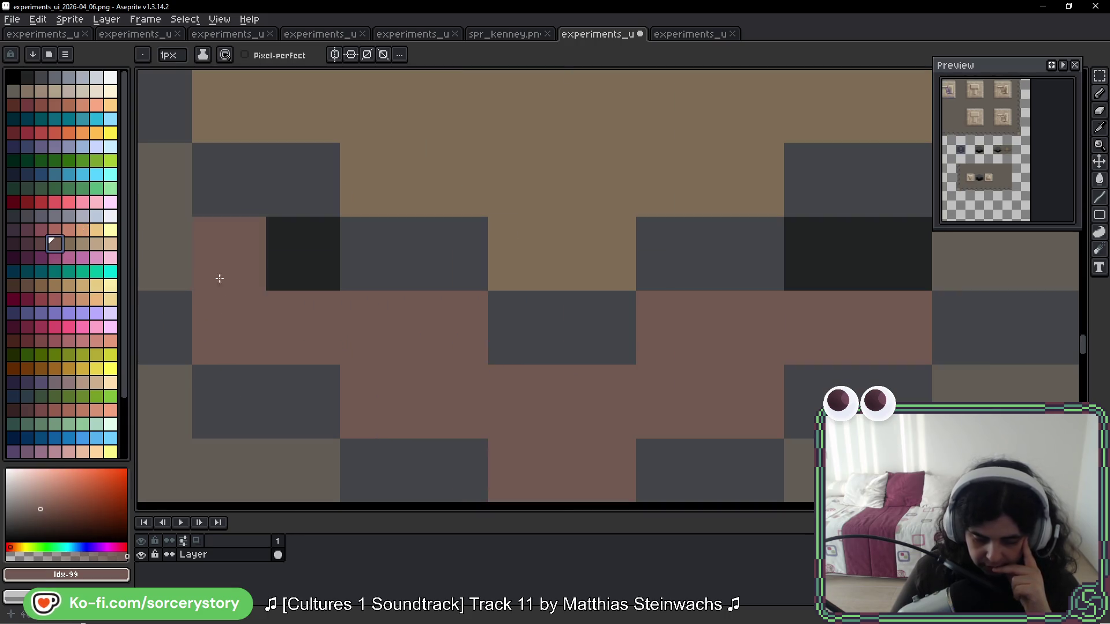
left_click(41, 243)
left_click(27, 244)
mouse_move(273, 328)
left_mouse_down()
mouse_move(437, 326)
mouse_move(592, 436)
mouse_move(699, 349)
mouse_move(867, 329)
left_mouse_up()
scroll(821, 321, "down", 4)
left_click_drag(763, 243, 487, 263)
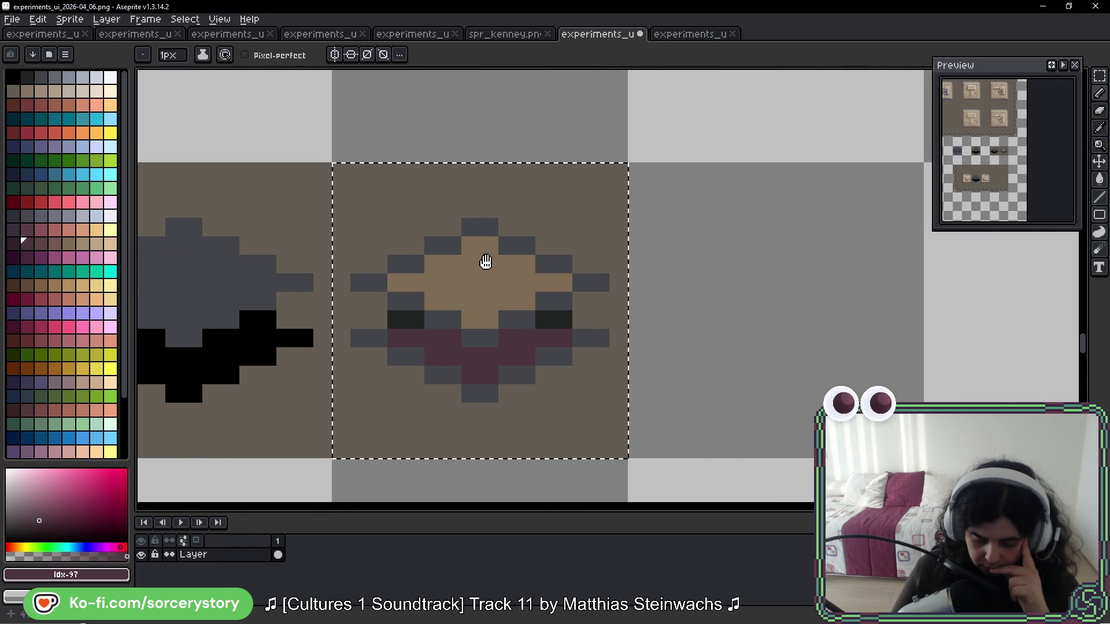
key("ctrl+z")
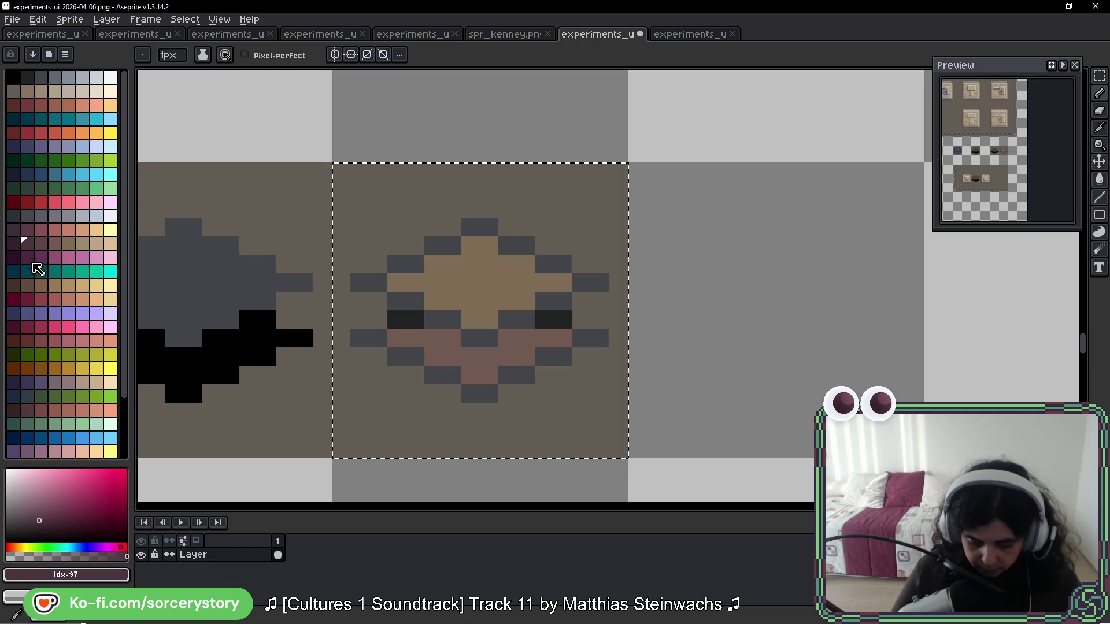
Step: Paint the gem's lower half with a maroon palette colour, undoing stray pixels
left_click(42, 245)
scroll(372, 327, "up", 3)
mouse_move(255, 324)
left_mouse_down()
mouse_move(516, 343)
mouse_move(444, 416)
mouse_move(608, 458)
mouse_move(625, 419)
mouse_move(768, 379)
mouse_move(892, 318)
left_mouse_up()
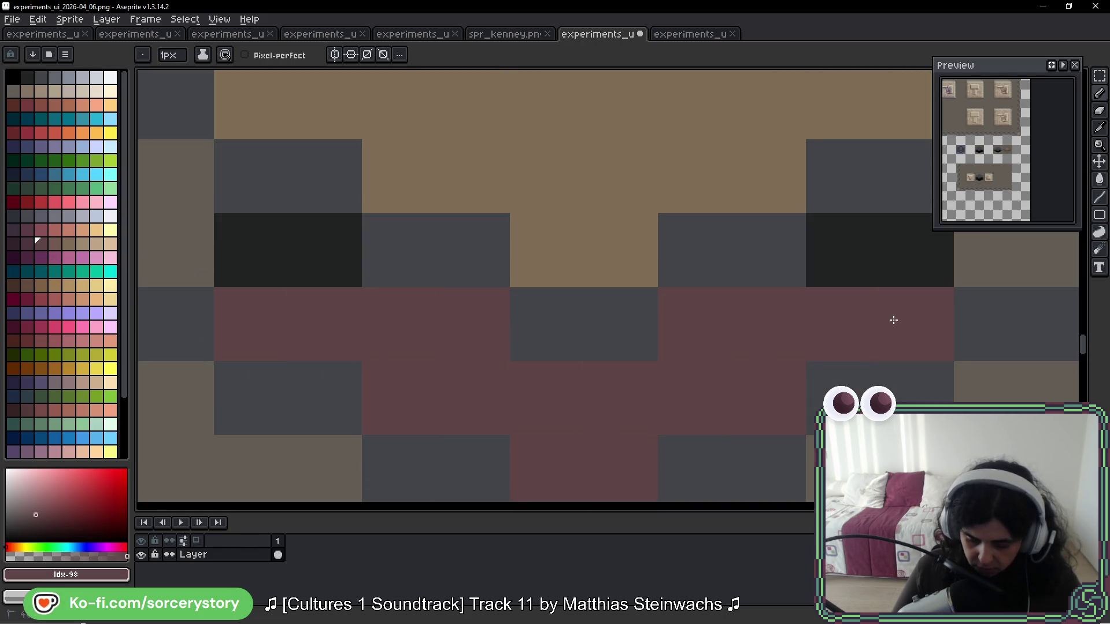
scroll(879, 315, "down", 3)
scroll(778, 288, "right", 5)
left_click(561, 290)
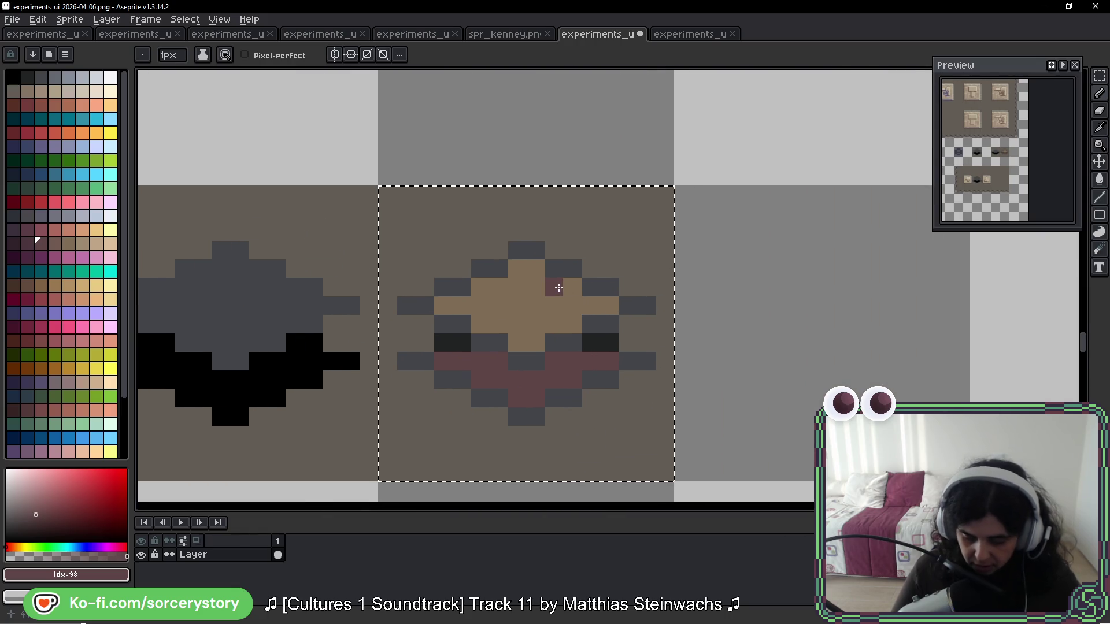
key("ctrl+z")
scroll(610, 347, "up", 1)
left_click(620, 330)
key("ctrl+z")
Step: Eyedrop the dark #222323 and outline the gem's bottom edges pixel by pixel
left_click(617, 309, "alt")
left_click(658, 352)
left_click(679, 348)
left_click(617, 379)
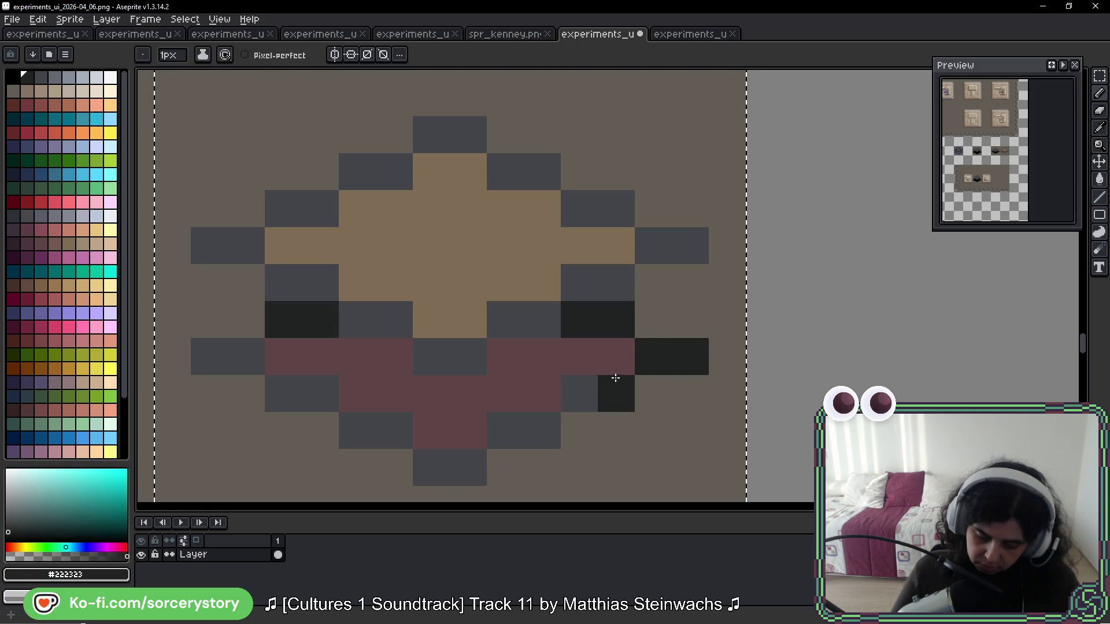
left_click(575, 387)
left_click(520, 428)
left_click(451, 466)
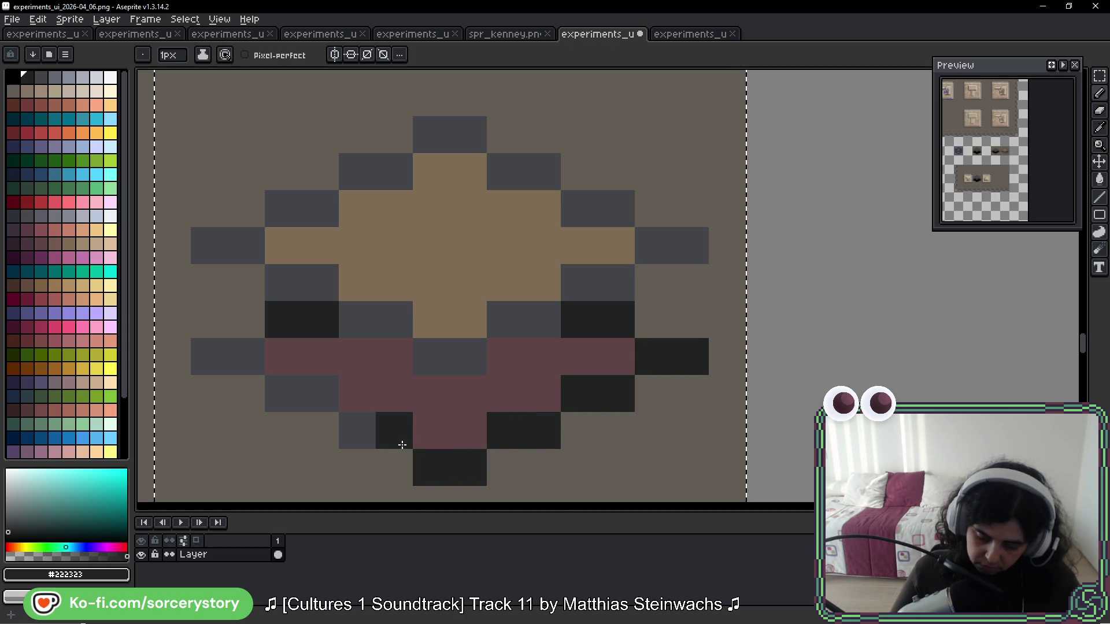
left_click(347, 433)
left_click(292, 399)
left_click(220, 362)
left_click(292, 359)
scroll(509, 370, "down", 5)
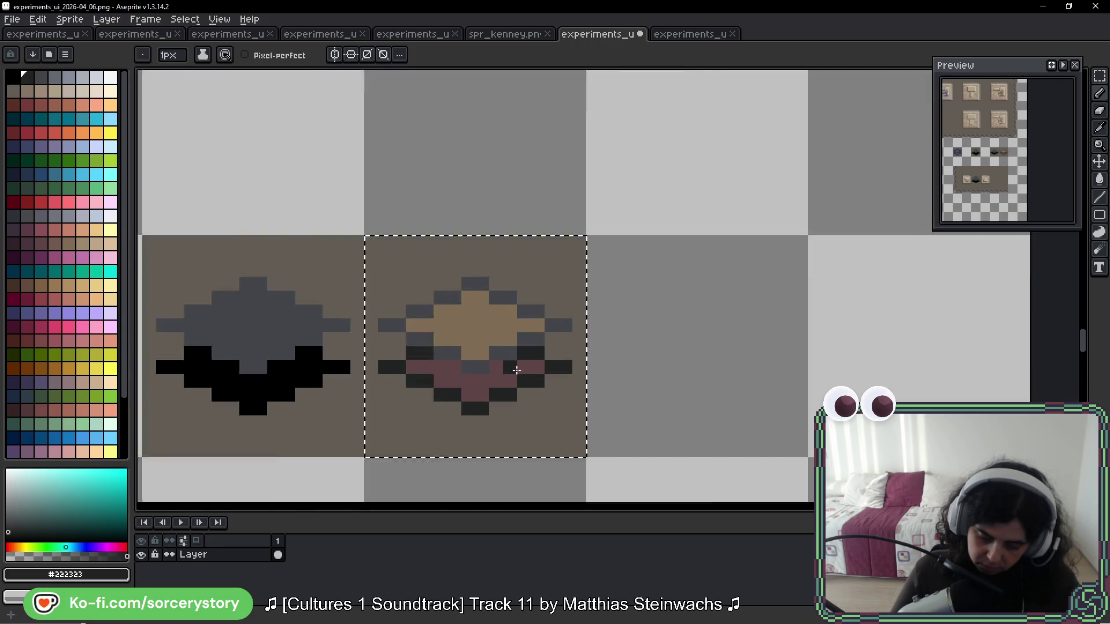
scroll(602, 356, "down", 3)
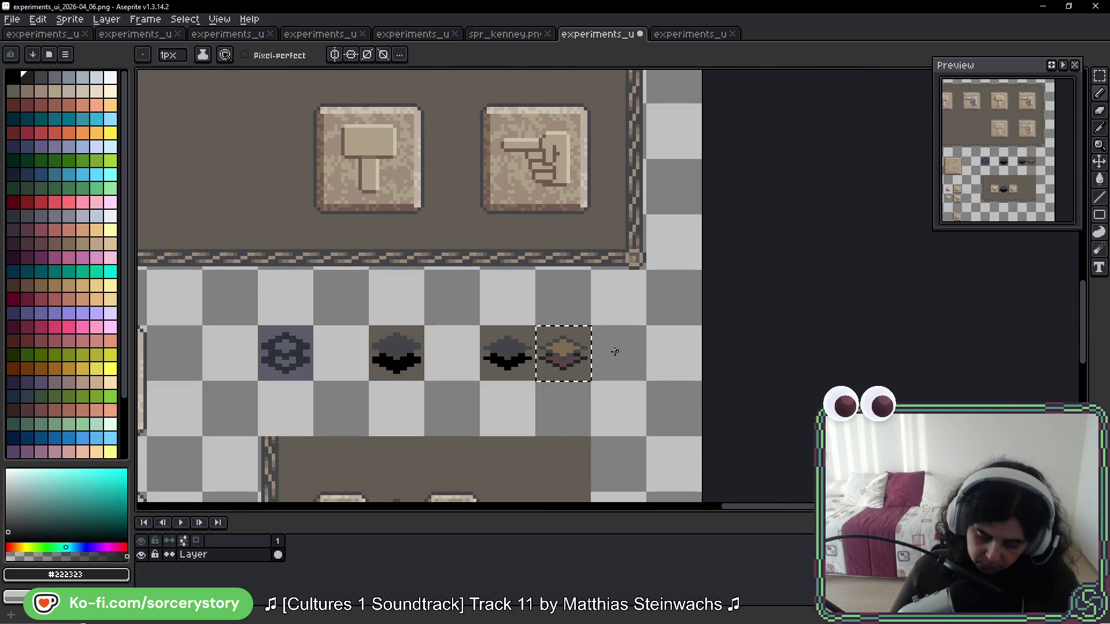
Step: Repaint the gem's maroon lower half in a darker maroon swatch
scroll(571, 365, "up", 4)
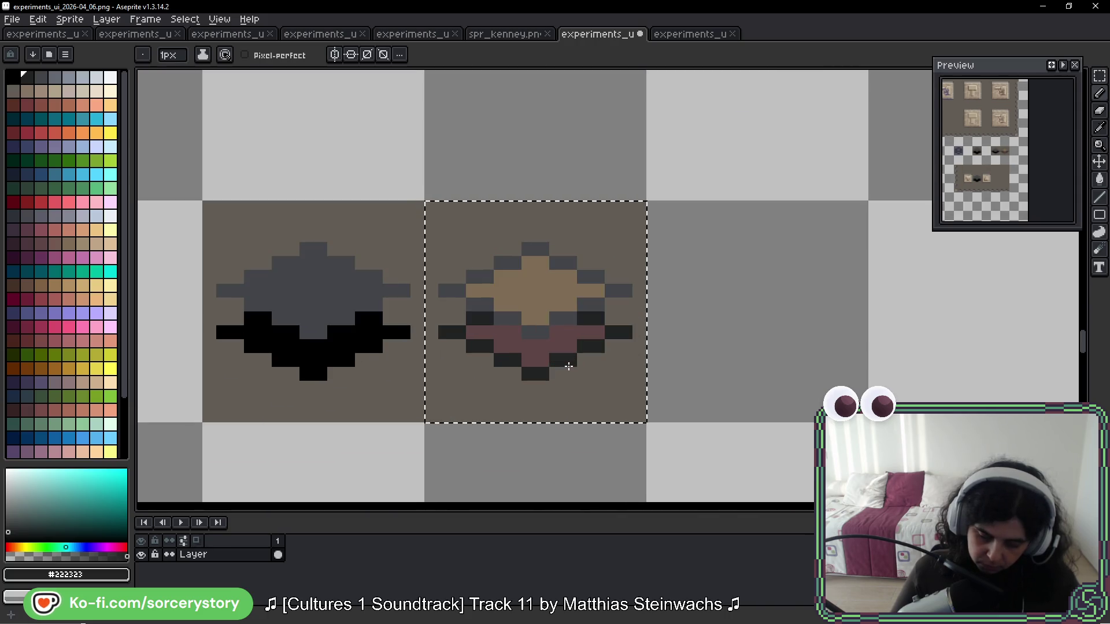
scroll(540, 354, "up", 2)
left_click(520, 327, "alt")
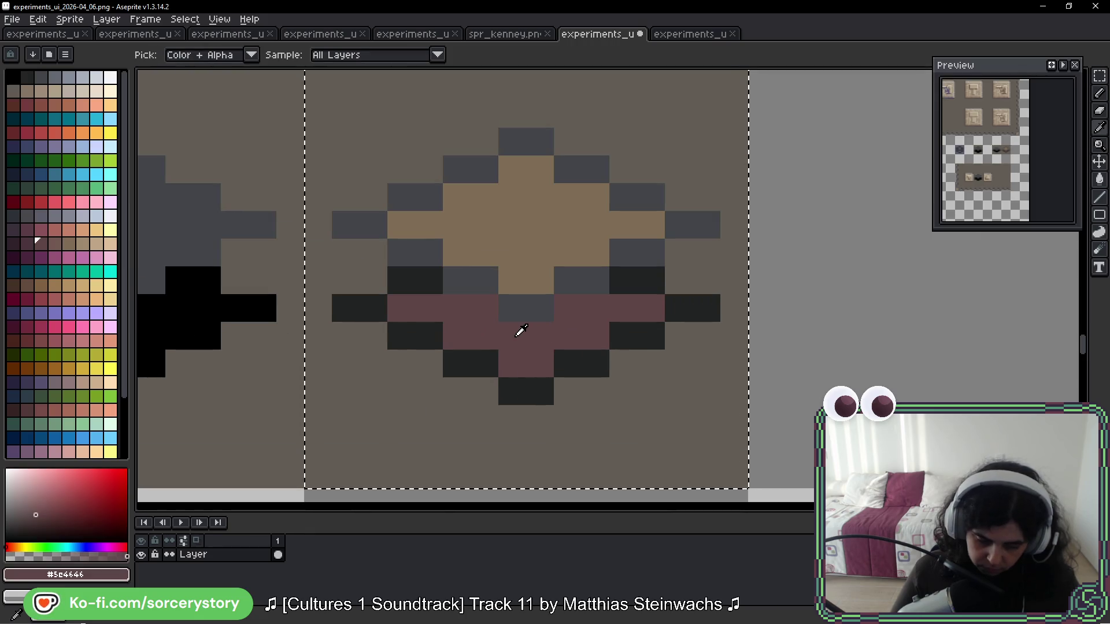
left_click(23, 241)
mouse_move(419, 312)
left_mouse_down()
mouse_move(459, 310)
mouse_move(463, 334)
mouse_move(503, 334)
mouse_move(515, 359)
mouse_move(566, 338)
mouse_move(573, 315)
mouse_move(640, 307)
mouse_move(615, 322)
left_mouse_up()
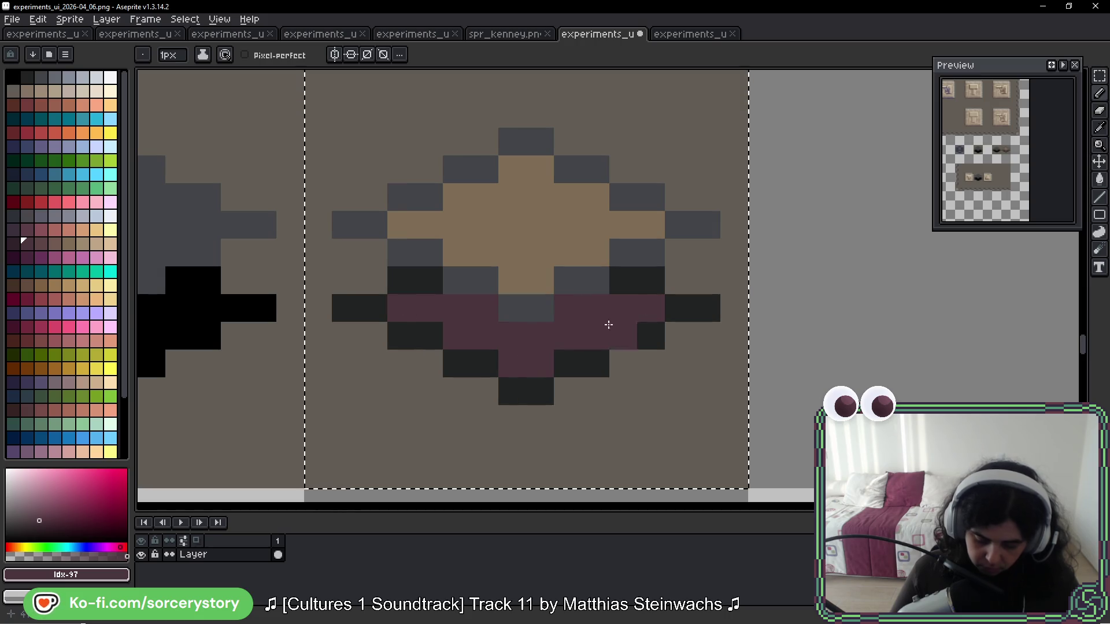
left_click(561, 353)
scroll(694, 343, "down", 8)
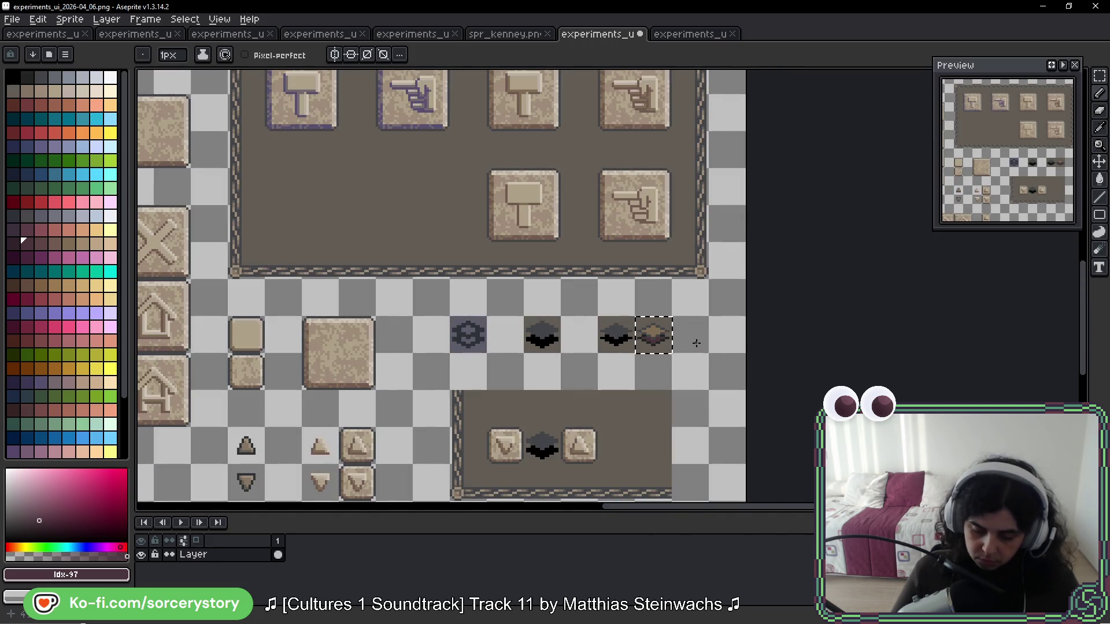
scroll(697, 344, "up", 8)
Step: Paint the gem's tan top with a rose-brown palette swatch, undoing stray pixels
left_click(633, 364, "alt")
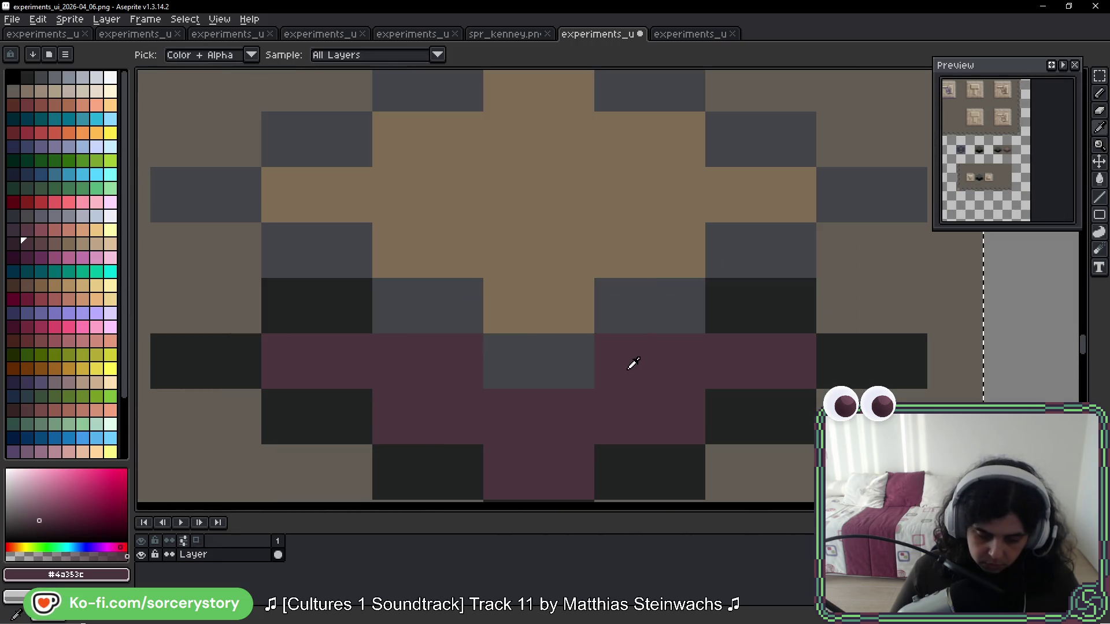
left_click(55, 243)
mouse_move(394, 248)
left_mouse_down()
mouse_move(401, 241)
mouse_move(515, 282)
mouse_move(540, 252)
mouse_move(557, 268)
mouse_move(304, 191)
mouse_move(466, 168)
mouse_move(568, 117)
mouse_move(518, 134)
mouse_move(626, 226)
mouse_move(615, 149)
mouse_move(783, 196)
left_mouse_up()
key("ctrl+z")
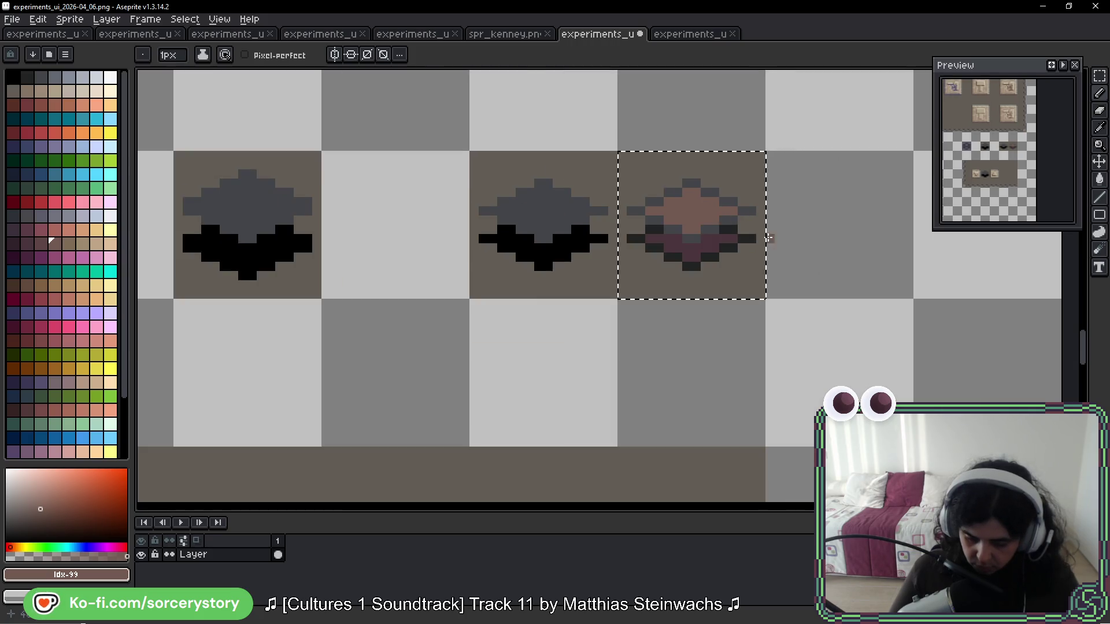
scroll(787, 249, "down", 5)
scroll(787, 249, "down", 1)
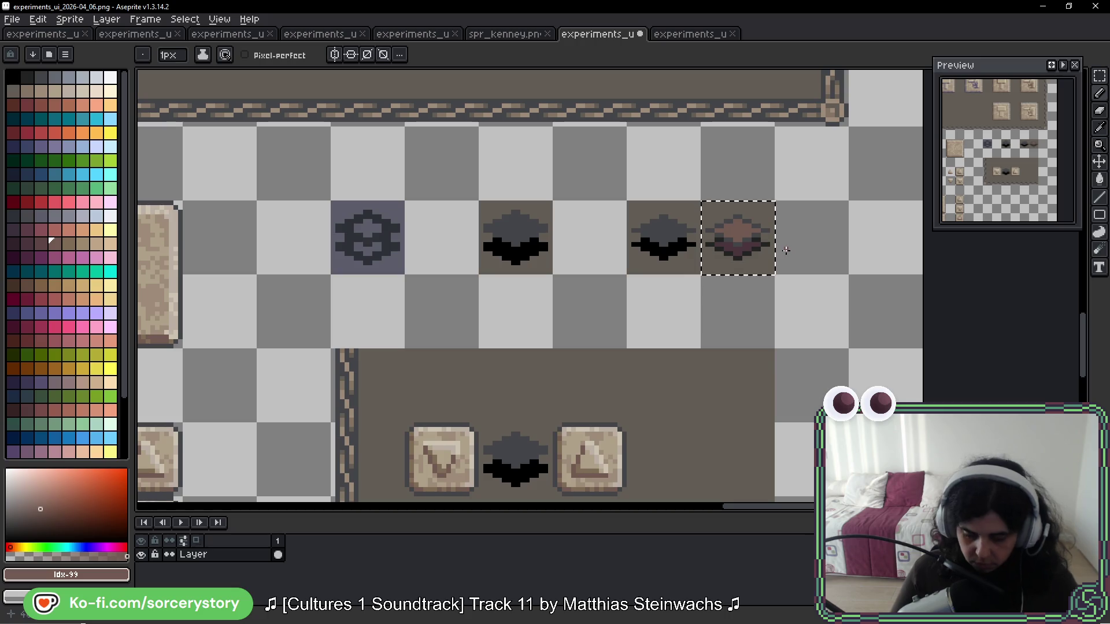
scroll(745, 257, "up", 5)
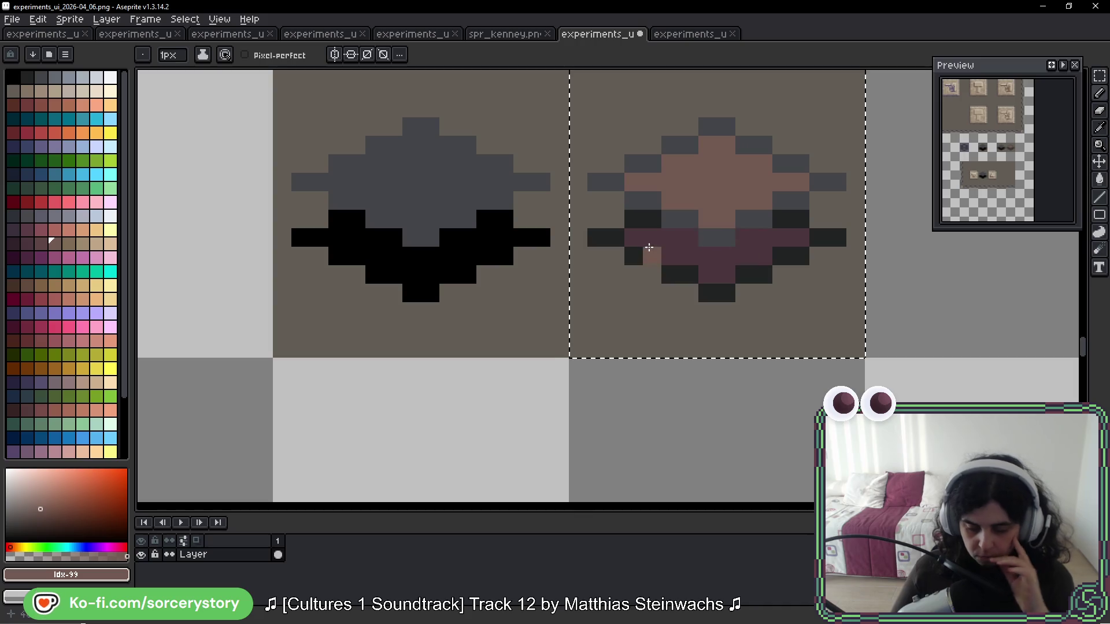
scroll(682, 242, "up", 3)
key("ctrl+z")
key("alt")
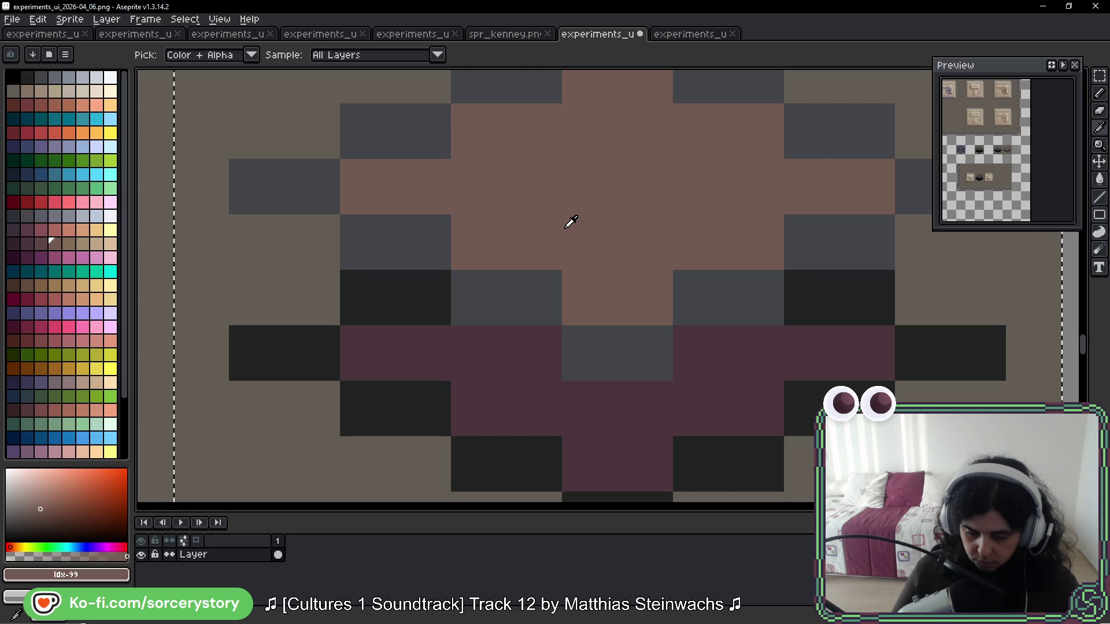
scroll(578, 222, "down", 5)
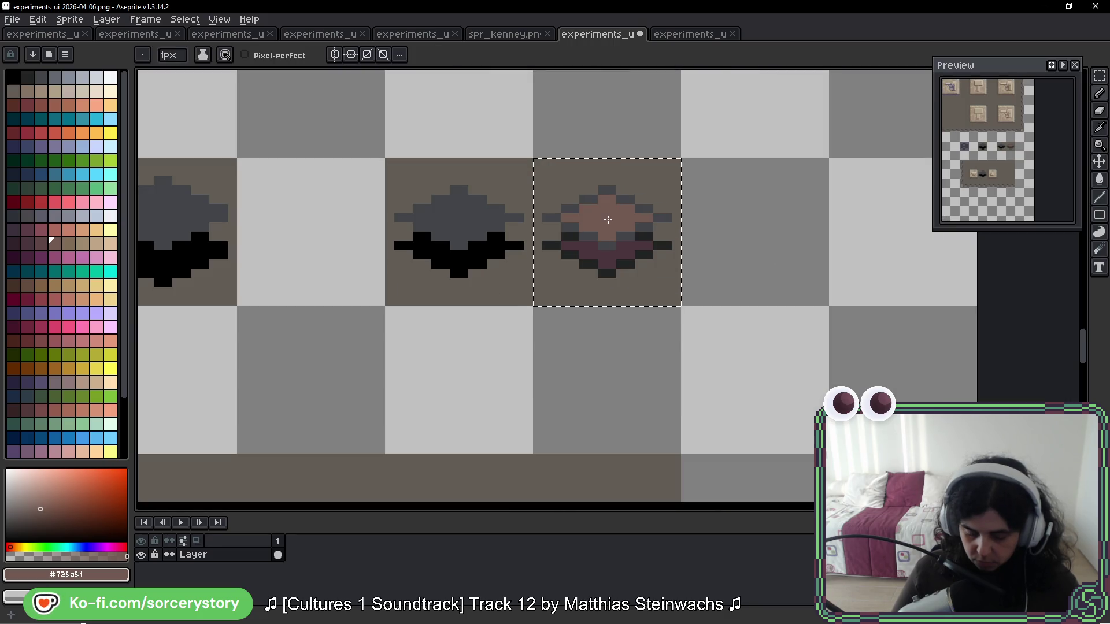
scroll(608, 218, "up", 3)
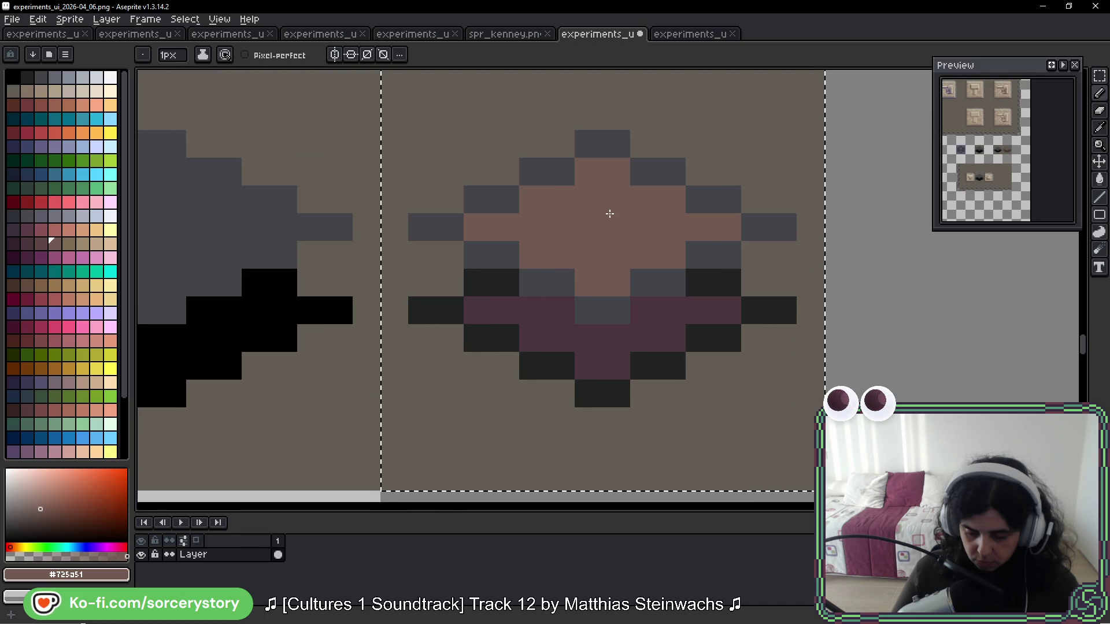
Step: Eyedrop the background grey and erase the four outermost side tip pixels
key("alt")
left_click(561, 314, "alt")
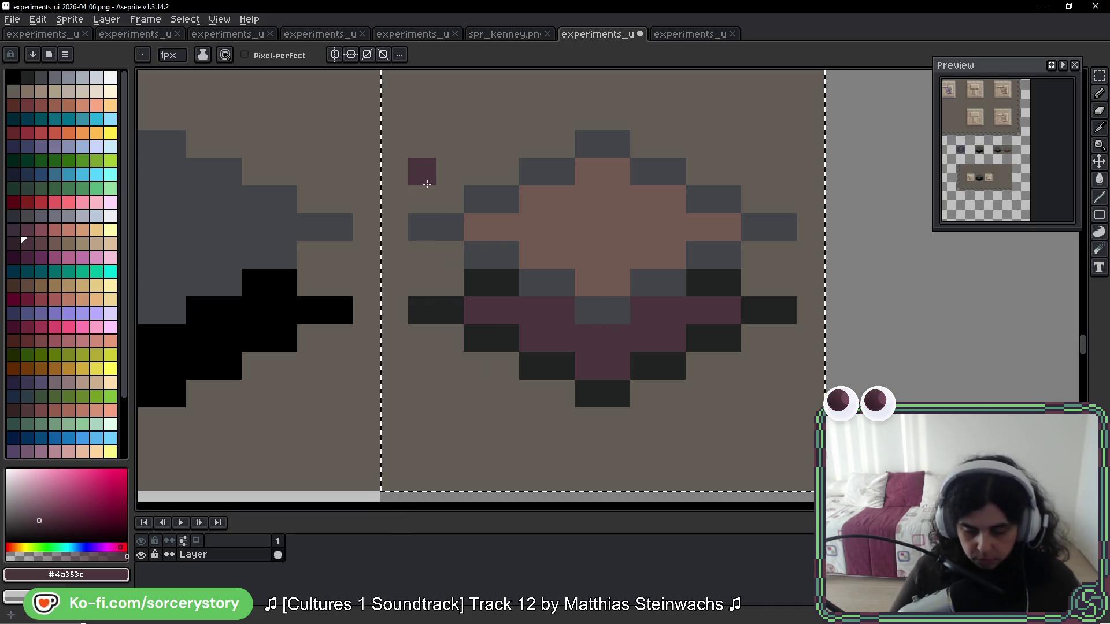
left_click(424, 203, "alt")
left_click(422, 227)
left_click(422, 311)
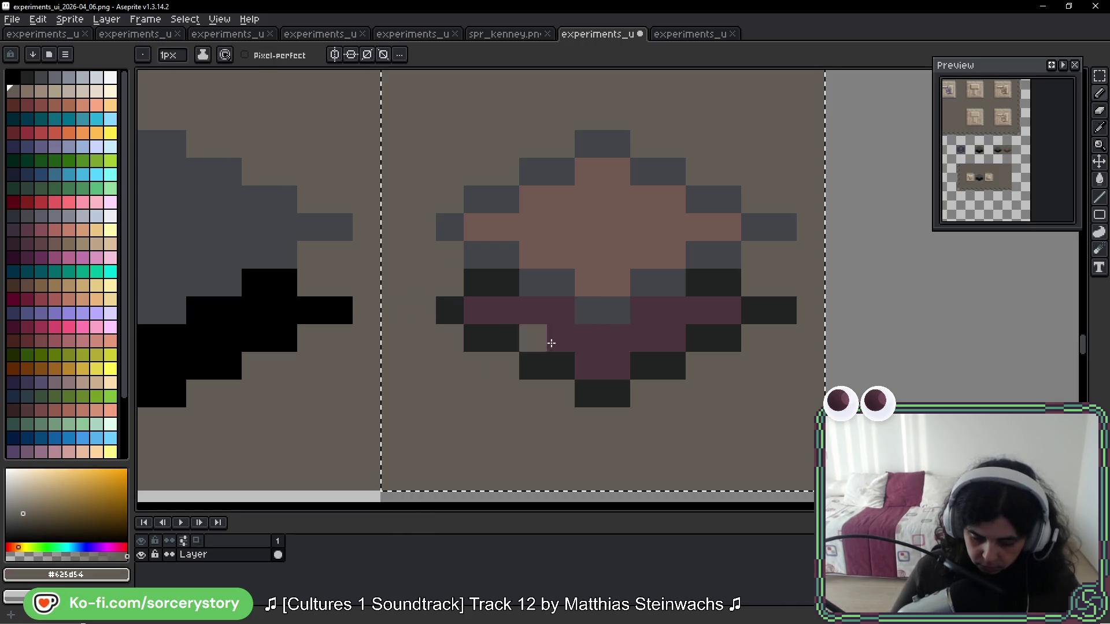
left_click(782, 227)
left_click(783, 310)
scroll(783, 346, "down", 10)
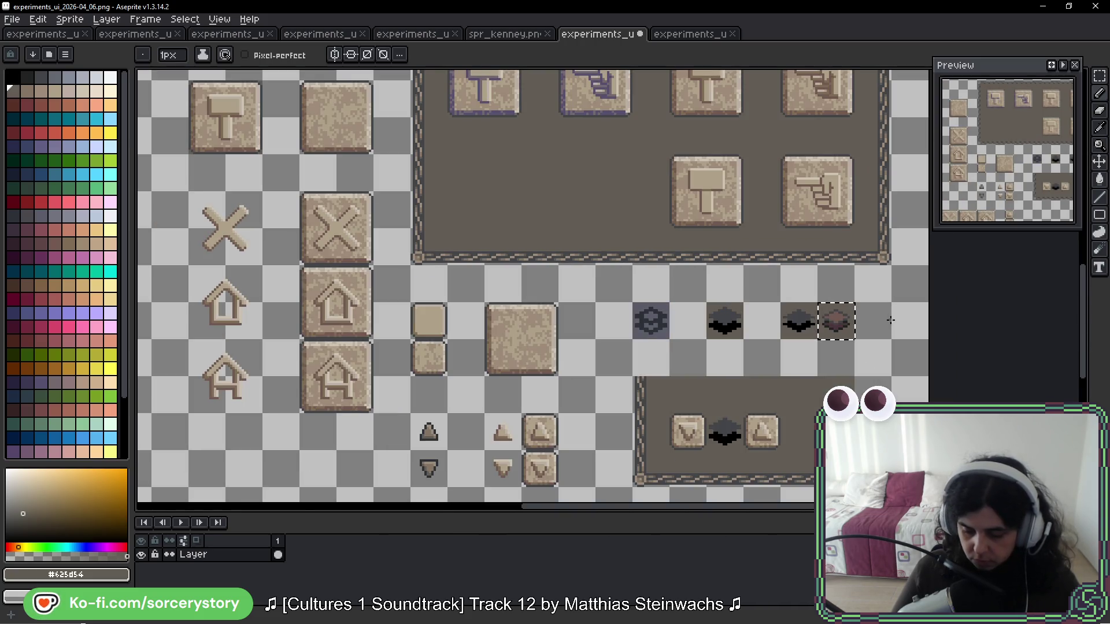
Step: Bring the gem tile row into view, switching briefly to Move and back to Pencil, and undo a change
left_click_drag(894, 318, 744, 287)
key("v")
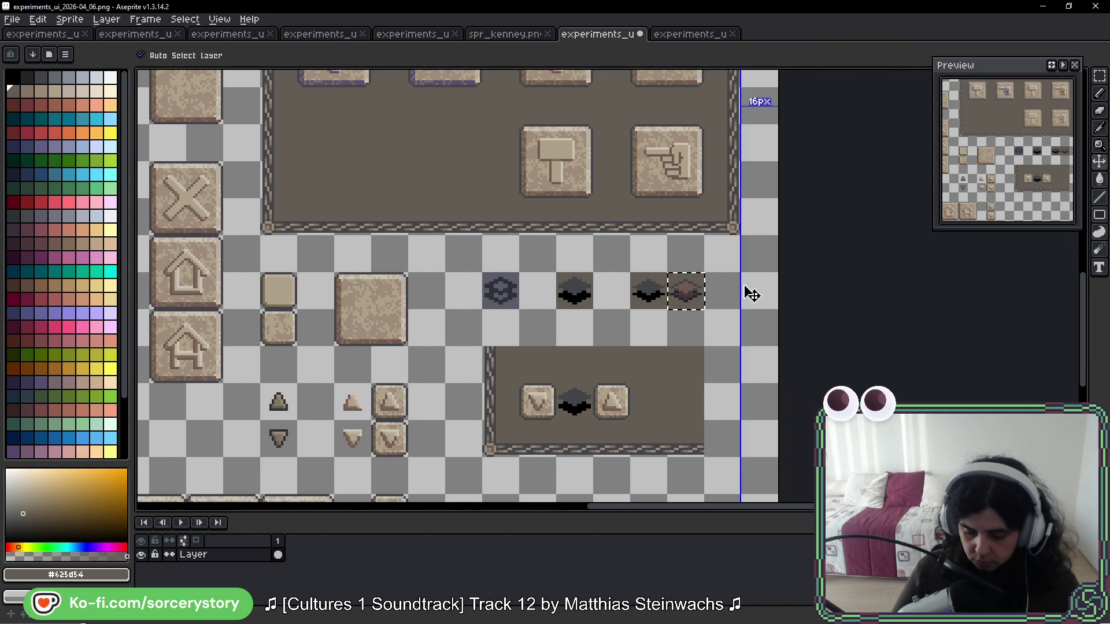
key("b")
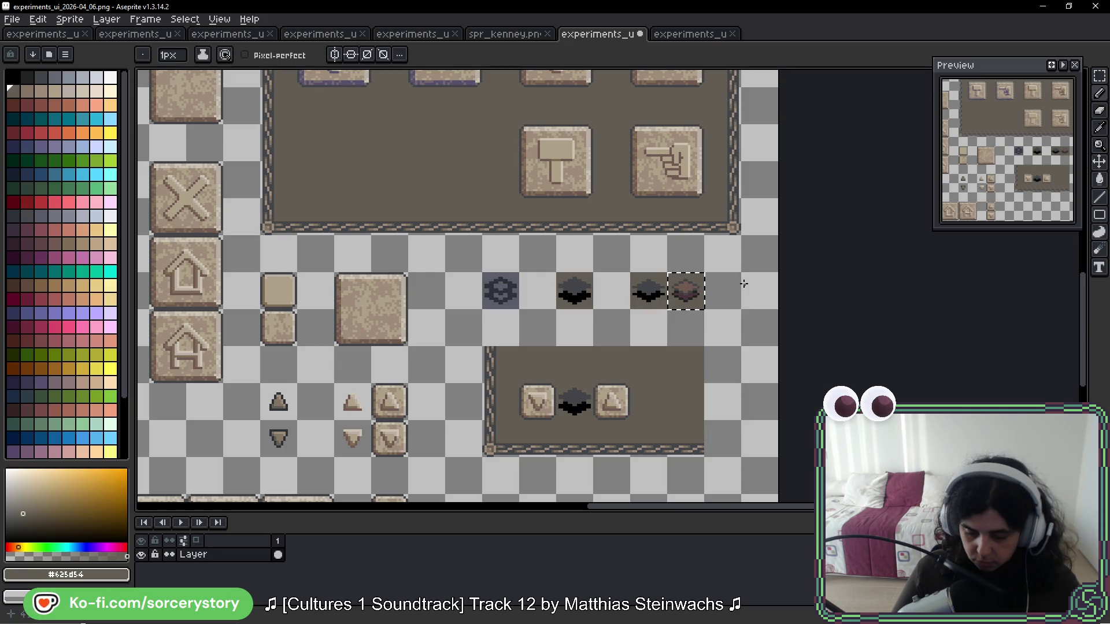
scroll(743, 282, "up", 6)
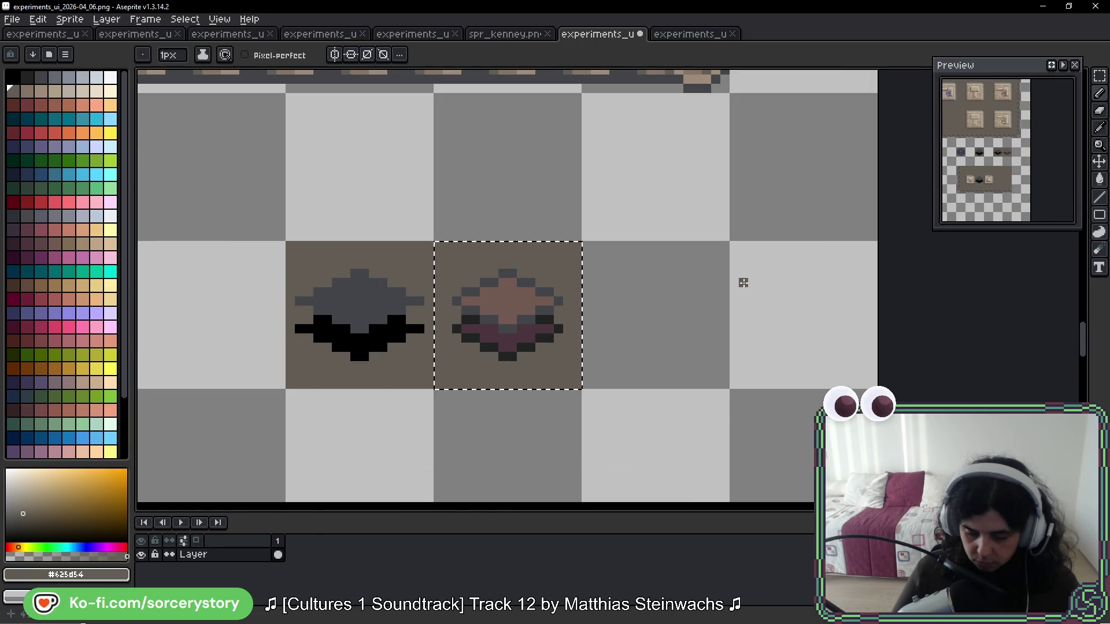
key("v")
key("b")
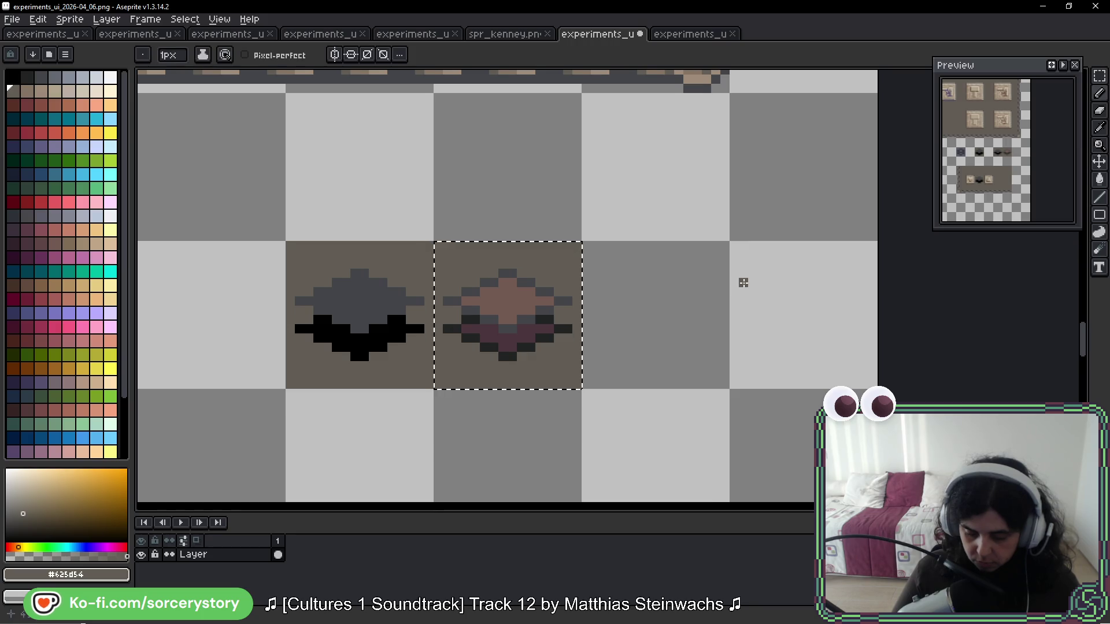
key("ctrl+z")
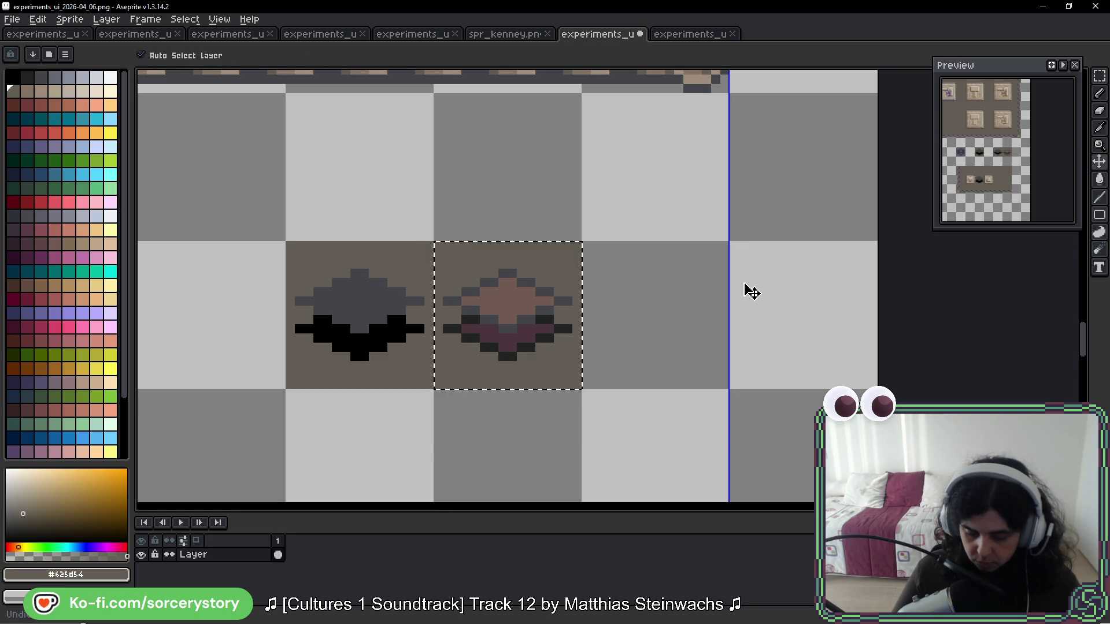
scroll(546, 266, "up", 6)
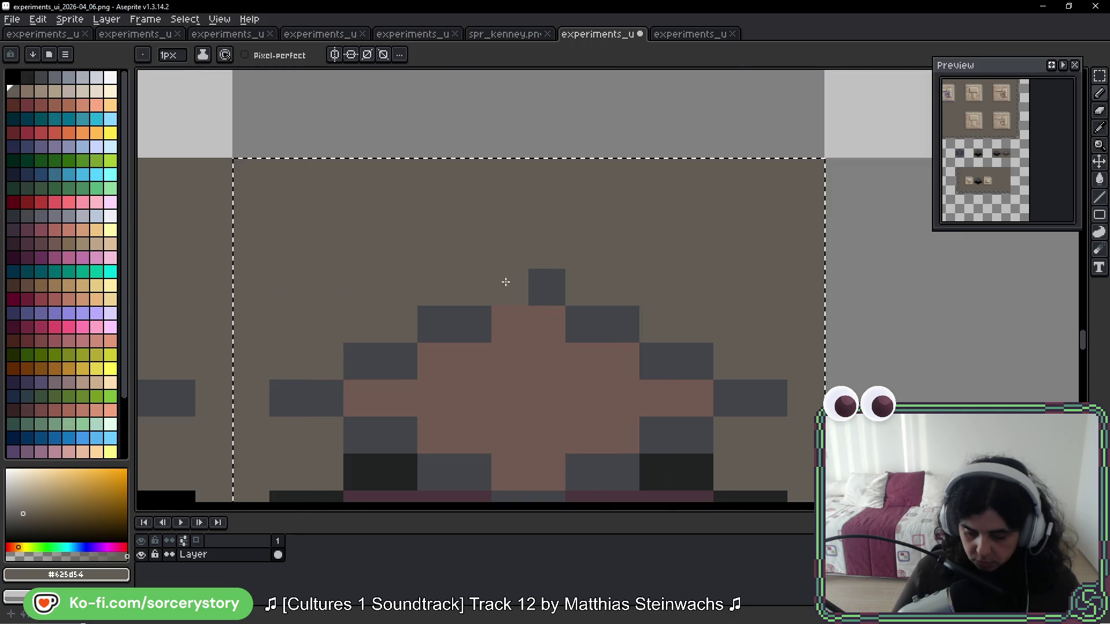
Step: Zoom in to add a dark grey pixel at the top tip and clear stray pixels on the right
left_click_drag(532, 272, 535, 233)
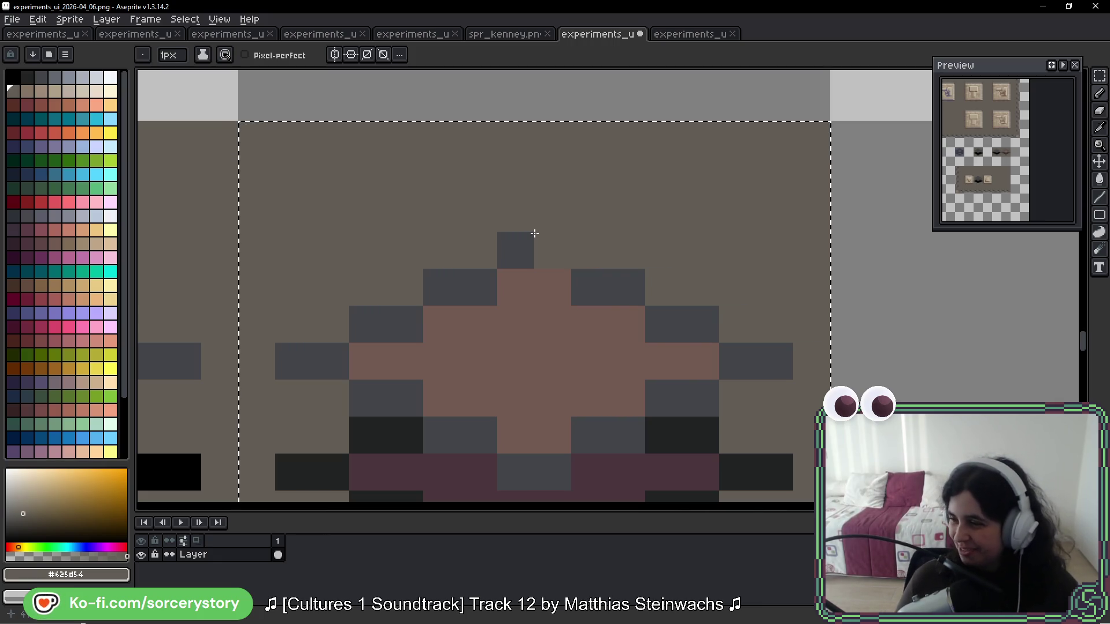
left_click(535, 233)
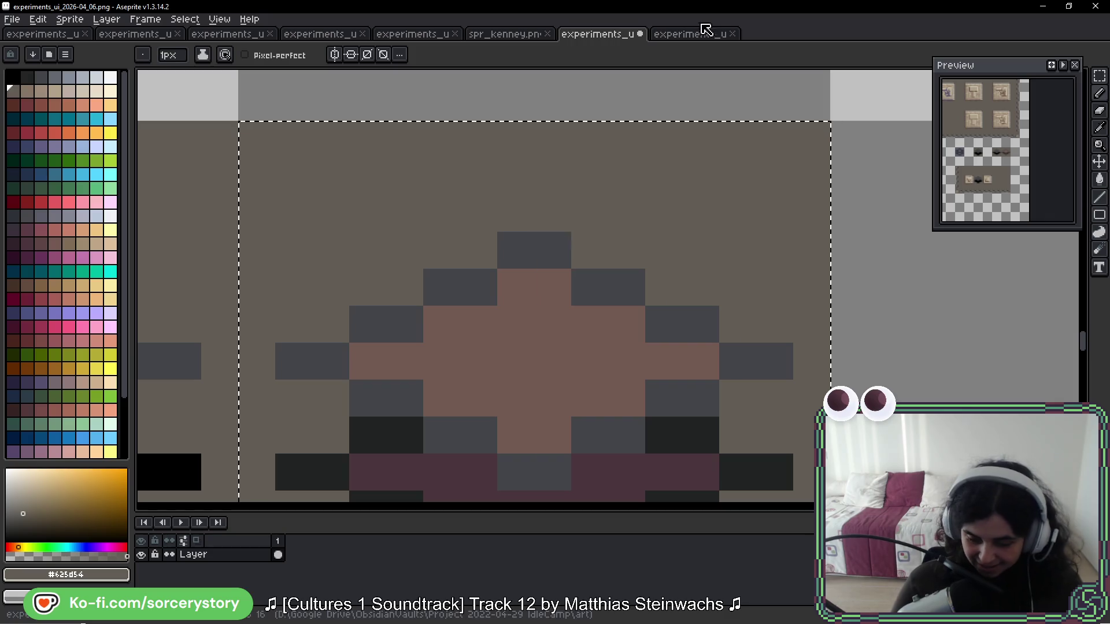
left_click_drag(702, 402, 702, 334)
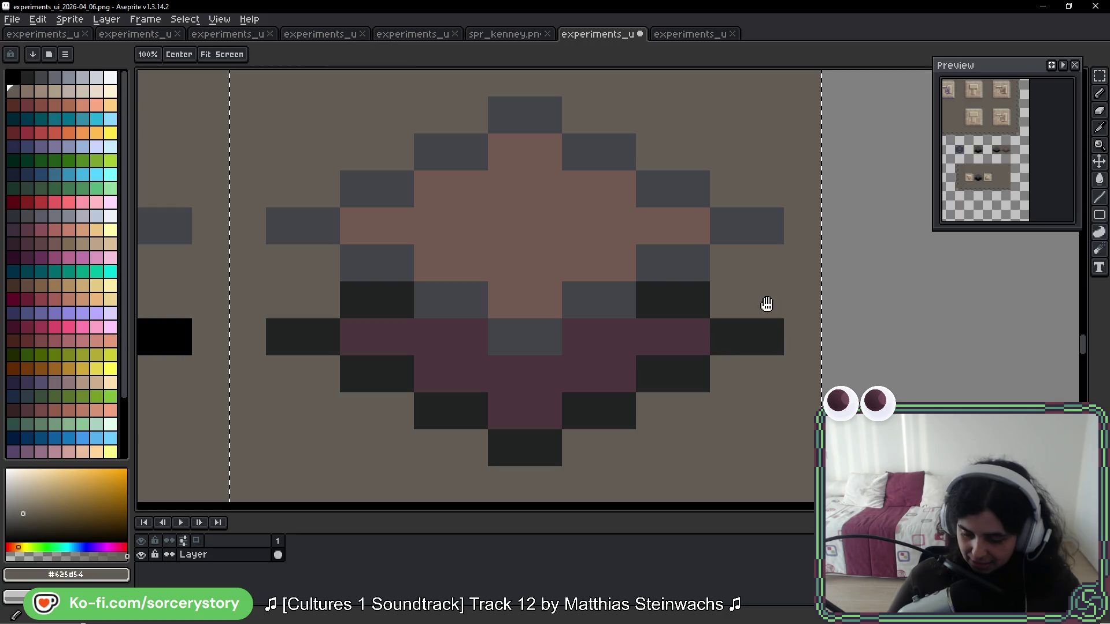
left_click_drag(800, 278, 792, 304)
left_click(684, 378)
key("ctrl+z")
left_click(668, 393)
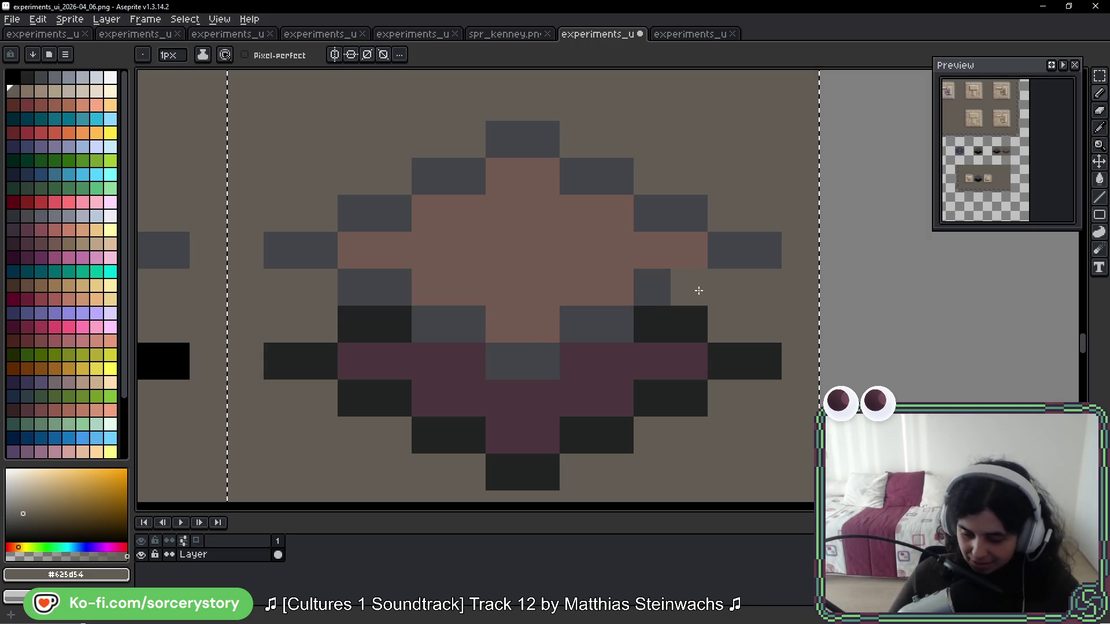
Step: Eyedrop the outline's dark grey #434549 from the gem tile
scroll(663, 209, "down", 1)
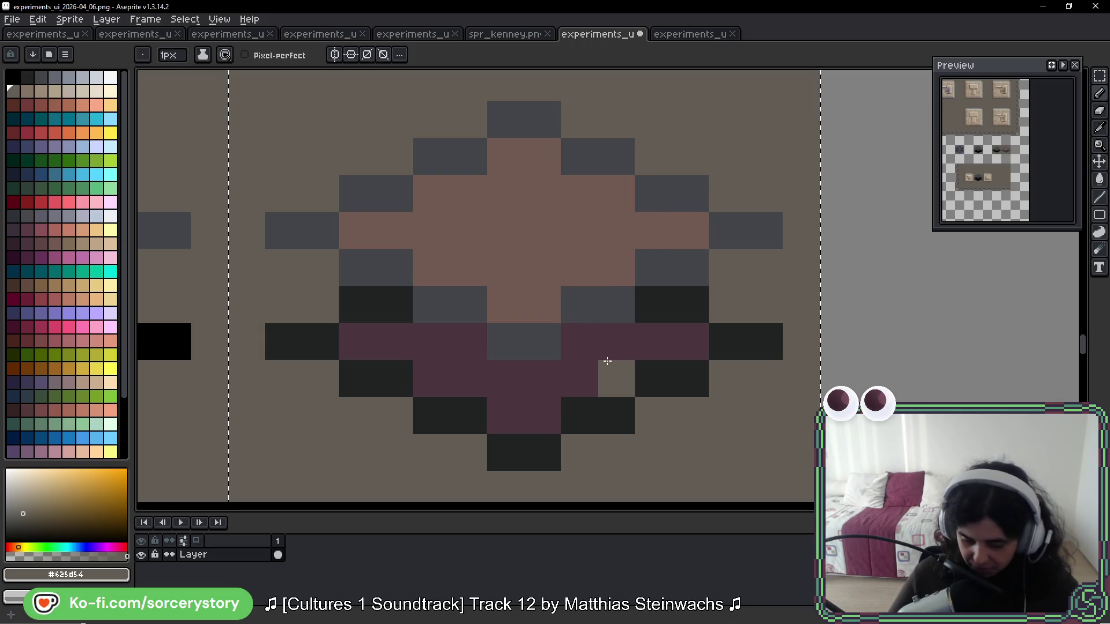
scroll(584, 292, "left", 1)
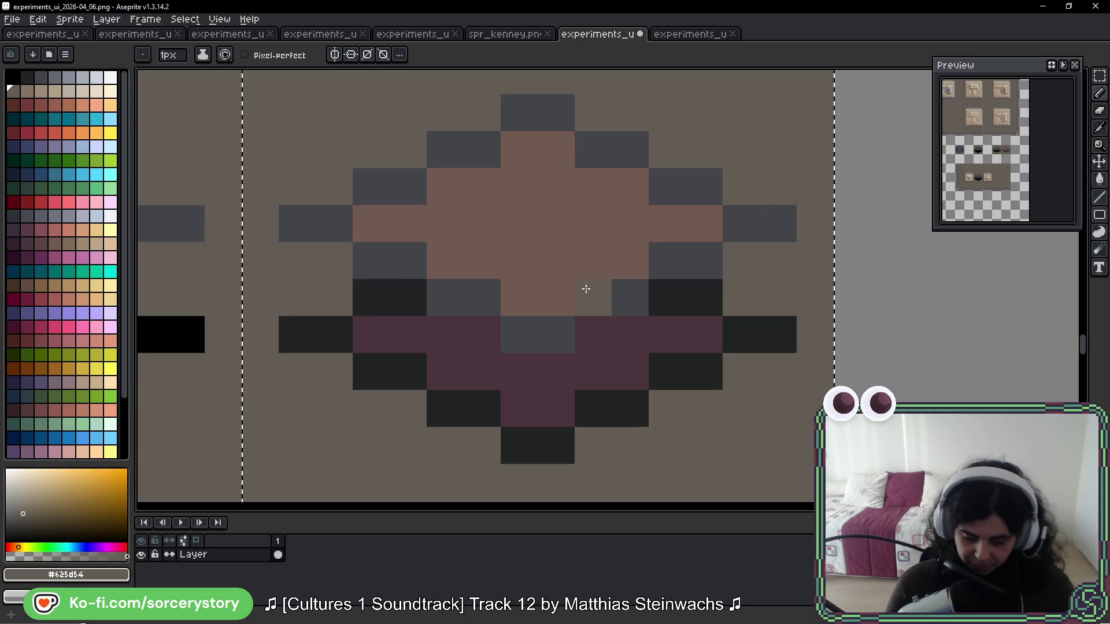
scroll(585, 289, "down", 8)
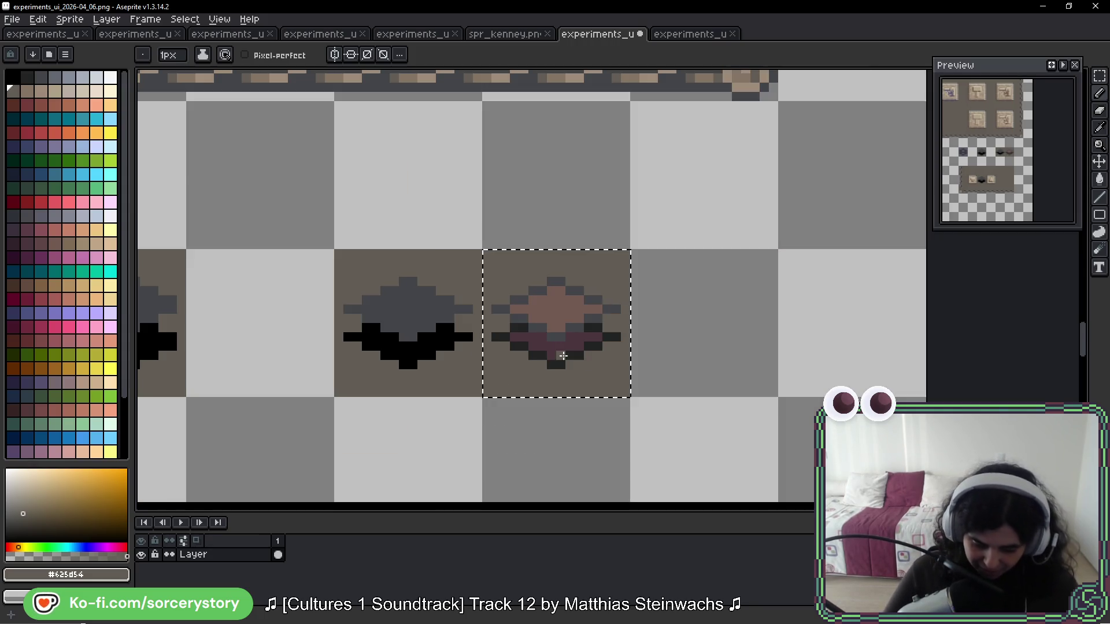
scroll(560, 354, "down", 5)
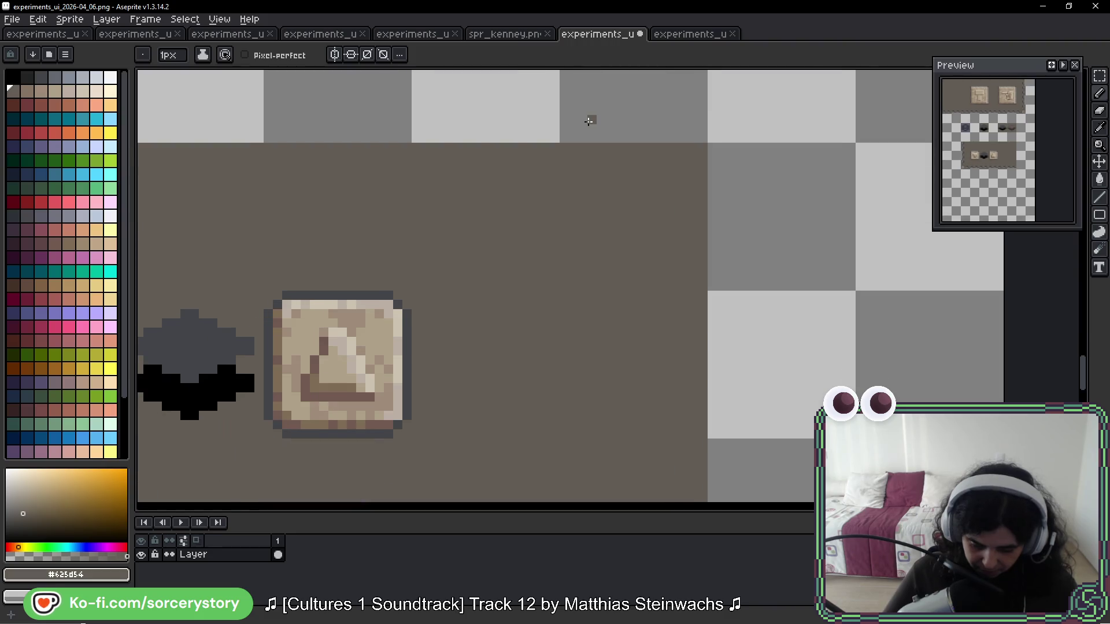
scroll(589, 121, "left", 3)
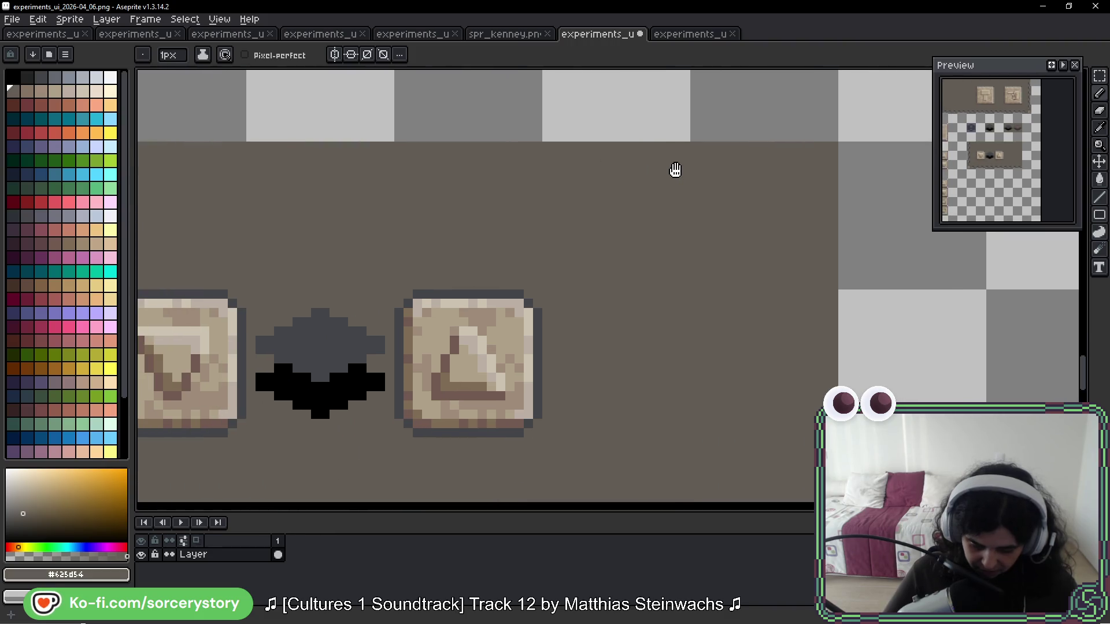
left_click(398, 312, "alt")
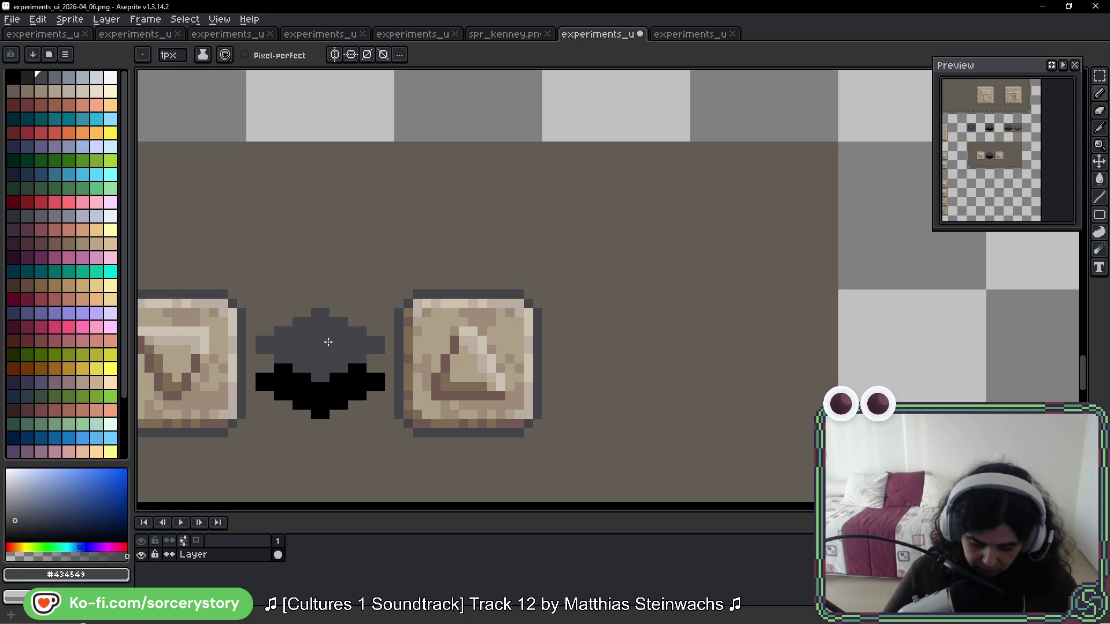
scroll(344, 312, "down", 1)
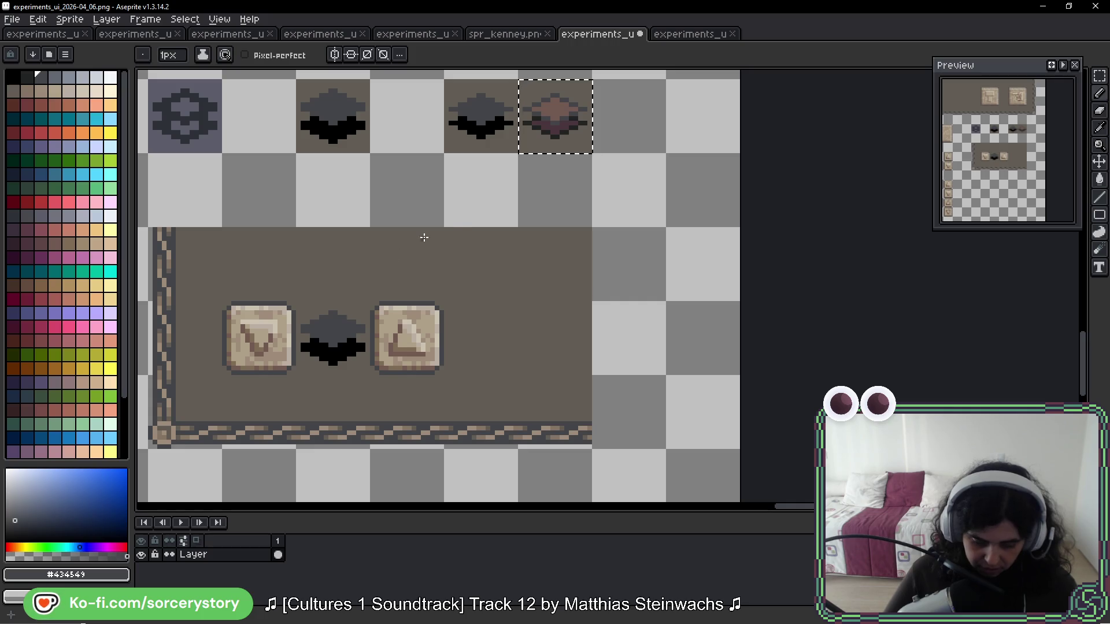
scroll(503, 272, "up", 2)
scroll(519, 238, "up", 2)
Step: Paint-bucket fill the gem's maroon pixels with a sampled dark colour, then try black and undo it
key("g")
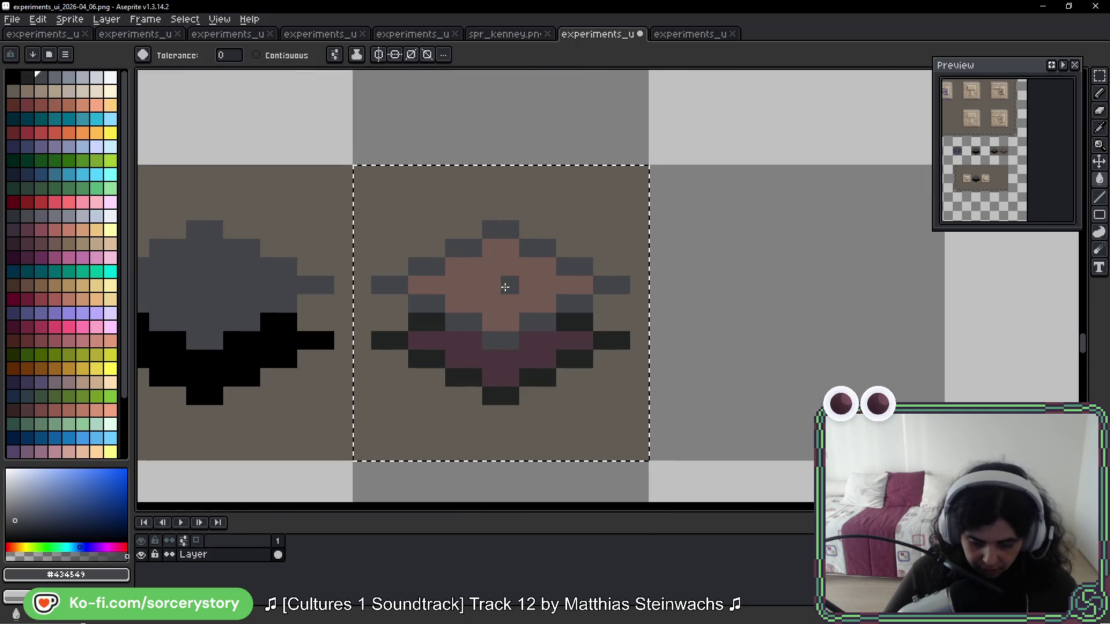
key("i")
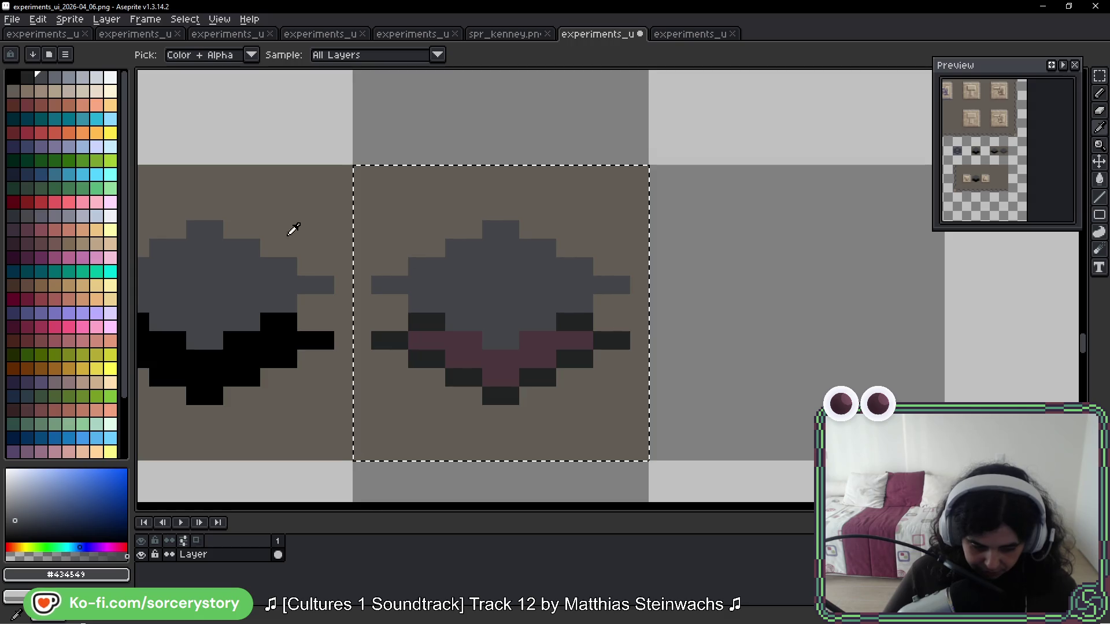
left_click(26, 76)
key("g")
left_click(450, 349)
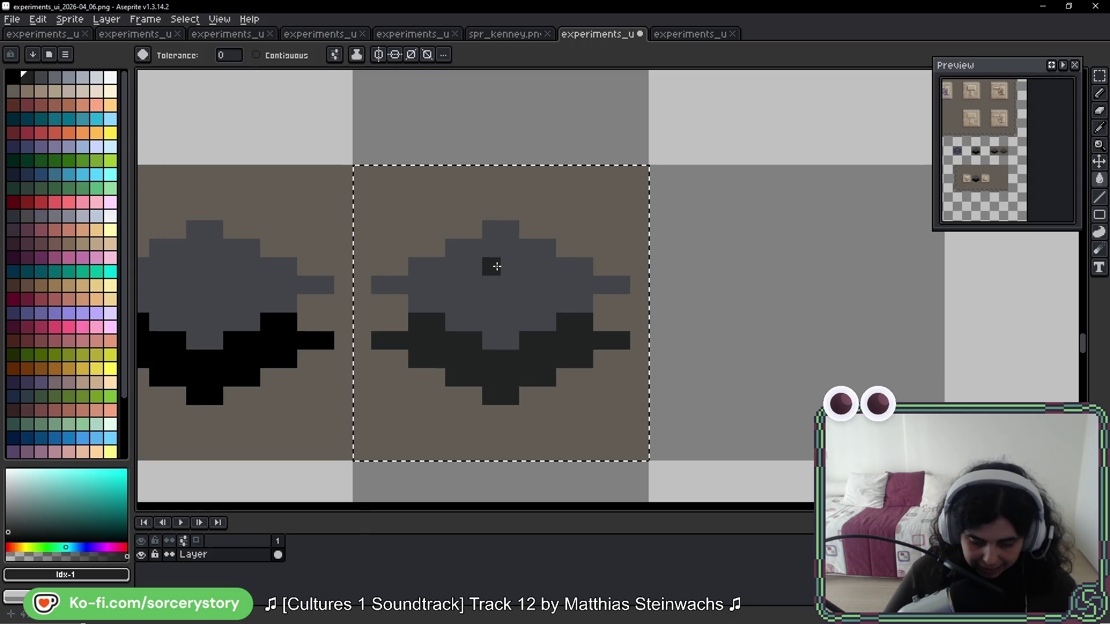
left_click(13, 75)
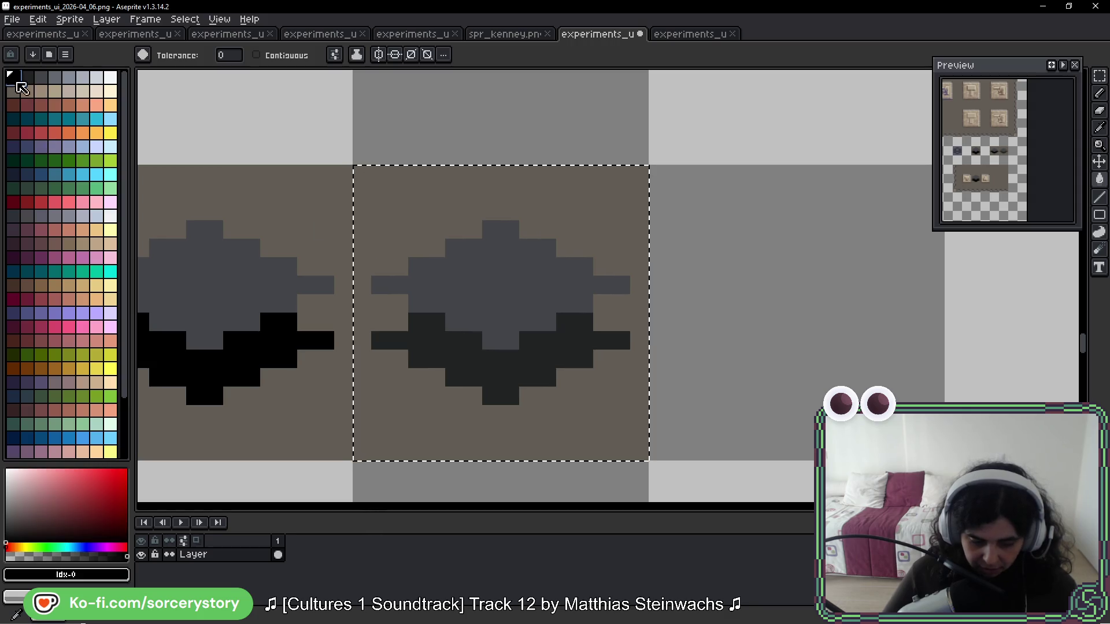
left_click(436, 343)
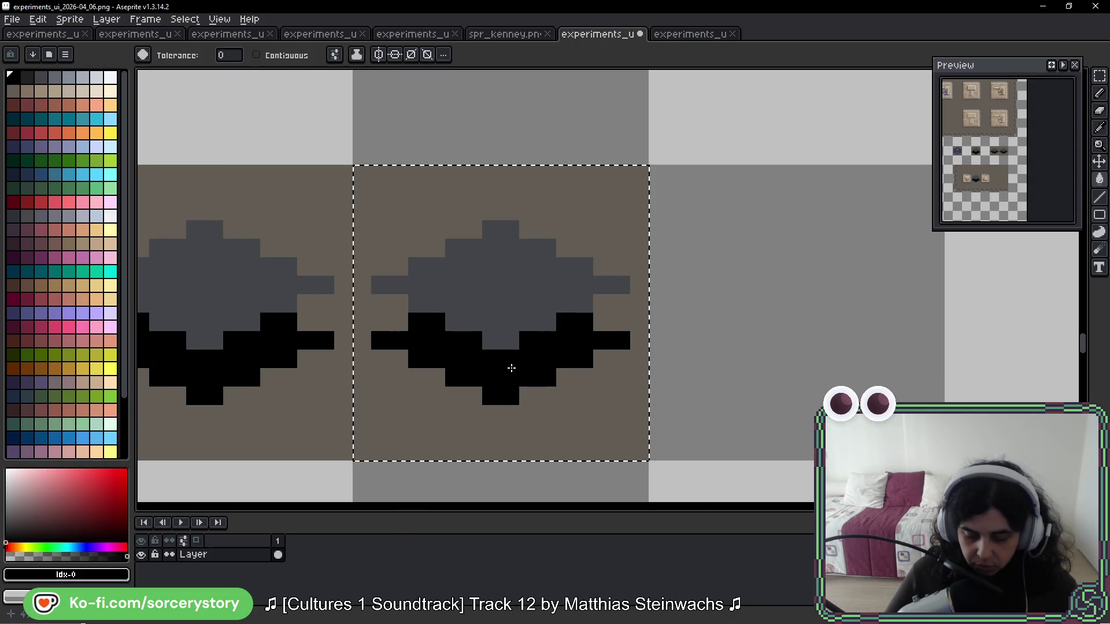
key("ctrl+z")
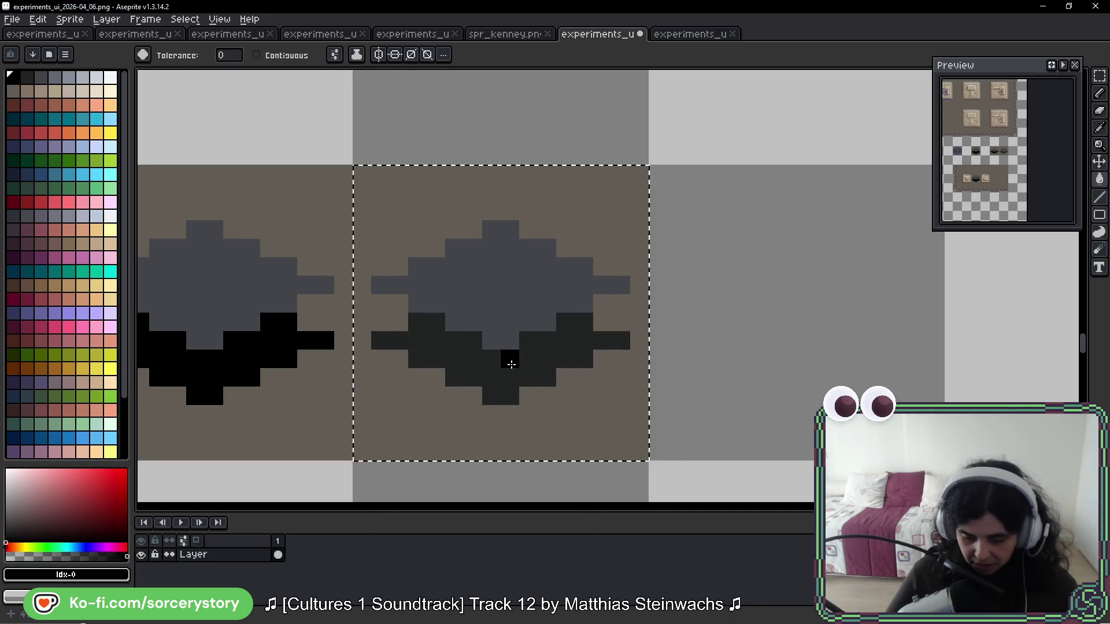
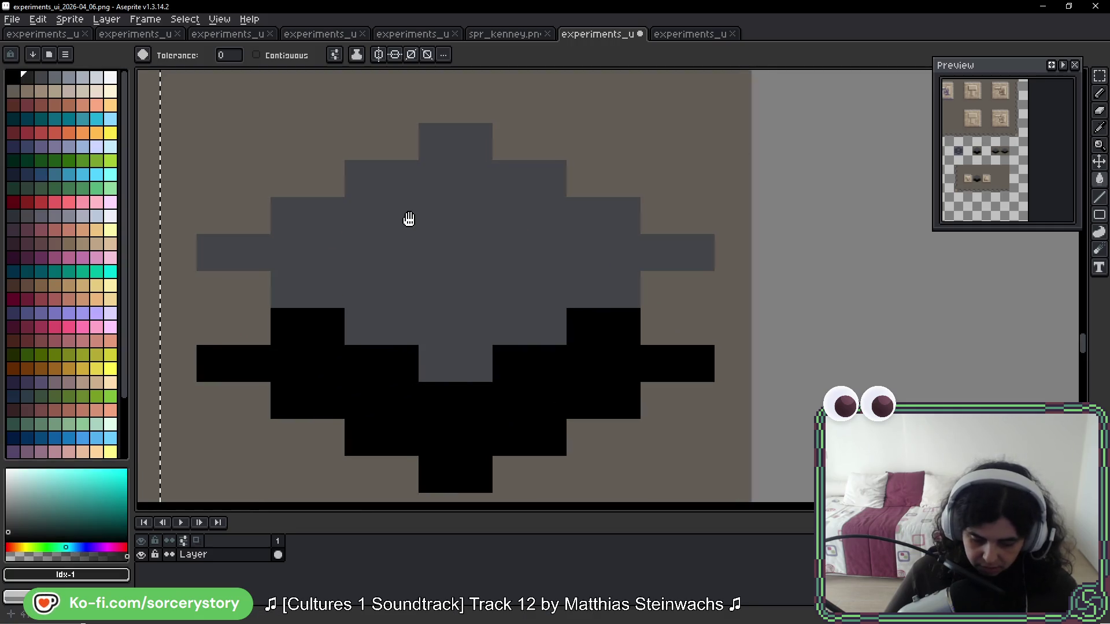
Step: Paint the grey upper half of the copied diamond dark with the pencil
left_click_drag(406, 218, 547, 248)
key("b")
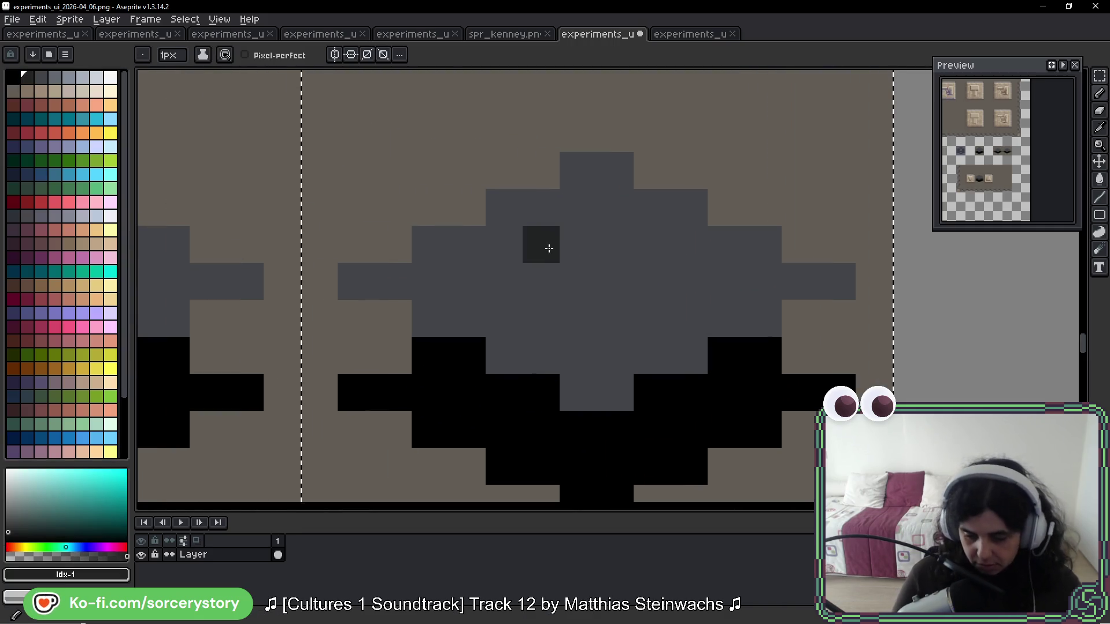
left_click_drag(585, 208, 609, 224)
key("ctrl+z")
mouse_move(578, 171)
left_mouse_down()
mouse_move(602, 208)
mouse_move(573, 209)
mouse_move(514, 255)
mouse_move(439, 255)
mouse_move(525, 310)
mouse_move(622, 327)
mouse_move(763, 282)
mouse_move(694, 250)
mouse_move(620, 283)
mouse_move(567, 270)
left_mouse_up()
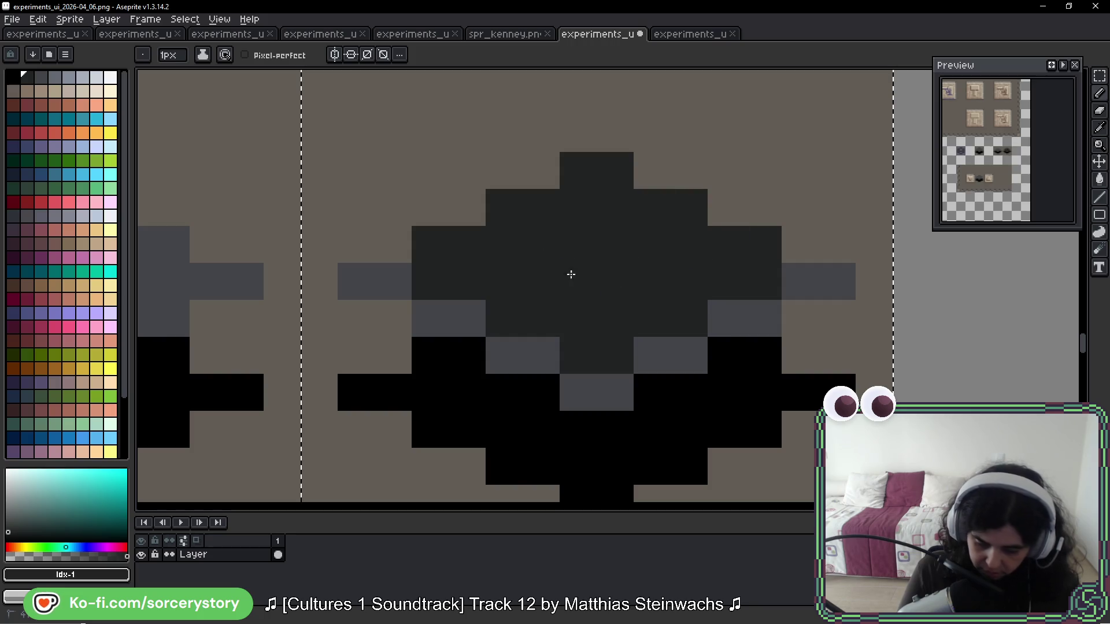
scroll(642, 235, "down", 5)
scroll(696, 280, "down", 2)
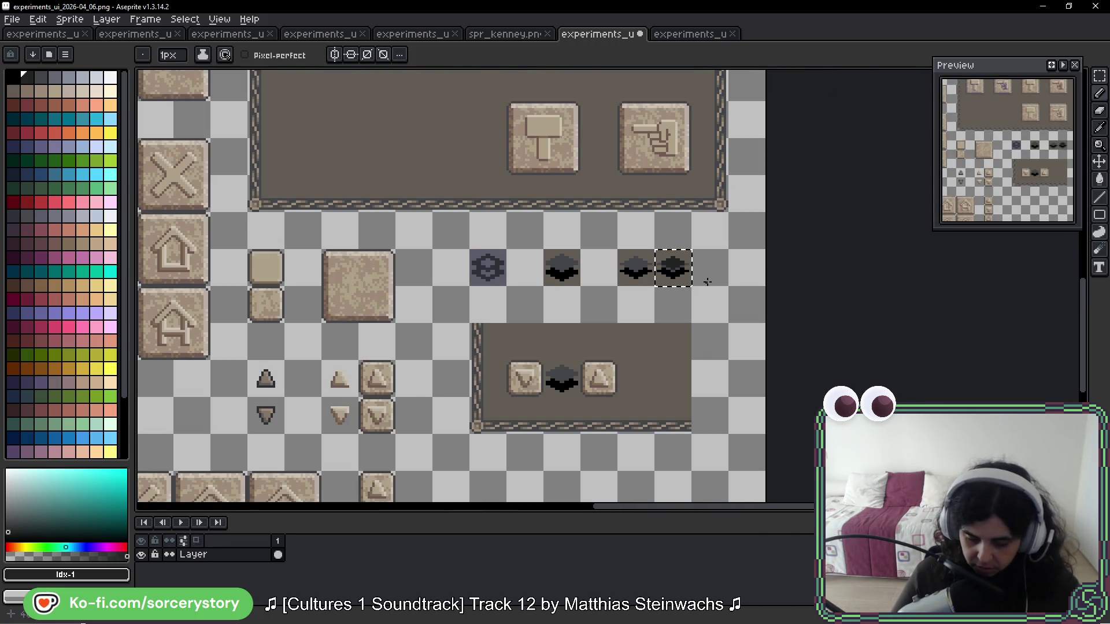
scroll(708, 282, "down", 2)
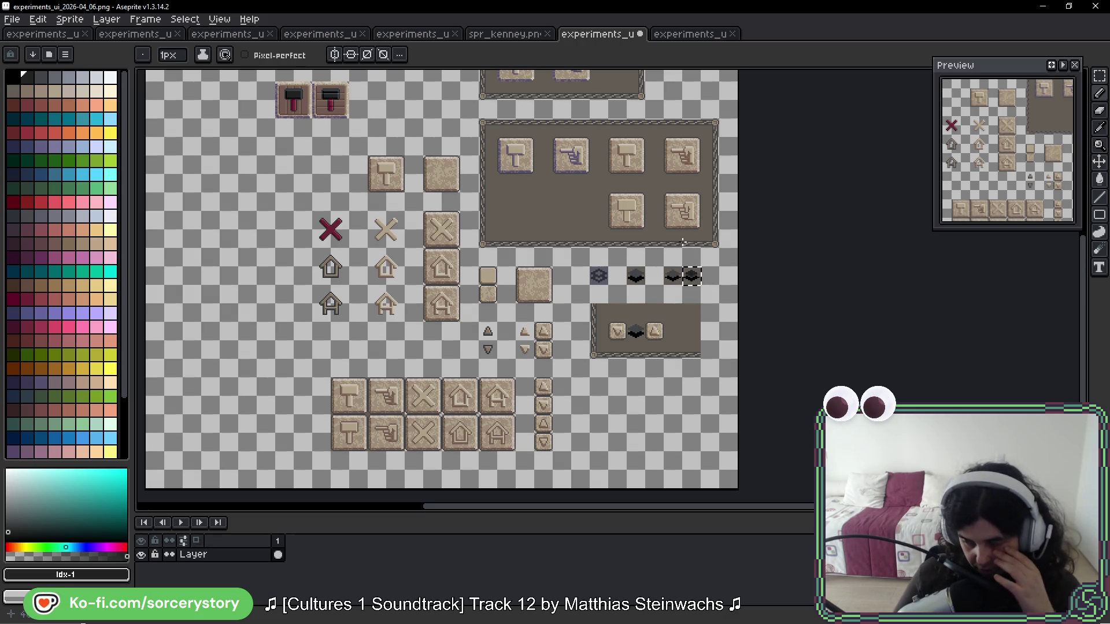
scroll(697, 260, "up", 2)
scroll(695, 286, "up", 5)
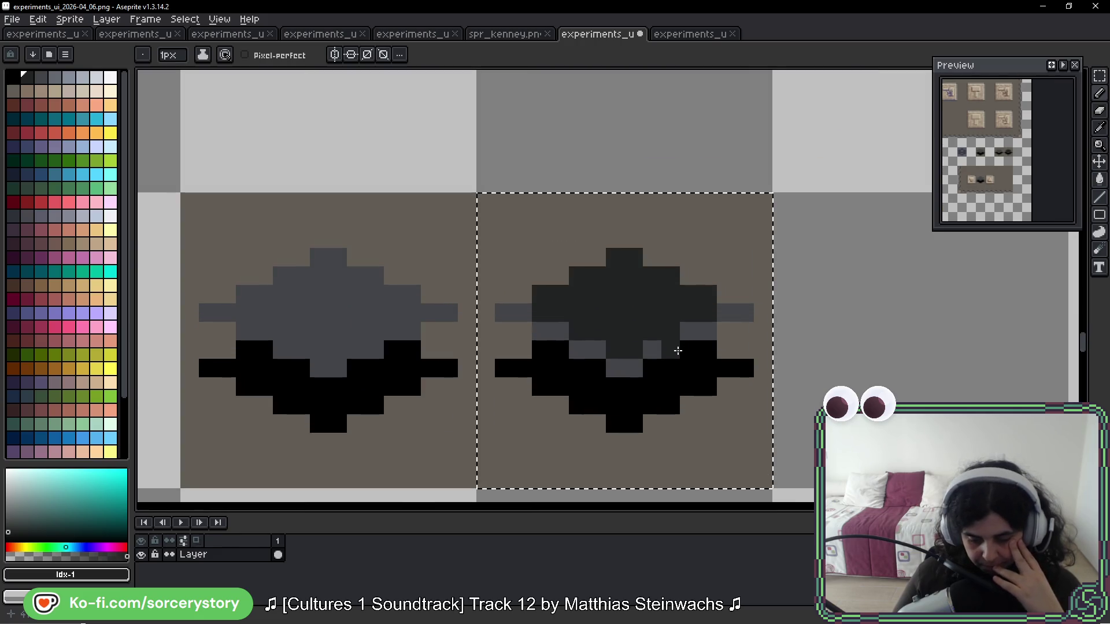
scroll(683, 315, "up", 3)
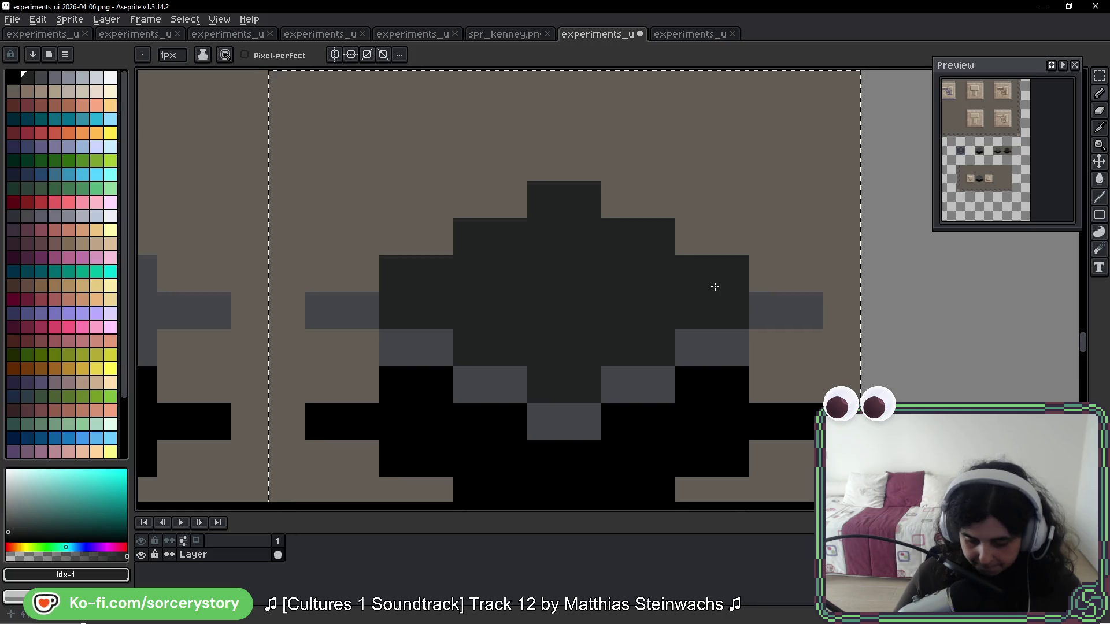
Step: Pick black and add black pixels on the diamond's top pixel, left steps and right of centre
left_click(719, 408, "alt")
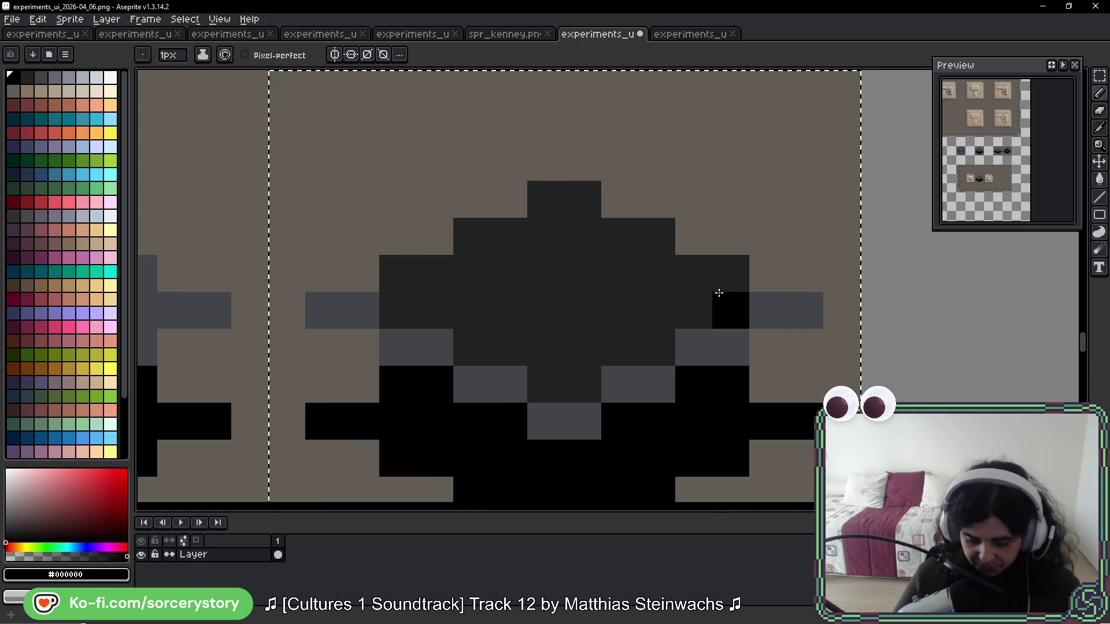
left_click(632, 241)
left_click(585, 207)
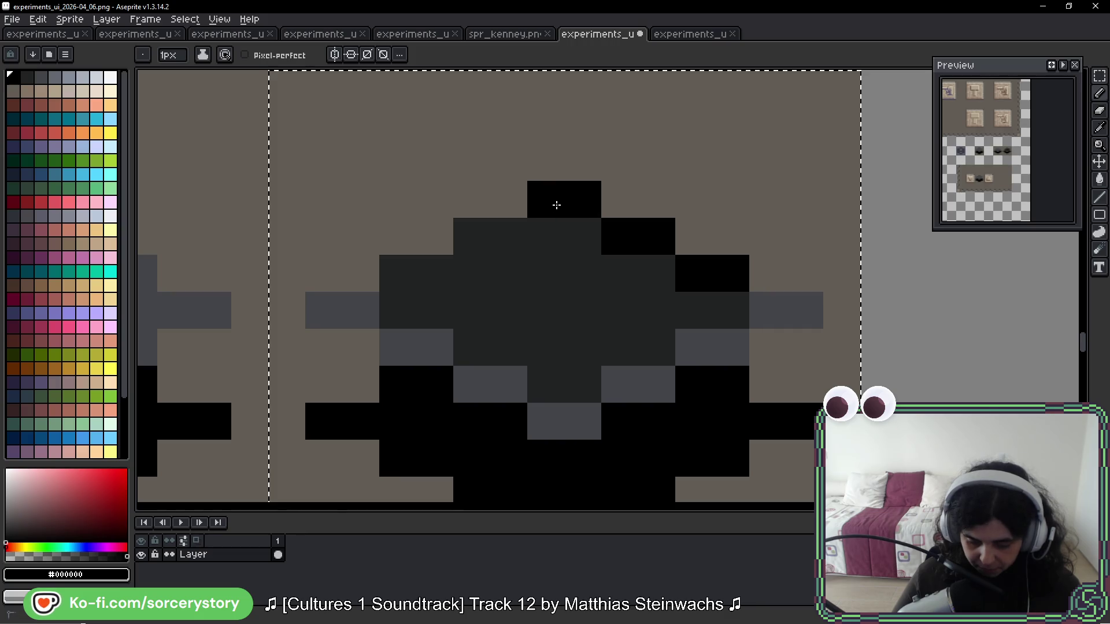
left_click(486, 239)
left_click(431, 271)
scroll(651, 349, "down", 5)
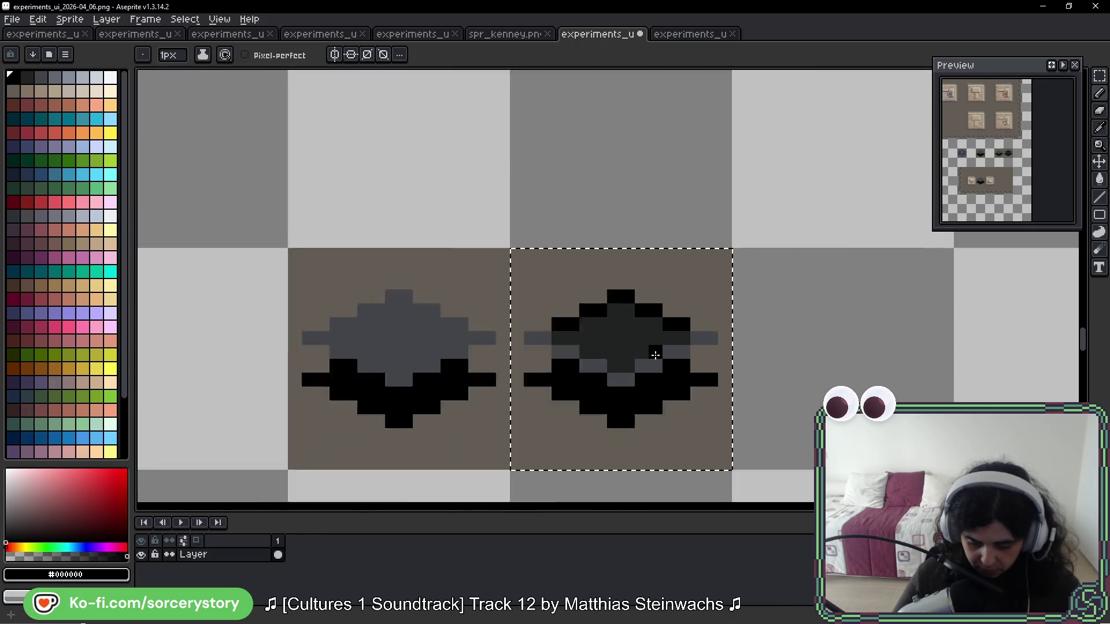
scroll(745, 371, "down", 5)
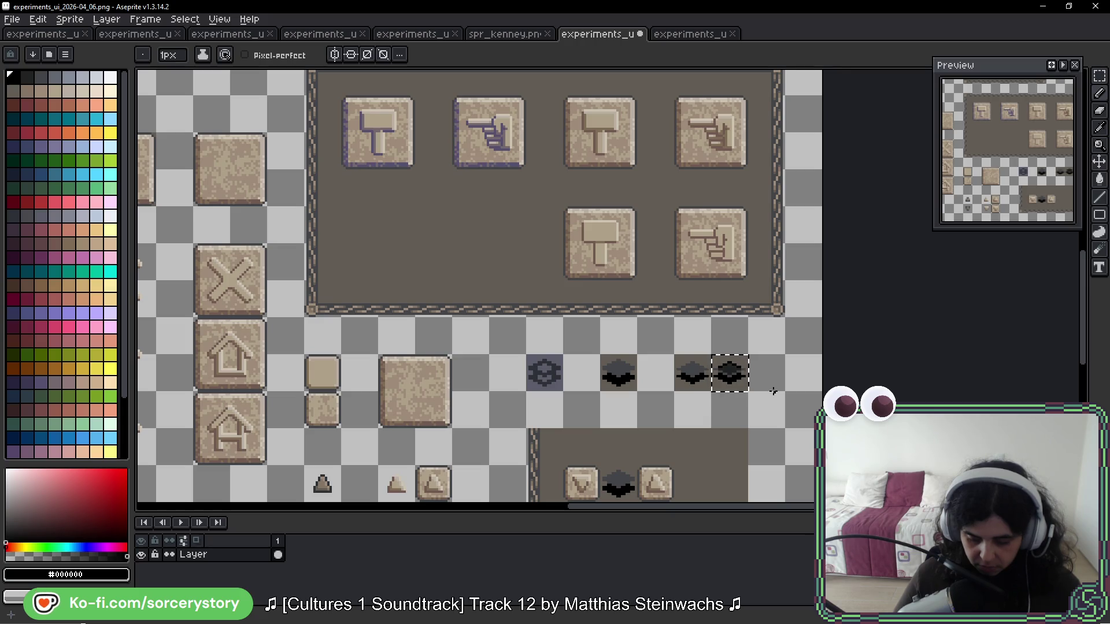
Step: Undo the stray black pixel and repaint the remaining grey-blue pixels in dark #222323
scroll(774, 391, "up", 6)
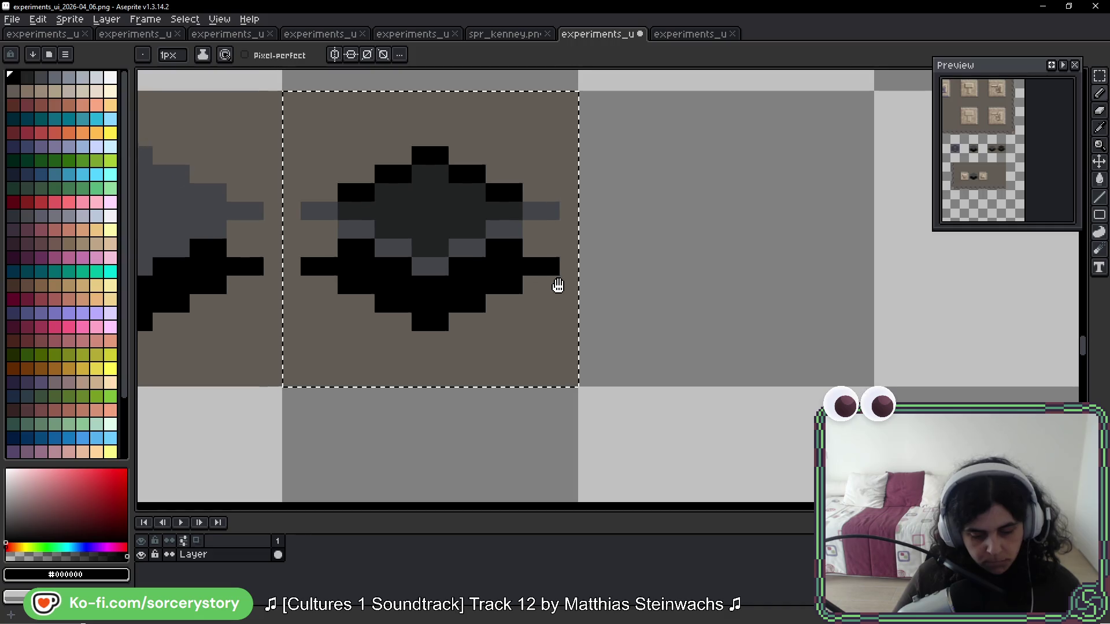
left_click_drag(556, 284, 712, 362)
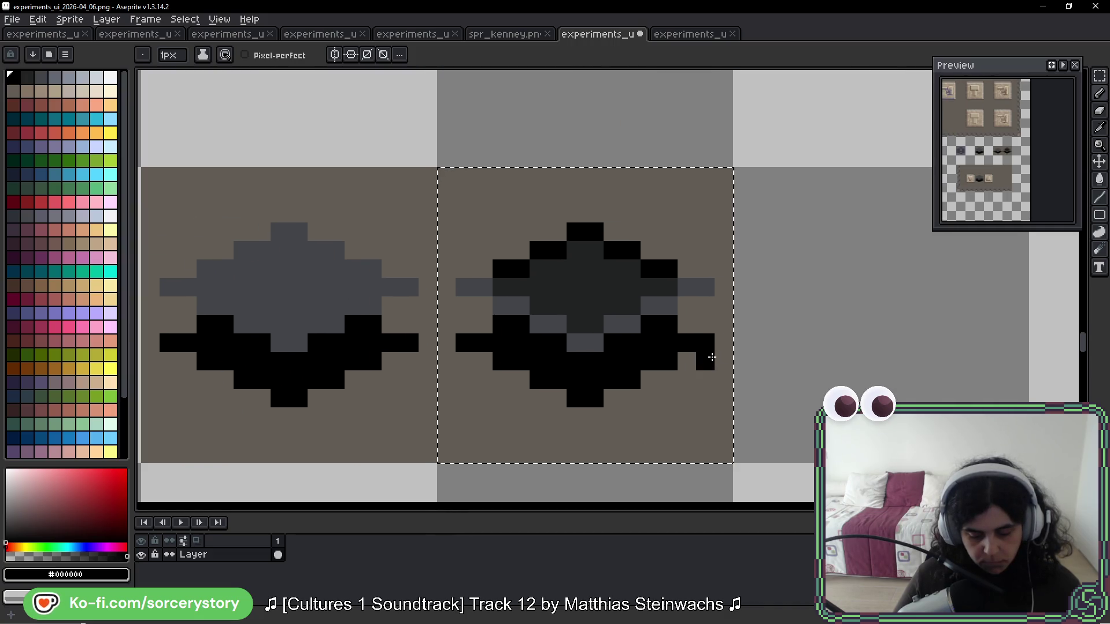
key("ctrl+z")
left_click(592, 285, "alt")
left_click_drag(472, 287, 532, 302)
left_click(554, 322)
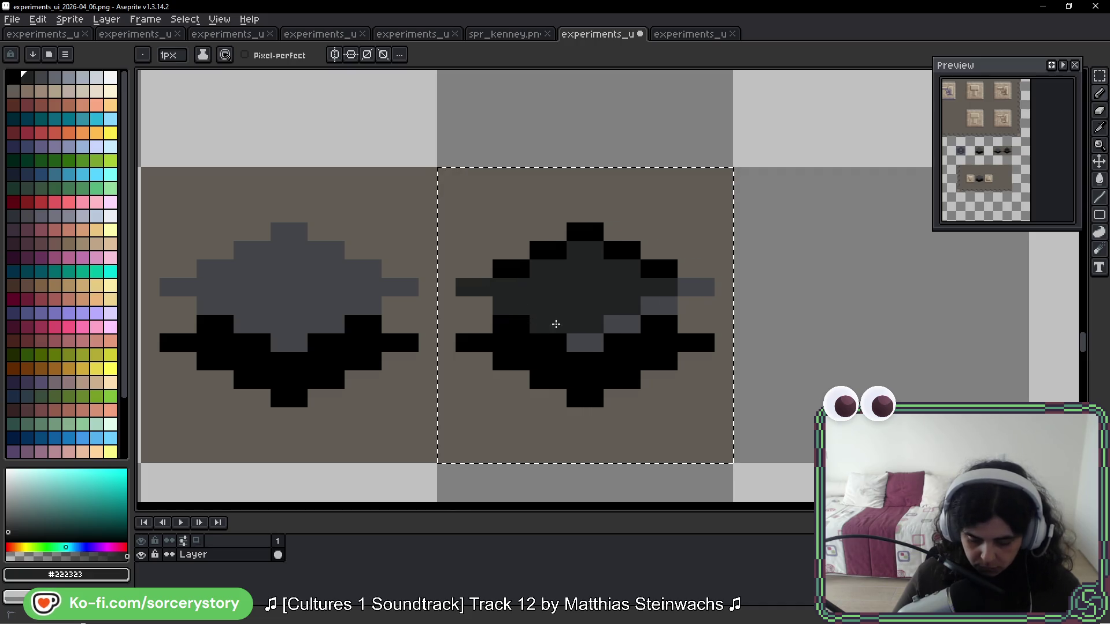
left_click(585, 343)
left_click(624, 323)
left_click_drag(649, 306, 704, 286)
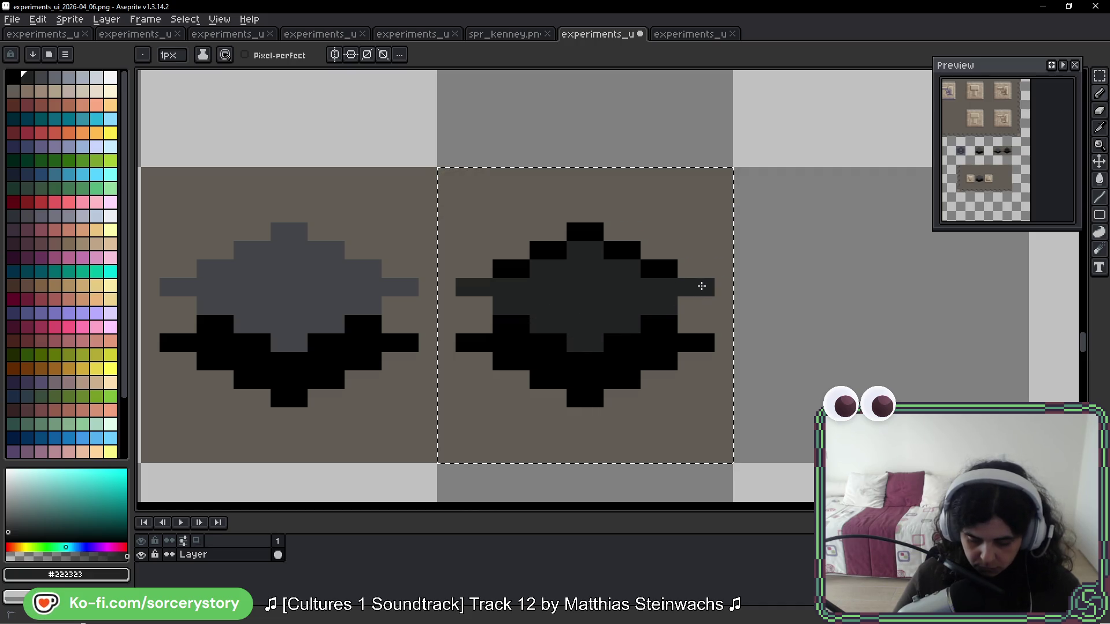
Step: Pick black from the outline and blacken a pixel on the right arm
left_click(671, 260, "alt")
left_click(706, 287)
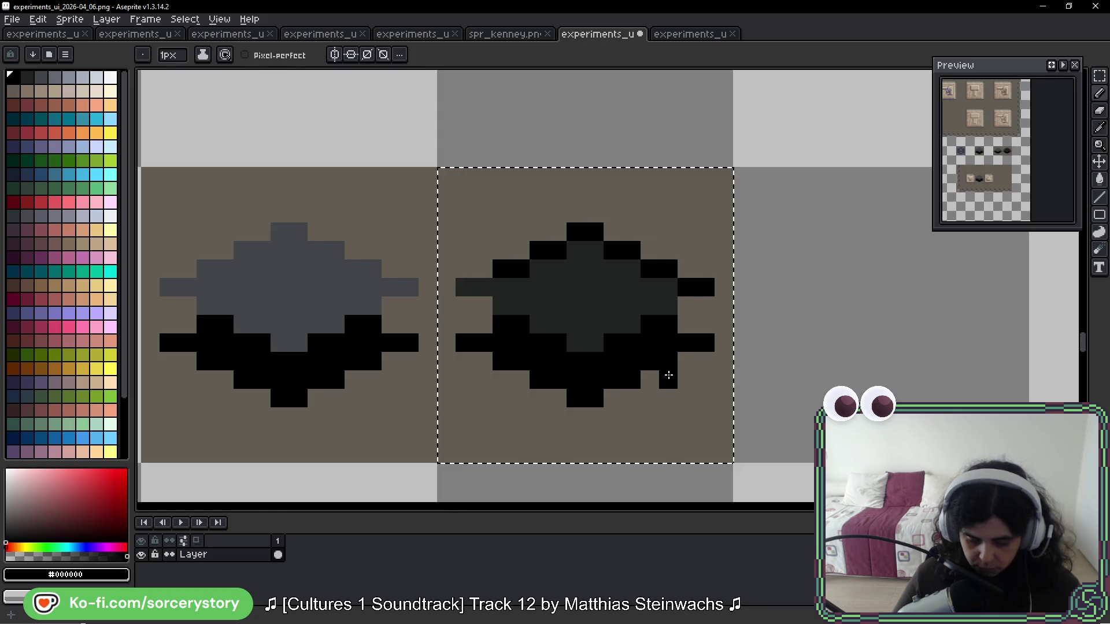
scroll(665, 375, "down", 6)
scroll(686, 381, "down", 1)
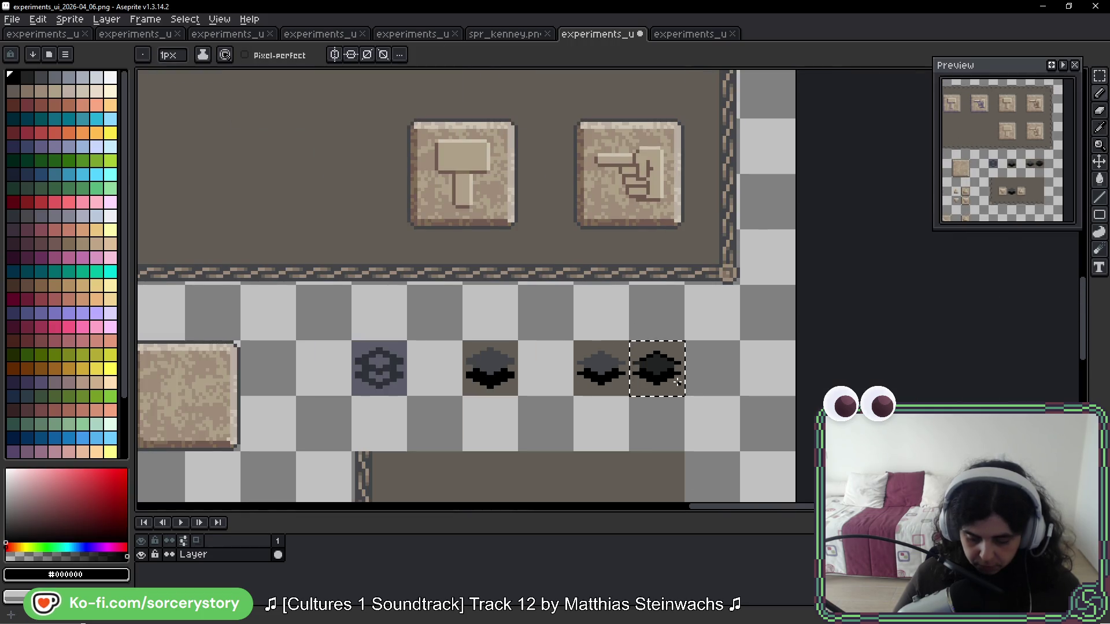
scroll(670, 376, "up", 8)
scroll(659, 371, "up", 2)
scroll(653, 375, "down", 6)
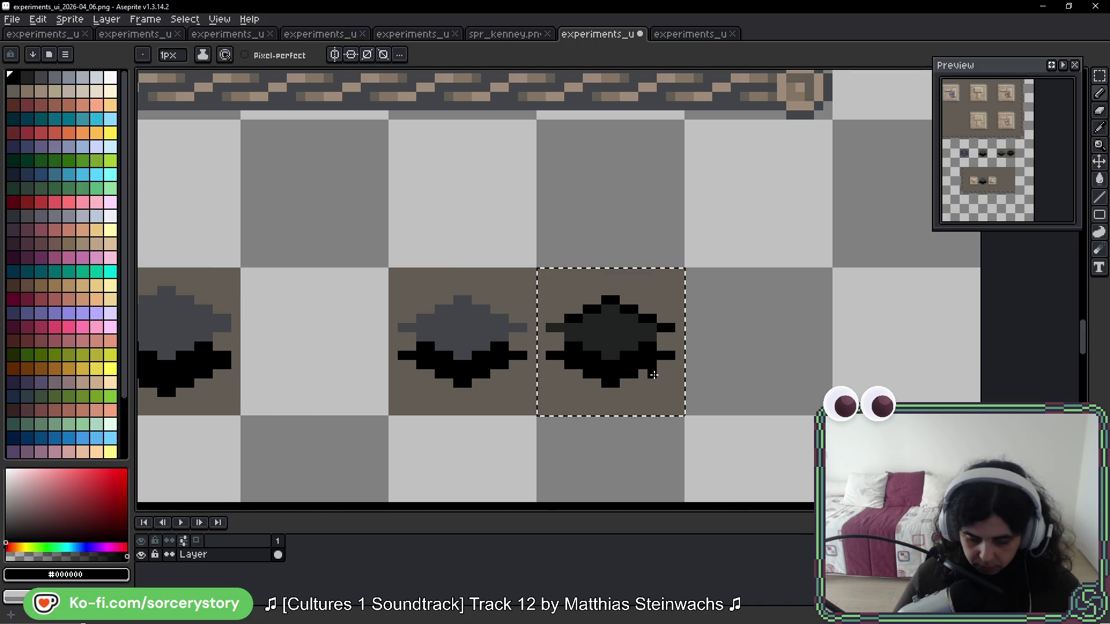
scroll(654, 375, "down", 3)
Step: Clear the selection, reposition the preview panel, and sample the original diamond's grey
key("ctrl+d")
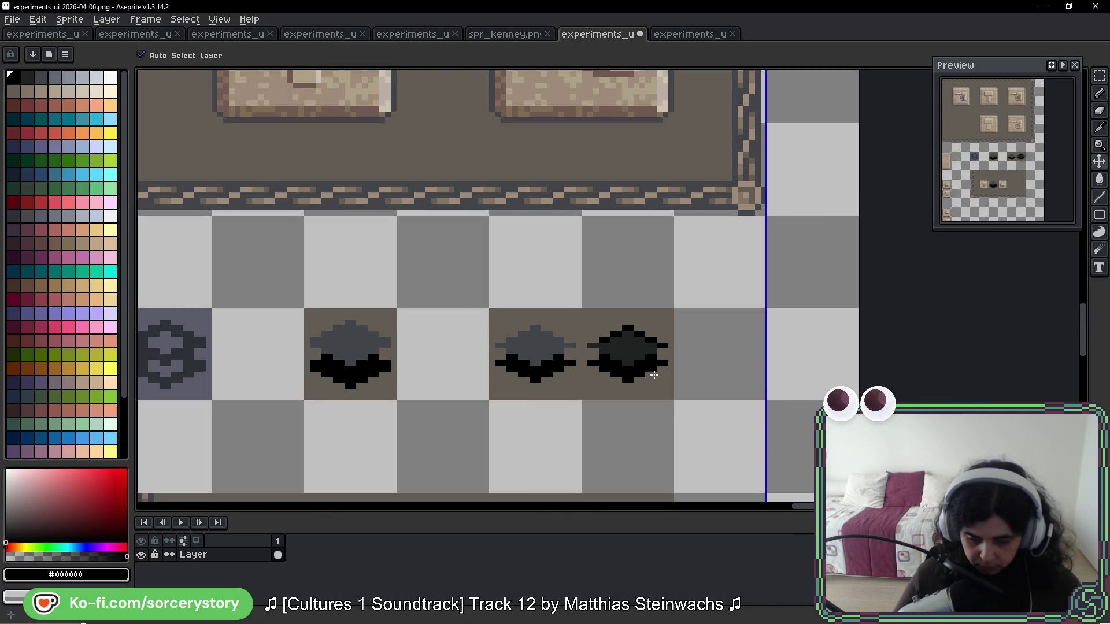
key("b")
left_click_drag(709, 334, 613, 381)
mouse_move(1017, 72)
left_mouse_down()
mouse_move(467, 255)
mouse_move(173, 191)
mouse_move(258, 196)
left_mouse_up()
left_click_drag(436, 359, 485, 312)
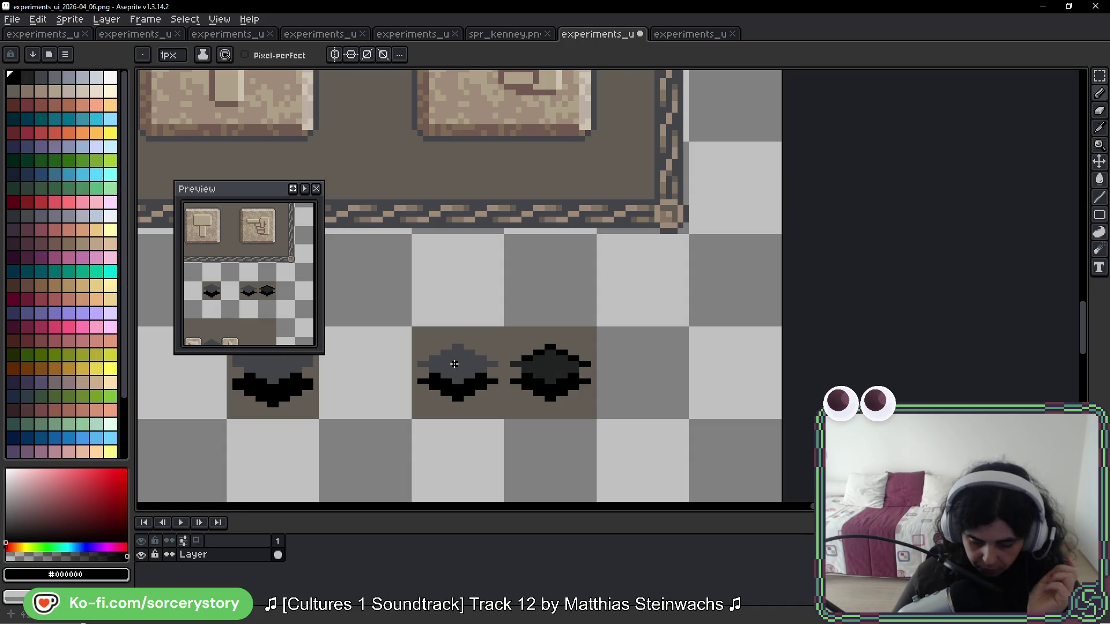
scroll(462, 399, "up", 3)
left_click(463, 342, "alt")
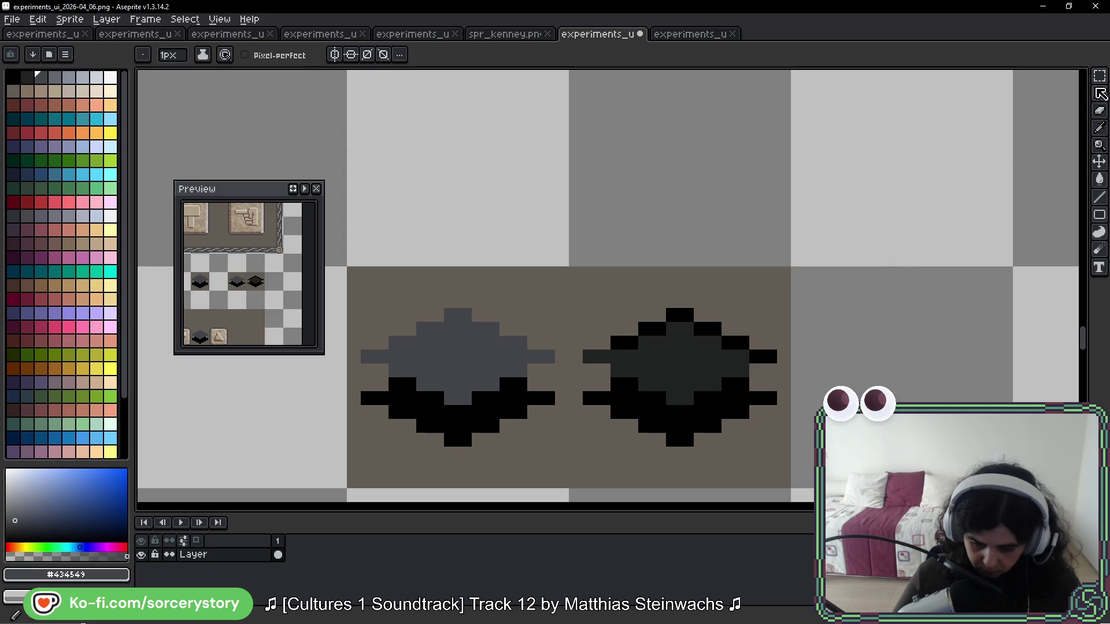
Step: Select the right diamond's tile and fill its dark body with grey #434549
left_click(1100, 76)
left_click_drag(740, 324, 755, 337)
key("g")
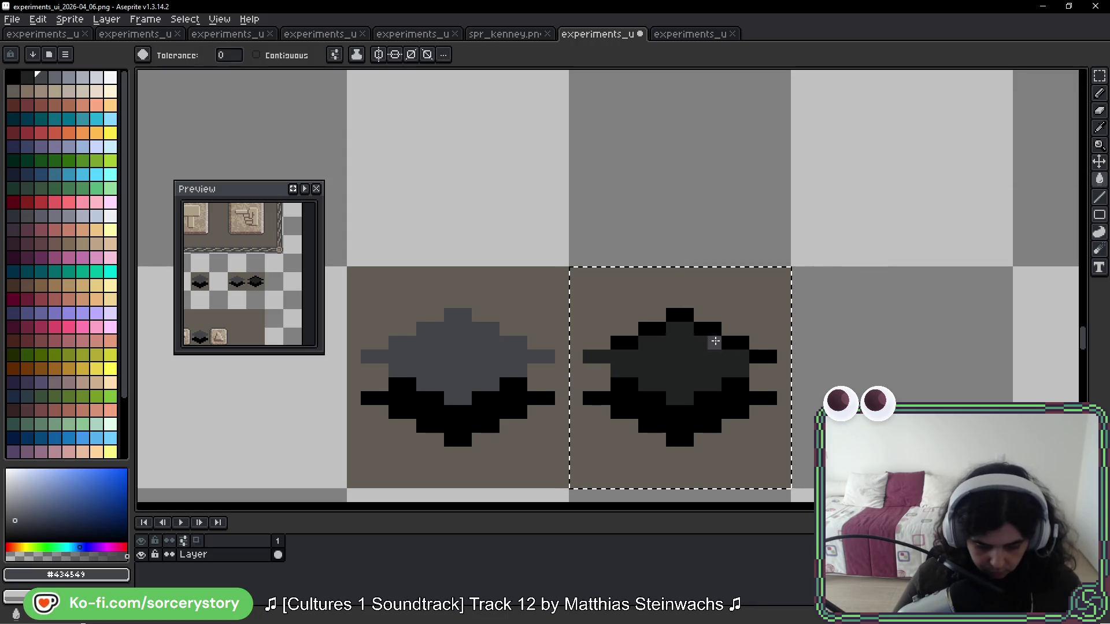
left_click(696, 346)
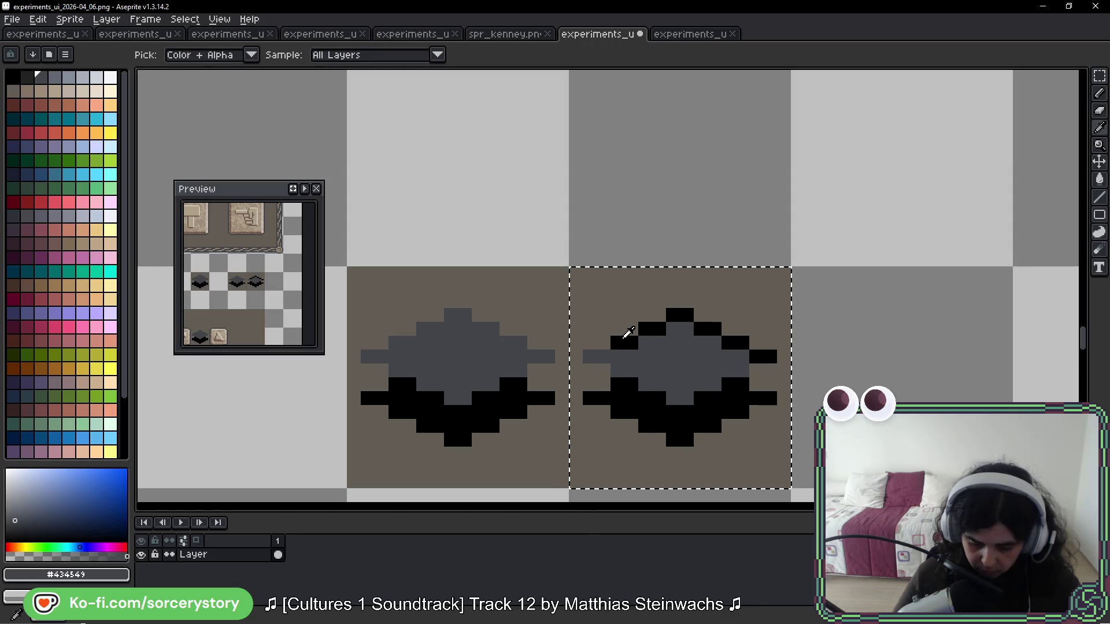
Step: Recolour the tile's black outline pixels with the darkest palette colour
left_click(629, 343, "alt")
left_click(32, 77)
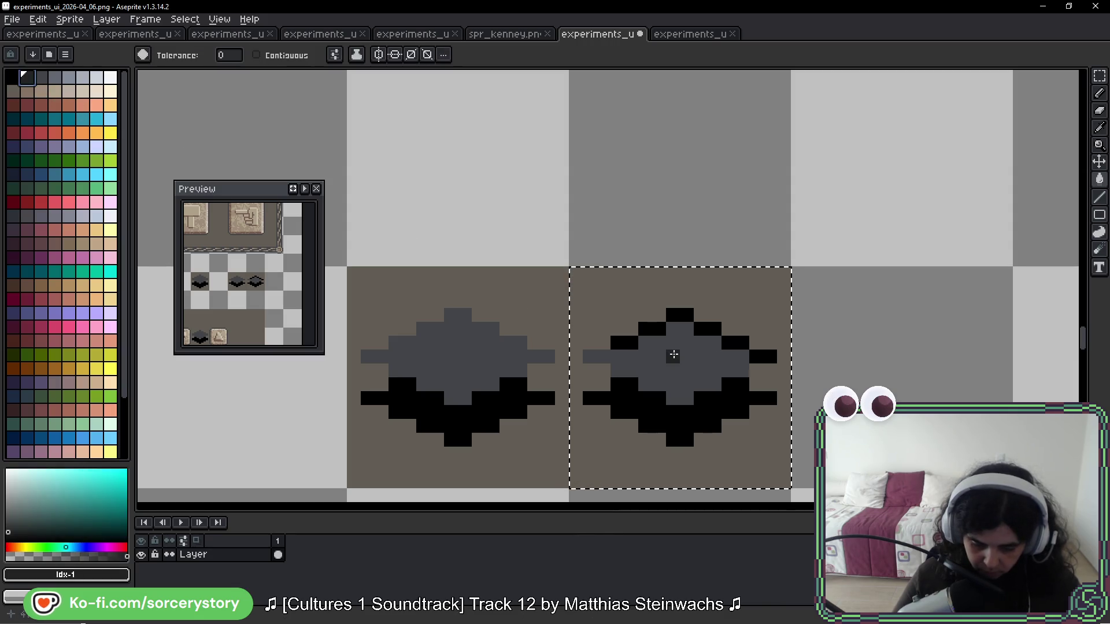
scroll(665, 351, "up", 1)
left_click(621, 339)
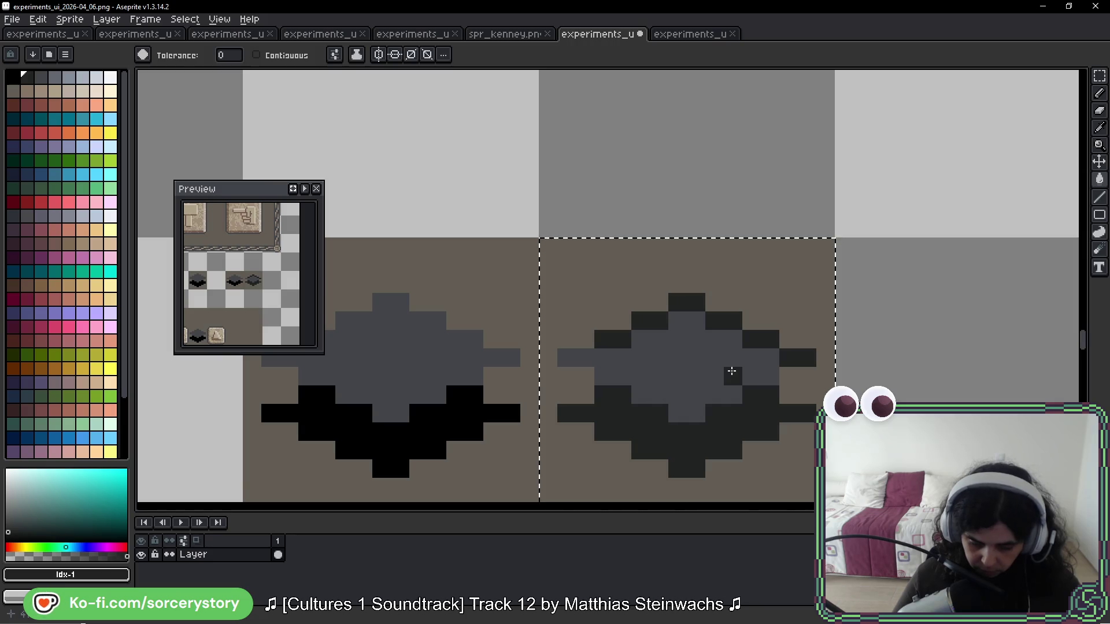
Step: Deselect and paint one lower-outline pixel in the brown background colour
key("v")
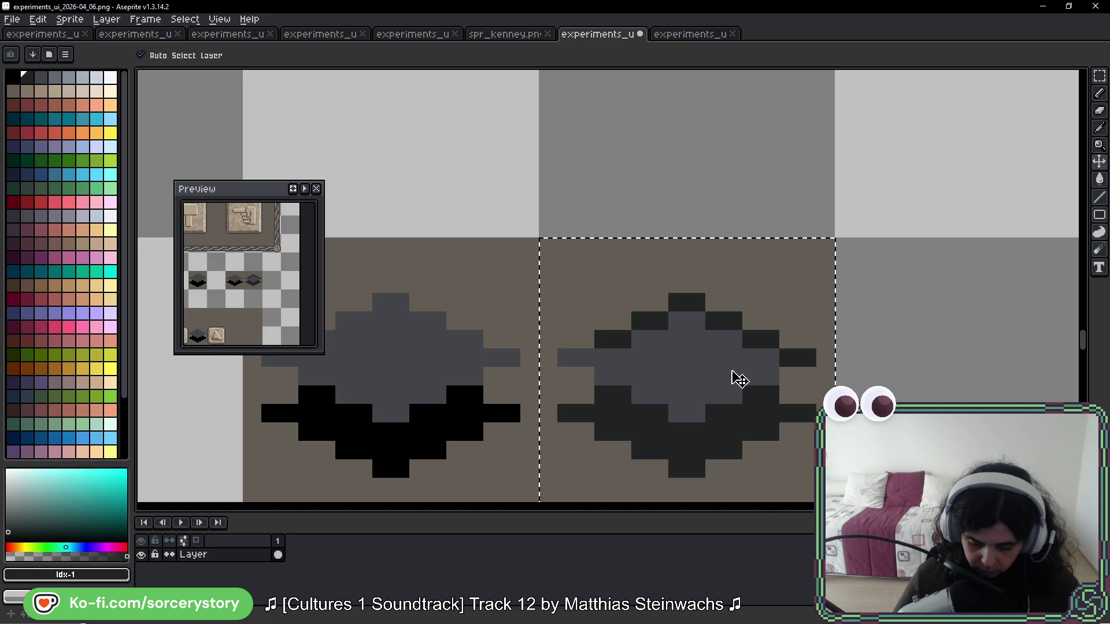
key("ctrl+d")
key("w")
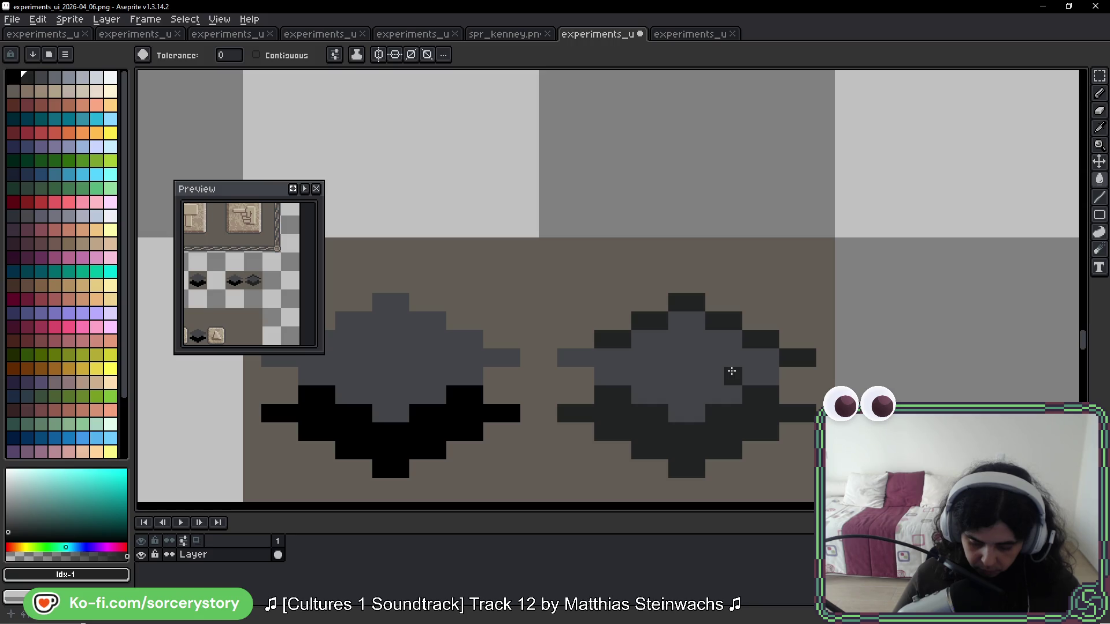
left_click(578, 372, "alt")
left_click(613, 390)
key("ctrl+z")
key("b")
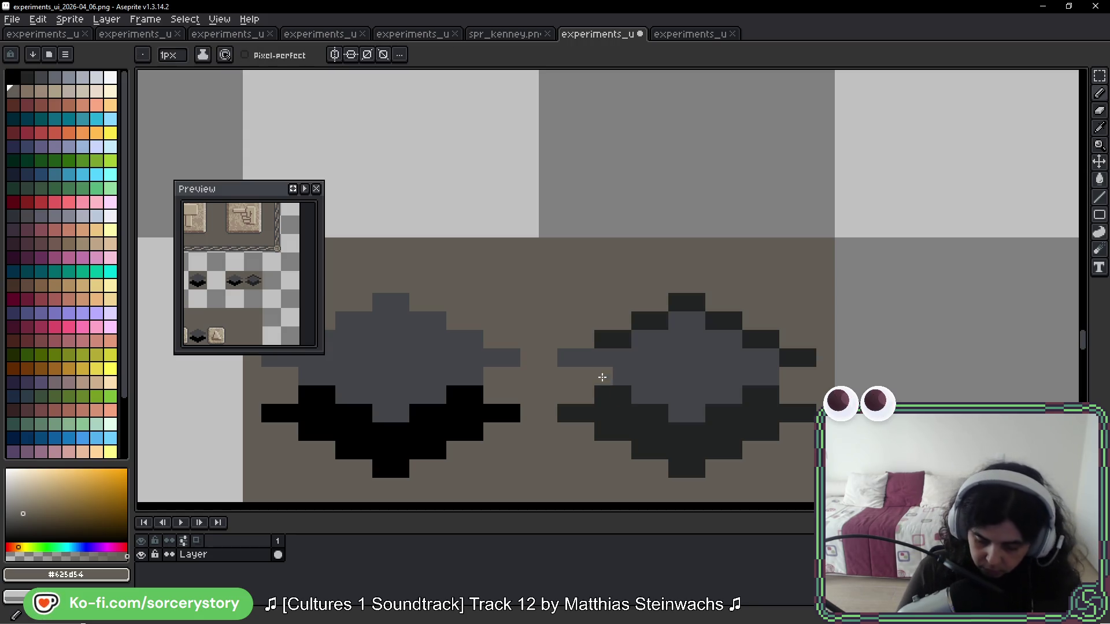
left_click(659, 413)
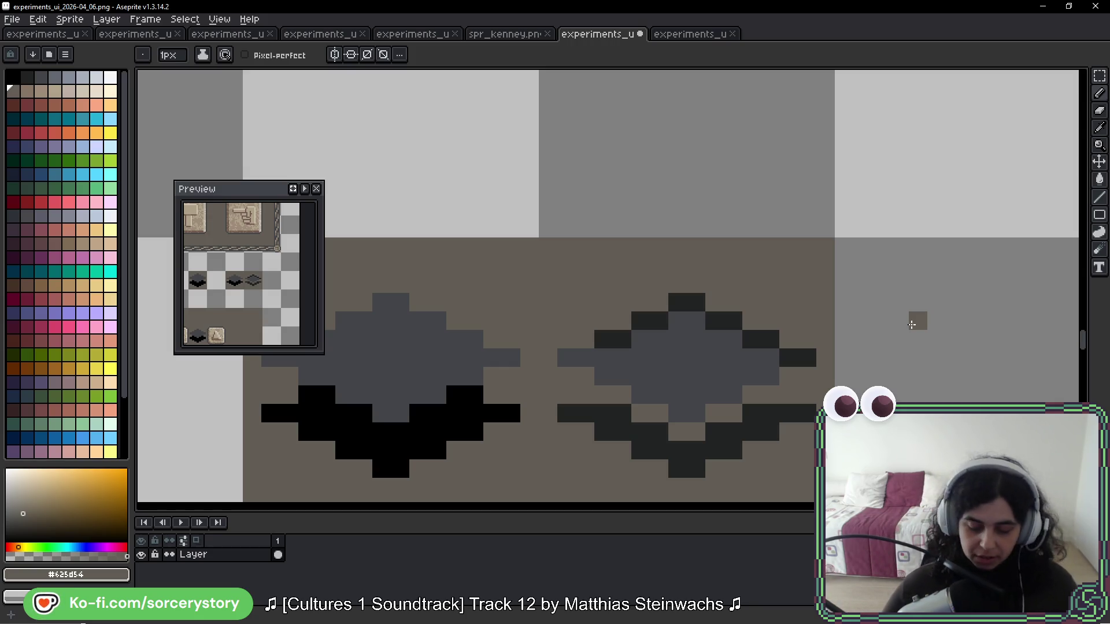
Step: Pan and zoom out to frame the diamond variants, sampling the dark outline colour
key("space")
left_click_drag(825, 278, 670, 352)
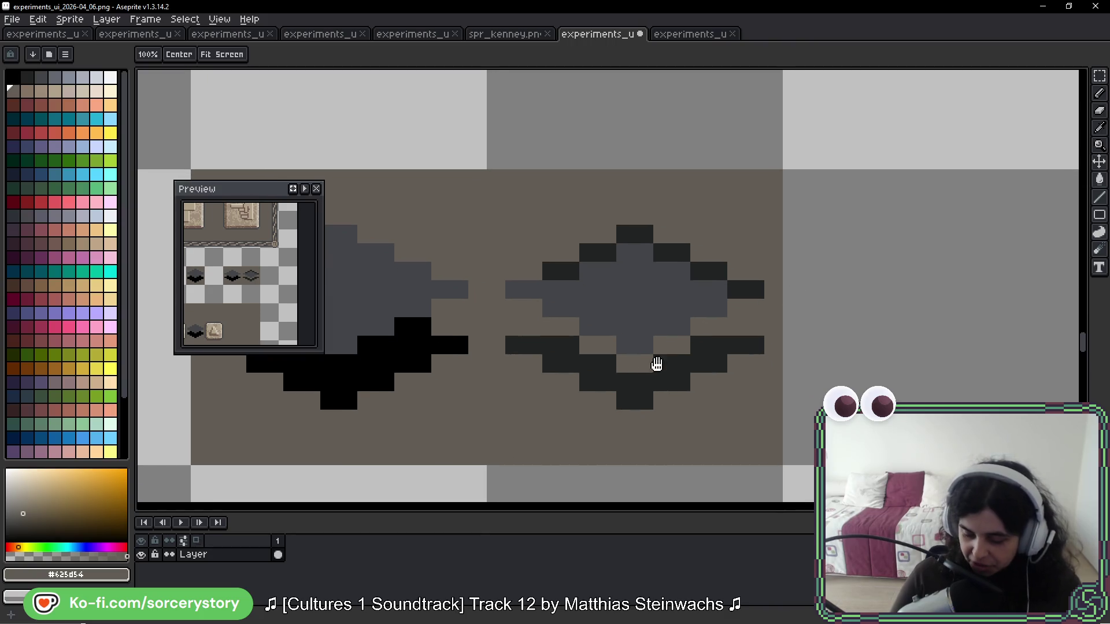
left_click(565, 273, "alt")
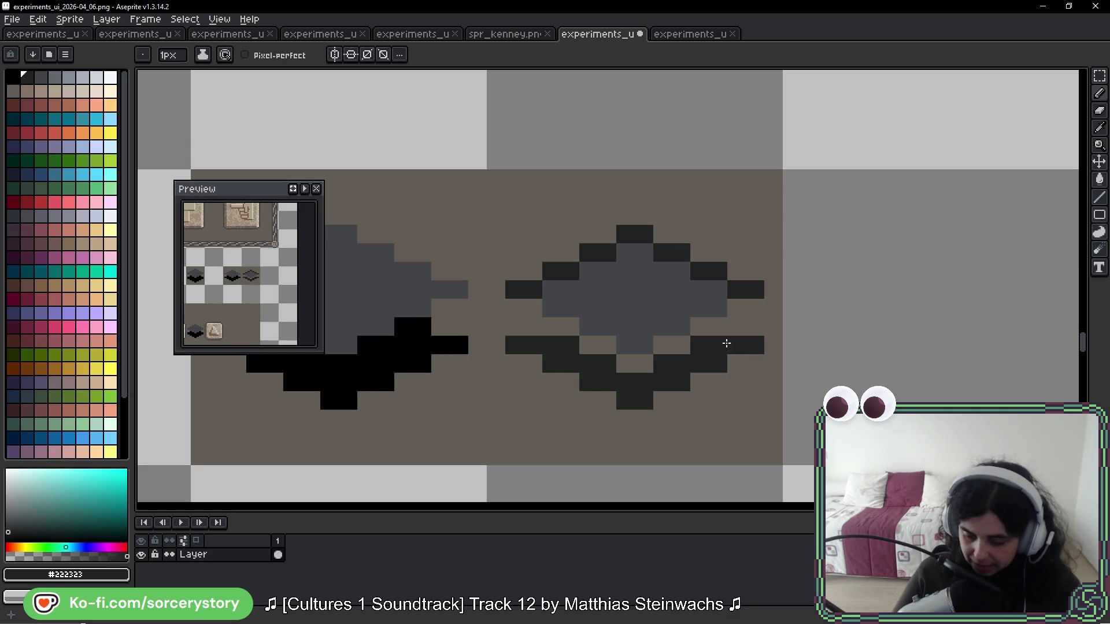
key("w")
scroll(714, 295, "down", 3)
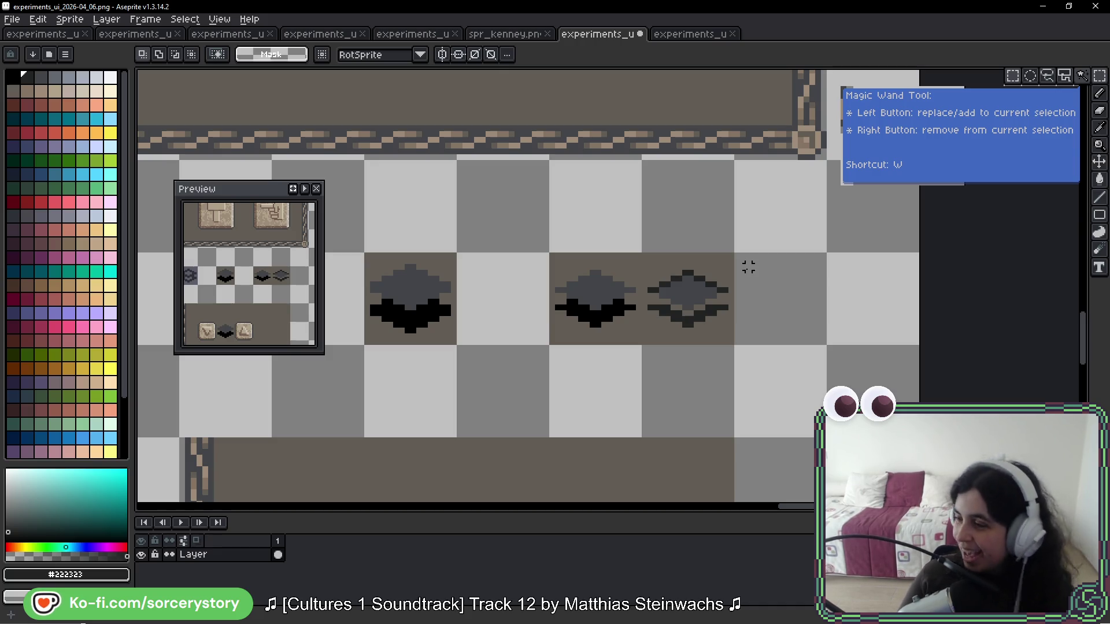
Step: Move the diamond's upper half up one pixel and its lower half down one pixel
scroll(730, 305, "up", 3)
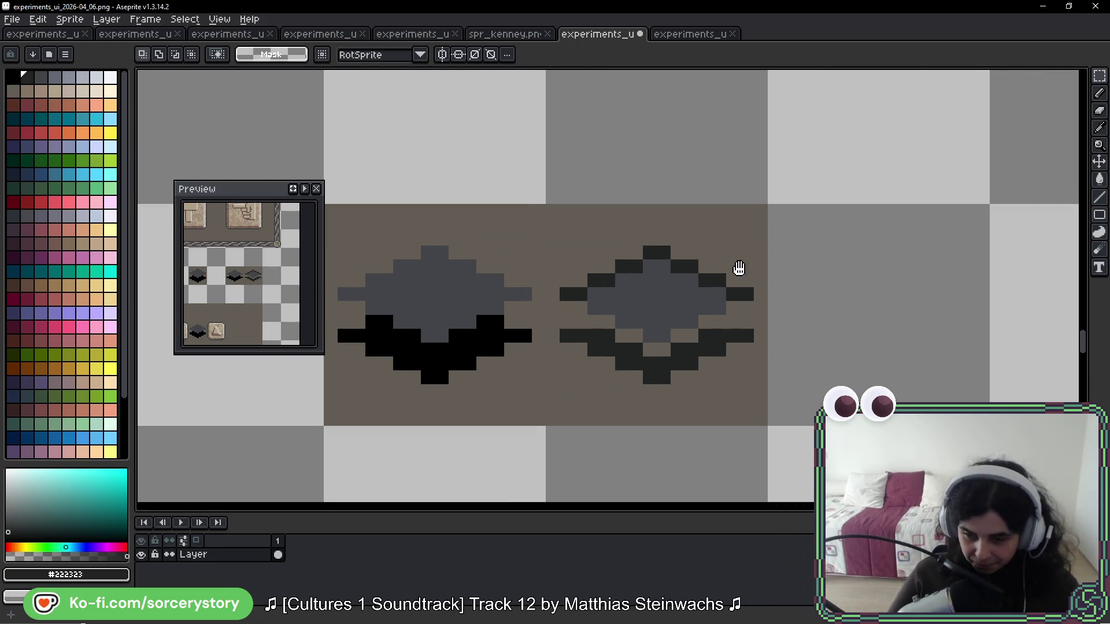
scroll(597, 267, "up", 2)
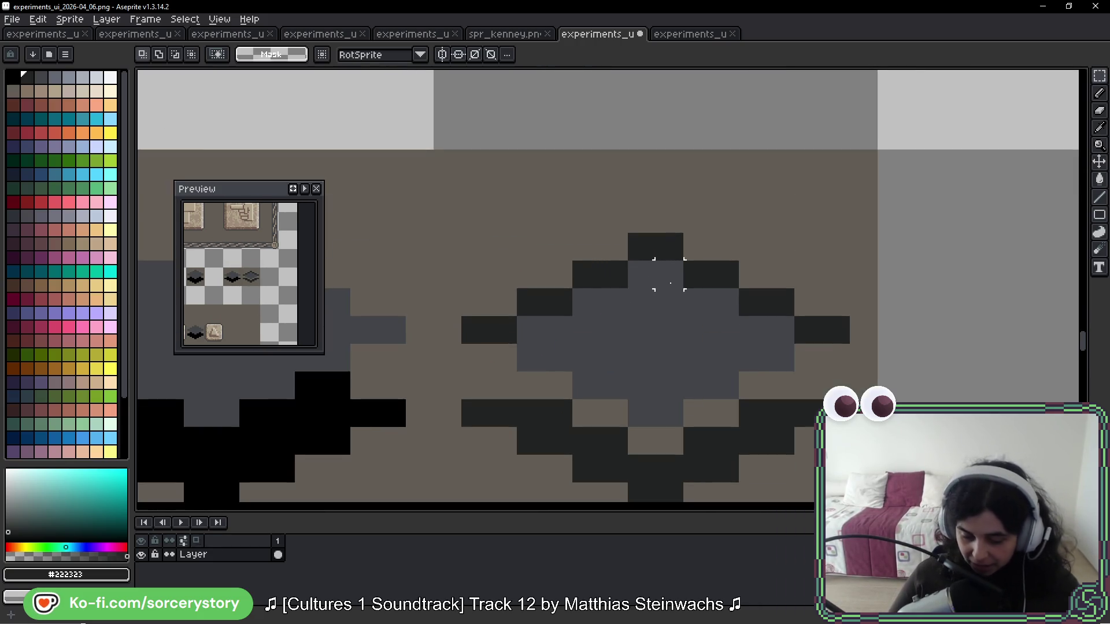
mouse_move(458, 150)
left_mouse_down()
mouse_move(761, 317)
mouse_move(819, 316)
mouse_move(834, 331)
left_mouse_up()
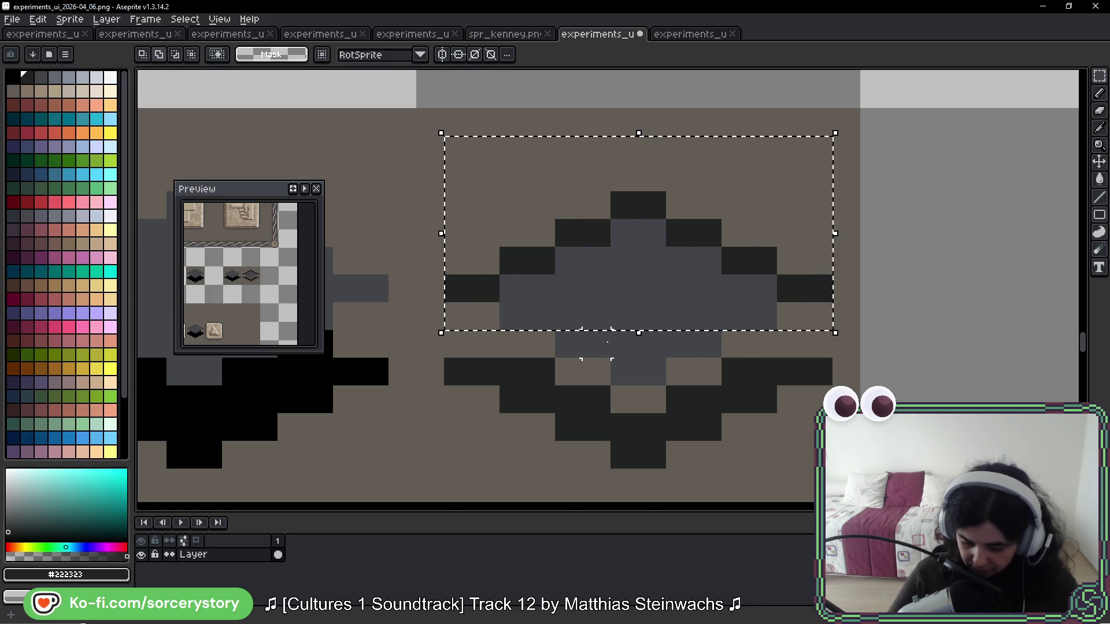
left_click_drag(555, 330, 721, 386)
left_click_drag(656, 308, 645, 271)
left_click_drag(649, 342, 643, 167)
mouse_move(465, 202)
left_mouse_down()
mouse_move(629, 295)
mouse_move(827, 325)
left_mouse_up()
left_click_drag(718, 248, 726, 281)
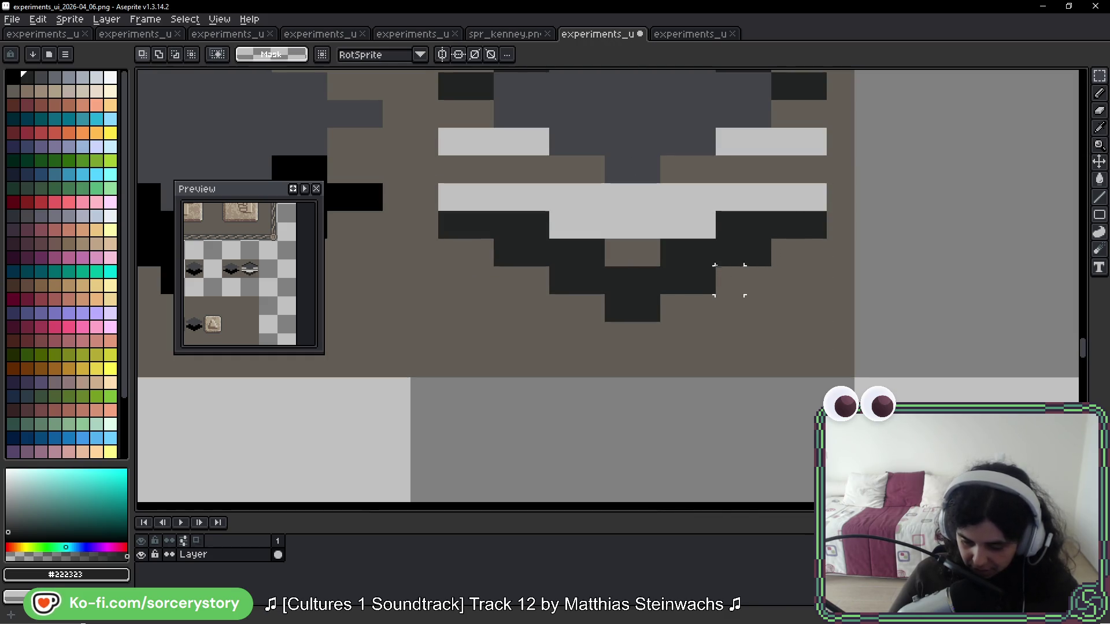
key("ctrl+d")
left_click_drag(729, 194, 718, 249)
Step: Pencil the vacated top row of the lower half in dark grey
key("b")
left_click(594, 278)
key("ctrl+z")
left_click(553, 281)
key("ctrl+z")
left_click(493, 251)
left_click(524, 250)
mouse_move(559, 296)
left_mouse_down()
mouse_move(595, 286)
mouse_move(642, 305)
mouse_move(696, 277)
mouse_move(706, 259)
left_mouse_up()
key("alt")
left_click(741, 250)
Step: Paint the light-grey gap row brown and cut a brown notch into the lower half's top centre
key("alt")
left_click(659, 260, "alt")
left_click(692, 251)
left_click(674, 224, "alt")
left_click_drag(714, 194, 809, 199)
mouse_move(809, 246)
left_mouse_down()
mouse_move(711, 227)
mouse_move(619, 248)
mouse_move(554, 240)
mouse_move(471, 193)
mouse_move(463, 243)
left_mouse_up()
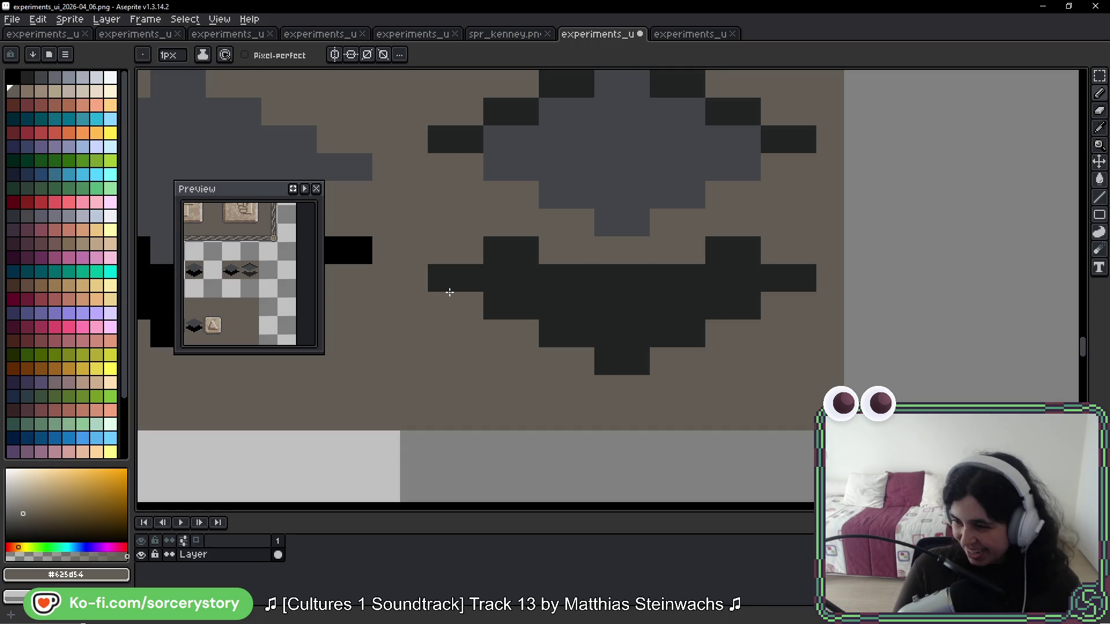
mouse_move(860, 181)
left_mouse_down()
mouse_move(842, 280)
mouse_move(709, 377)
left_mouse_up()
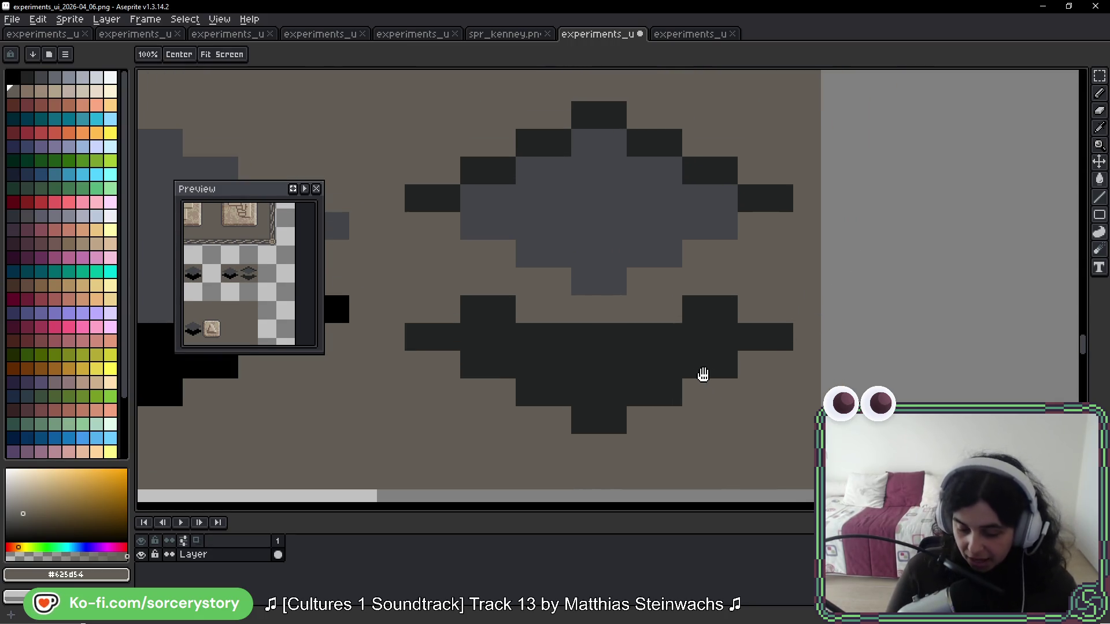
left_click(617, 289)
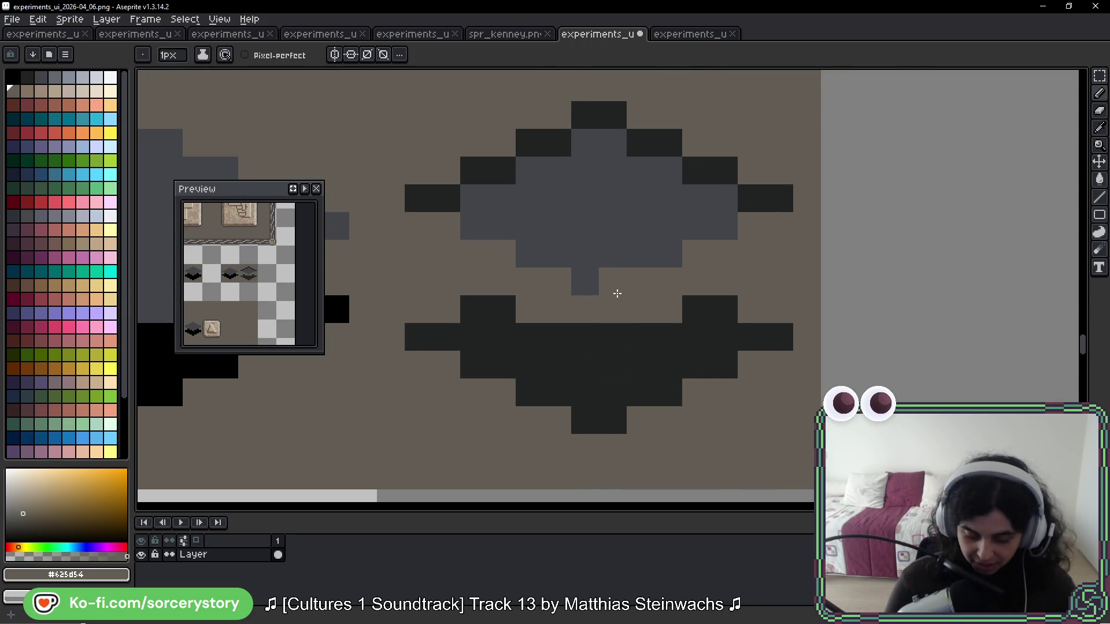
left_click(583, 336)
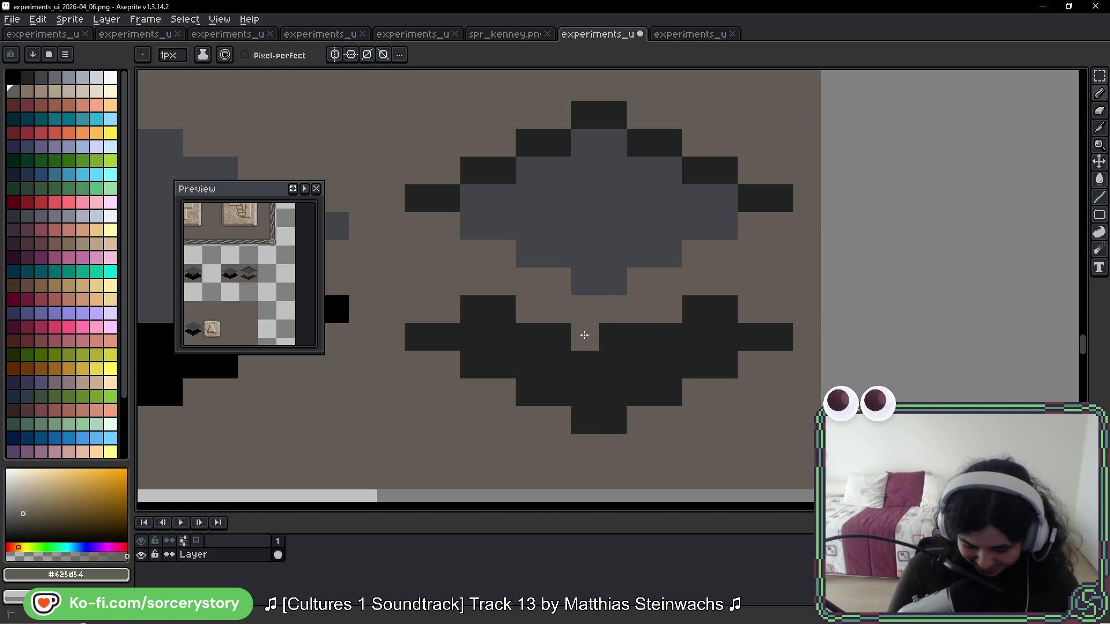
Step: Widen the notch by a pixel, then add black accents to the lower half's left peak, tip and centre
left_click(612, 336)
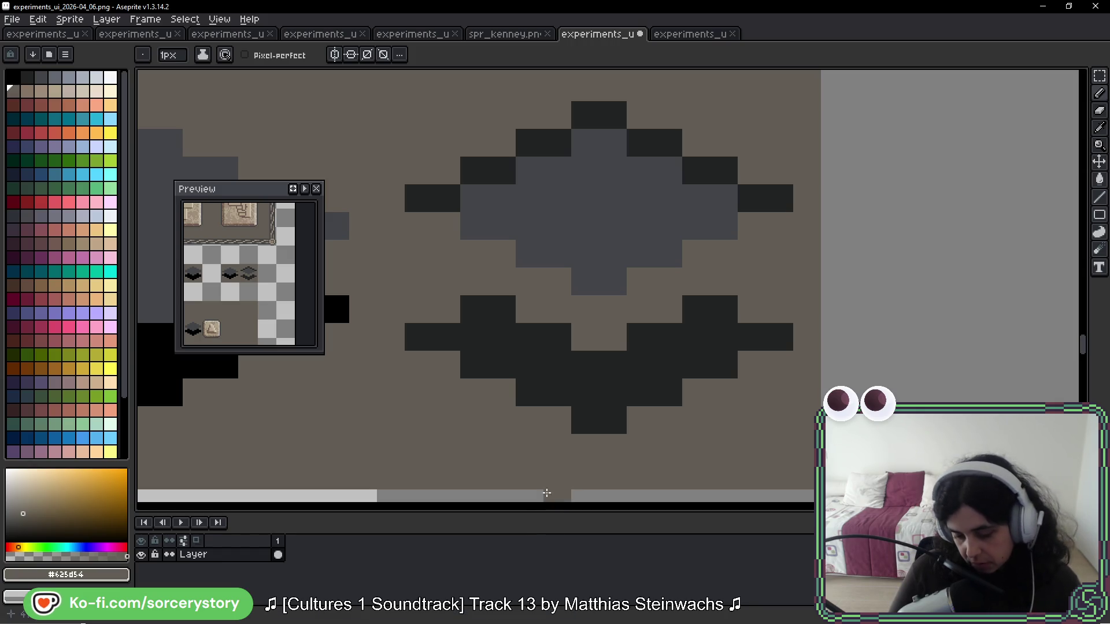
left_click(634, 385, "alt")
left_click(447, 393)
key("ctrl+z")
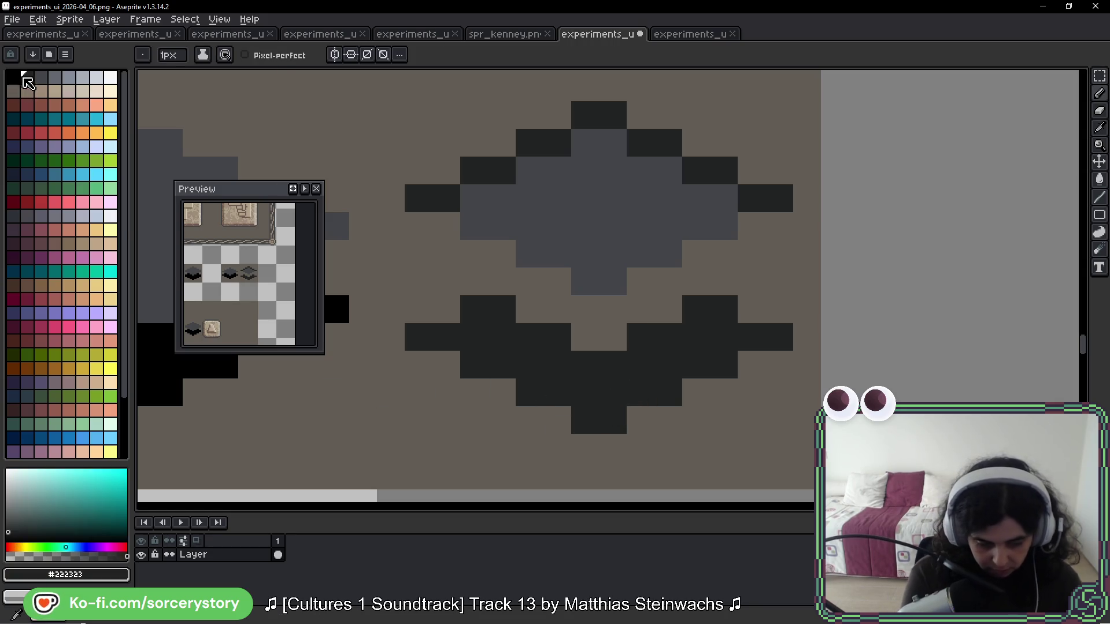
left_click(11, 75)
left_click_drag(474, 309, 501, 309)
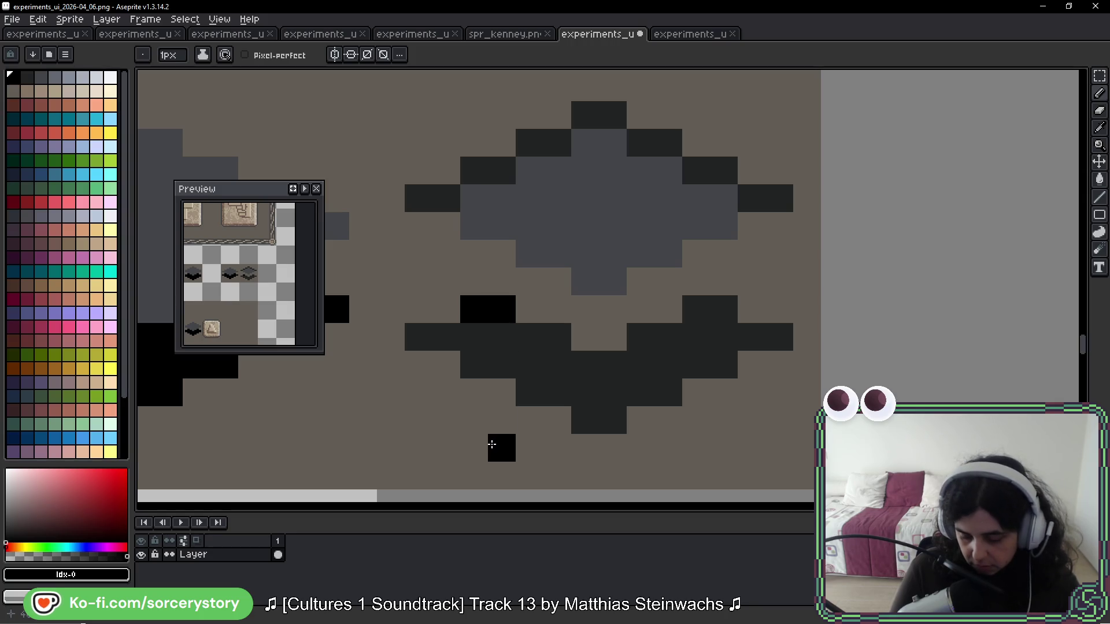
left_click(418, 337)
left_click(446, 337)
left_click_drag(538, 347, 595, 371)
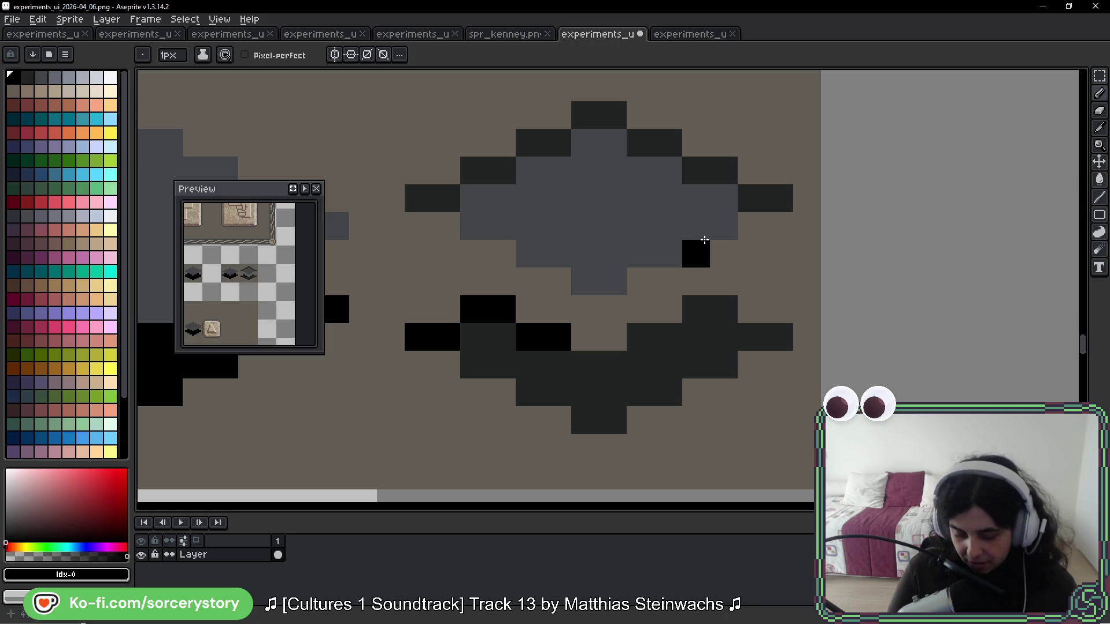
Step: Add black accents to the right peak, beside the notch, and at the right tip
scroll(721, 367, "left", 2)
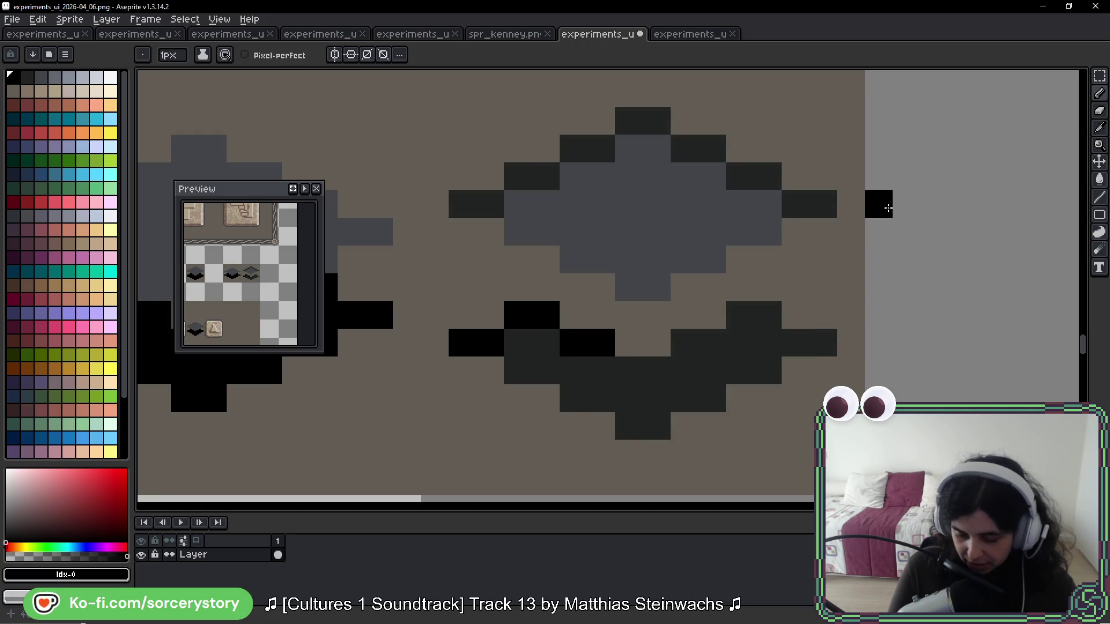
mouse_move(743, 315)
left_mouse_down()
mouse_move(765, 315)
mouse_move(683, 354)
left_mouse_up()
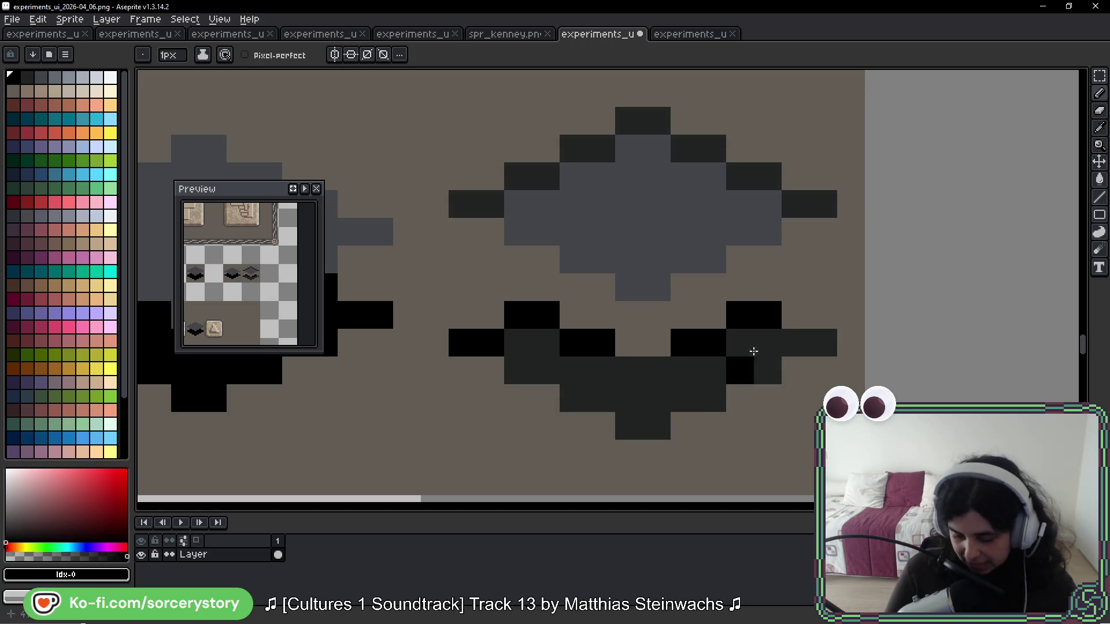
left_click(653, 372)
left_click_drag(795, 343, 823, 343)
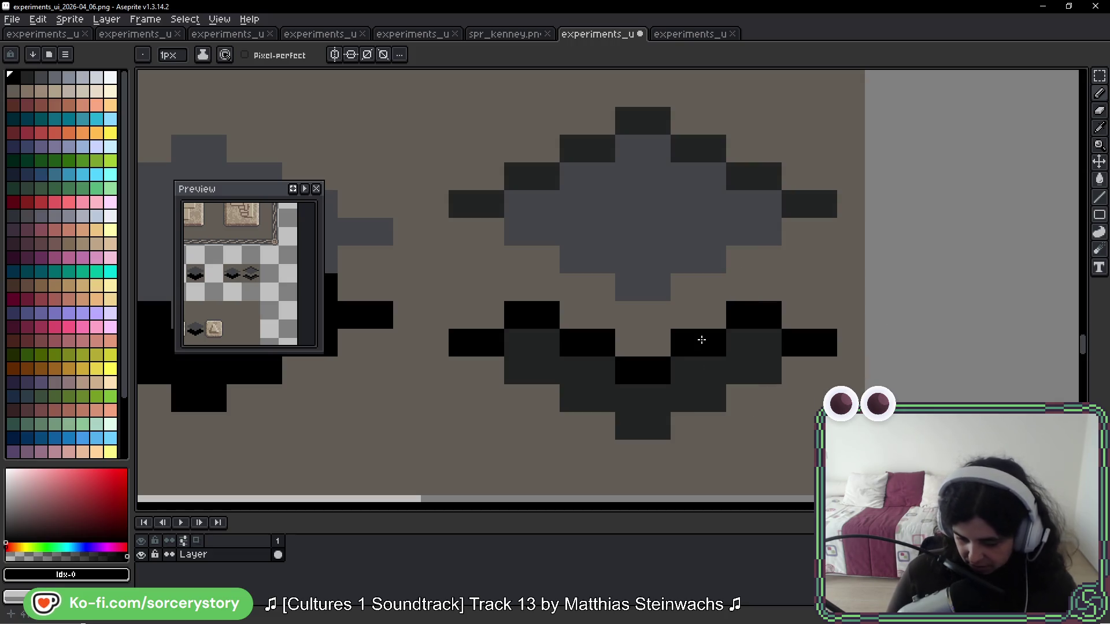
scroll(711, 231, "down", 1)
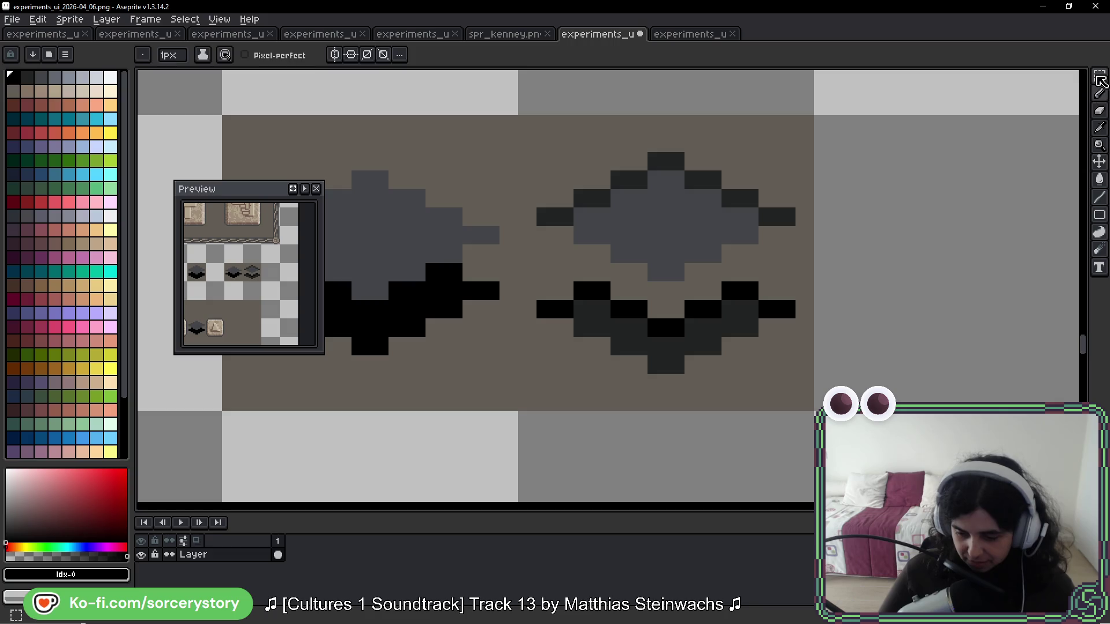
Step: Move the icon's upper half up one pixel and its lower half down one pixel
key("shift+q")
mouse_move(538, 152)
left_mouse_down()
mouse_move(686, 242)
mouse_move(814, 262)
mouse_move(798, 263)
mouse_move(798, 284)
left_mouse_up()
left_click_drag(673, 240, 669, 223)
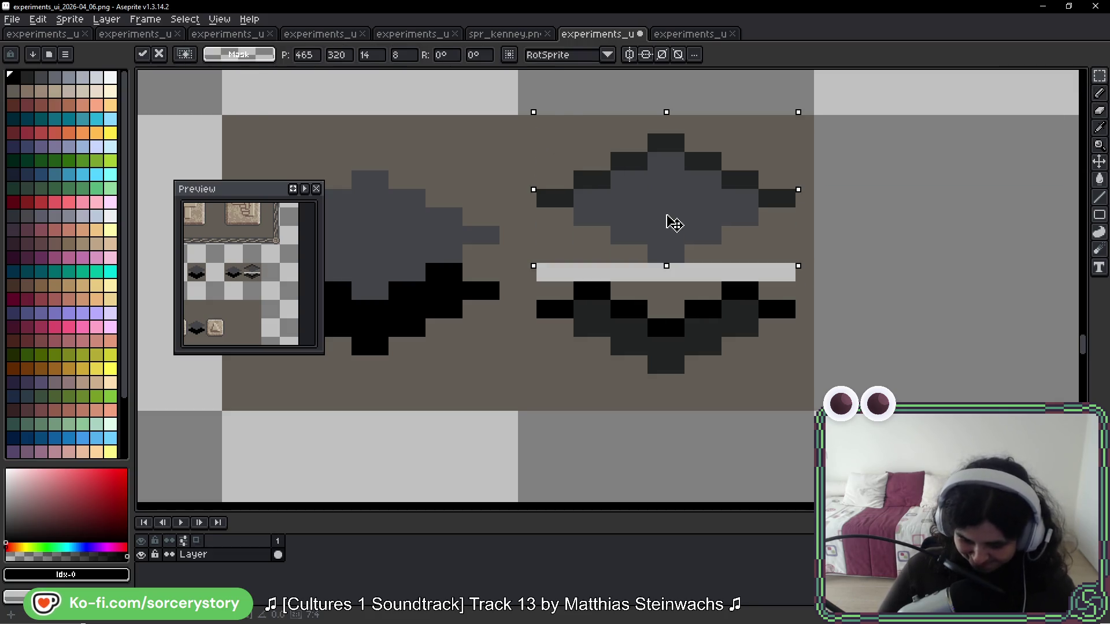
key("ctrl+d")
mouse_move(544, 289)
left_mouse_down()
mouse_move(718, 297)
mouse_move(783, 339)
mouse_move(788, 364)
left_mouse_up()
left_click_drag(694, 315, 693, 333)
key("ctrl+d")
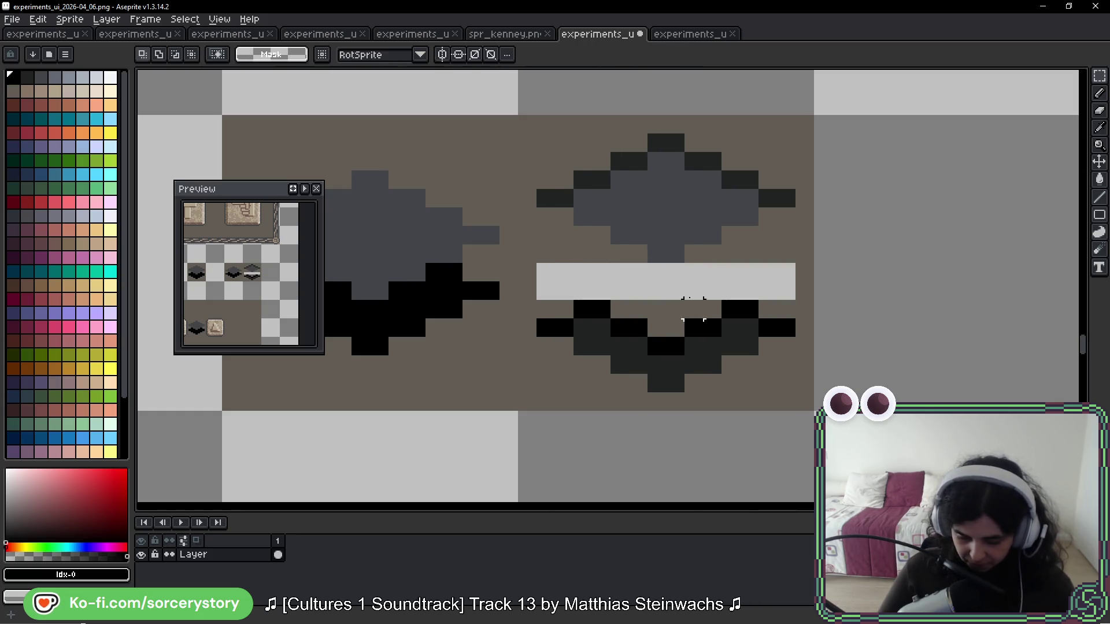
Step: Try a black pixel in the light gap, then remove it again
key("b")
left_click(696, 284)
scroll(697, 285, "up", 2)
key("ctrl+z")
left_click(612, 283)
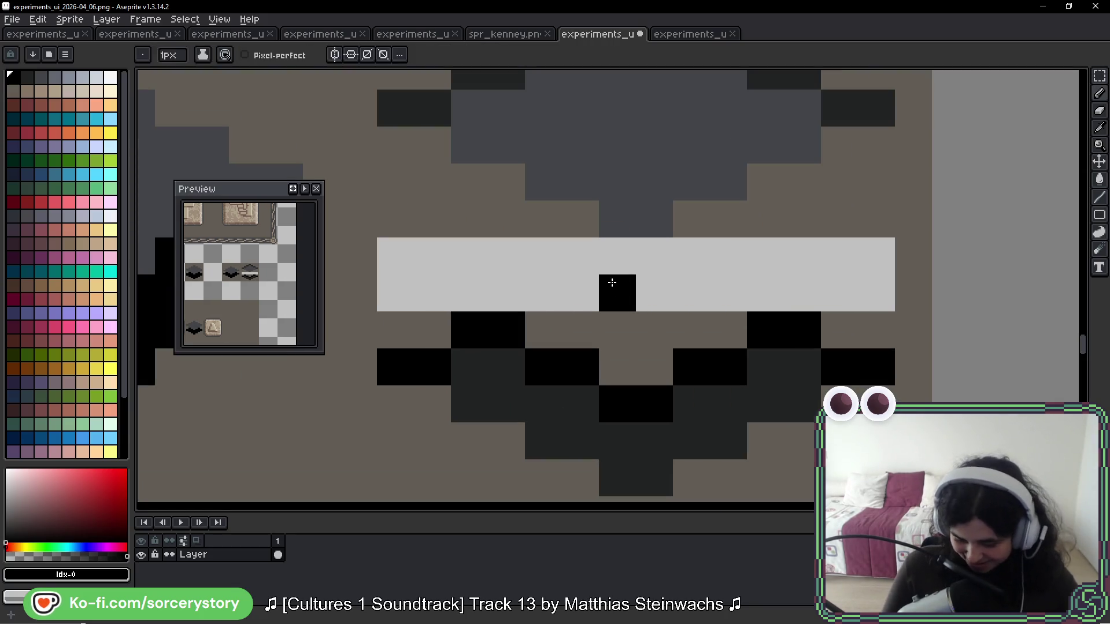
key("ctrl+z")
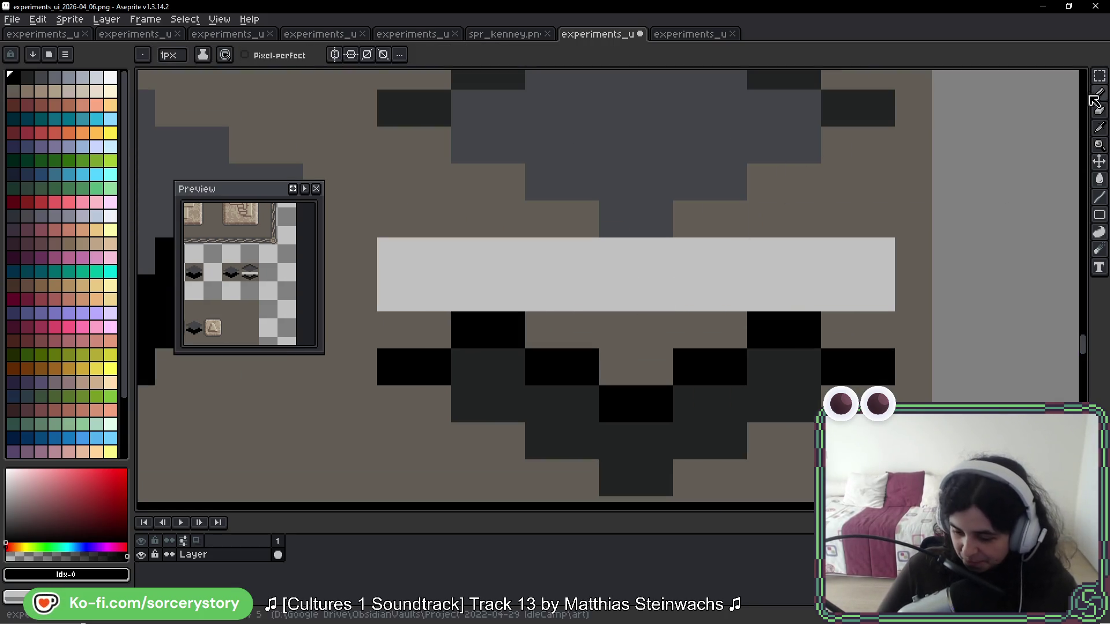
Step: Shift the lower half's top rows up one pixel, then undo the shift
left_click(1099, 76)
left_click_drag(822, 386, 448, 271)
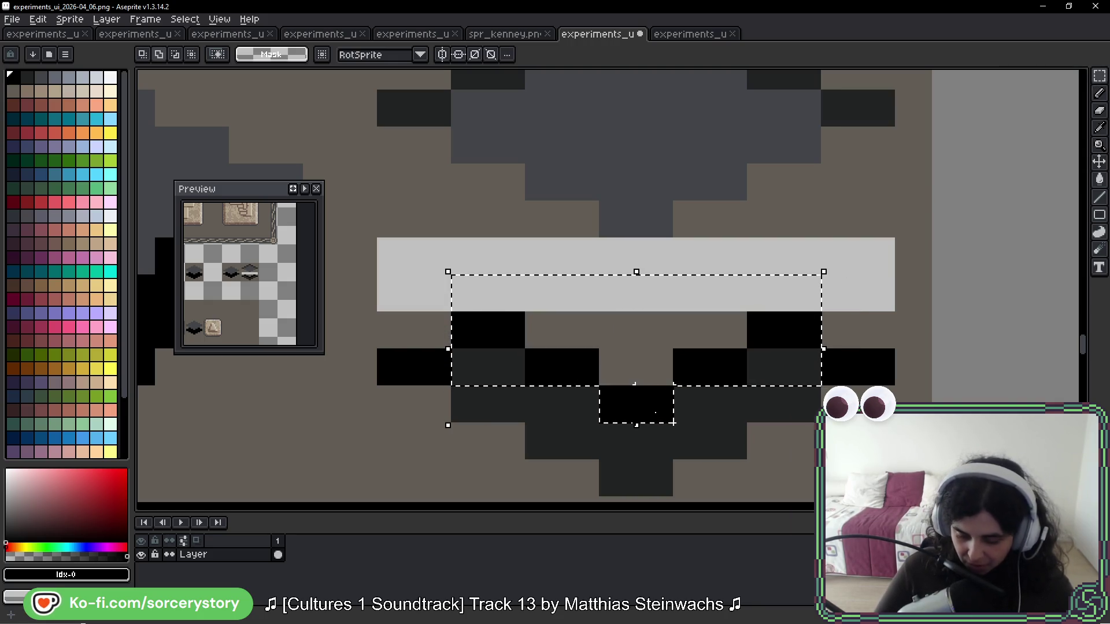
left_click_drag(636, 397, 644, 369)
key("ctrl+d")
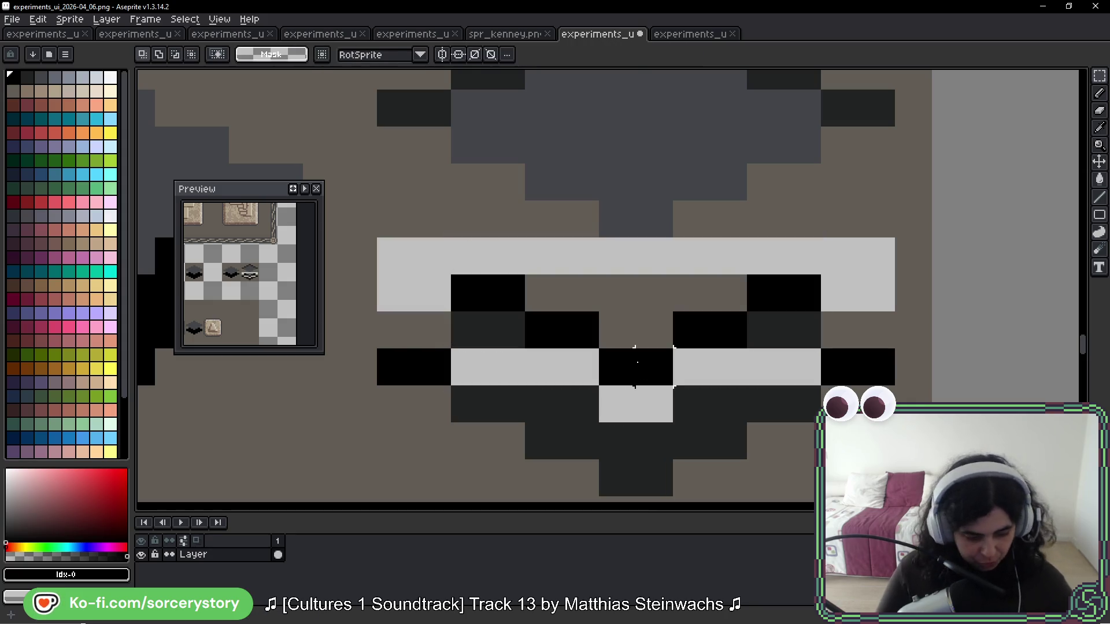
key("b")
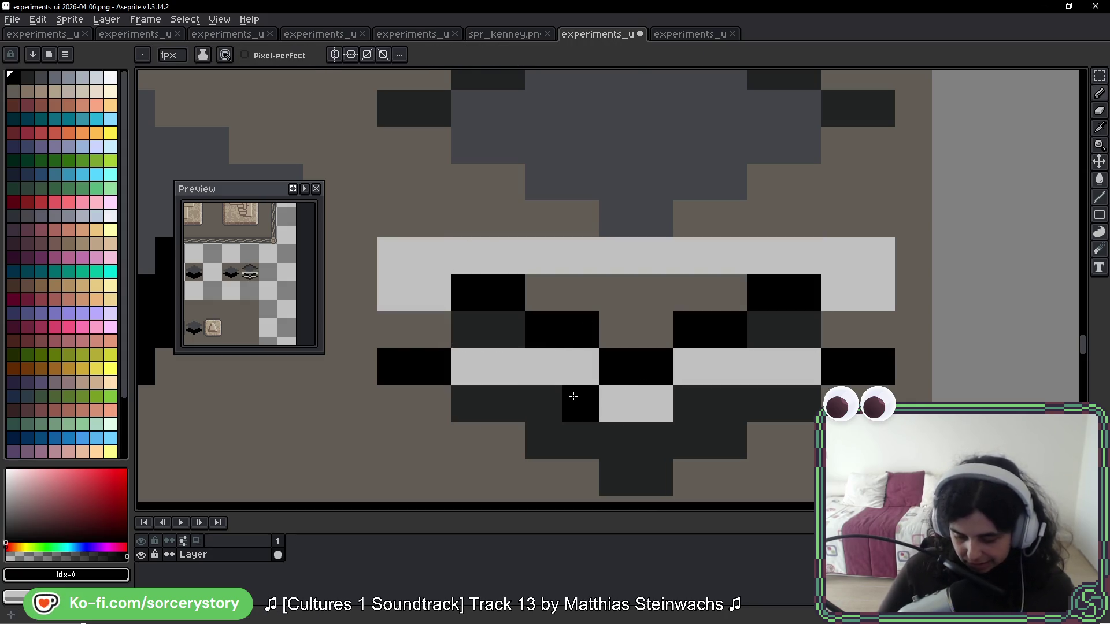
key("ctrl+z")
key("ctrl+z")
key("ctrl+z")
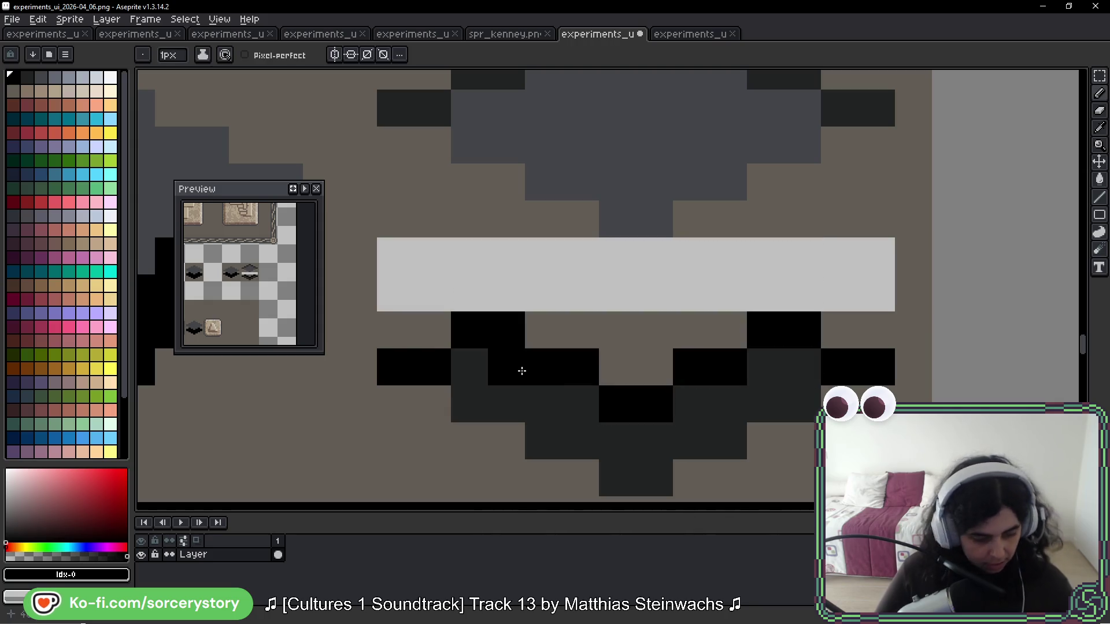
Step: Sample black from the icon and paint four black pixels in the light band
key("i")
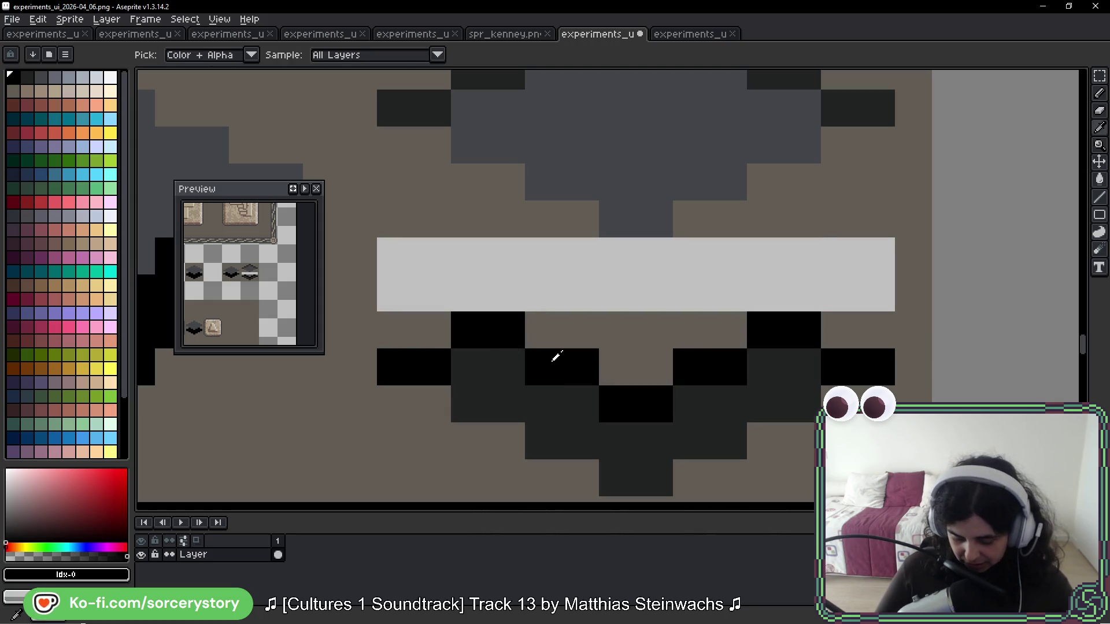
left_click(554, 355)
key("b")
left_click(539, 302)
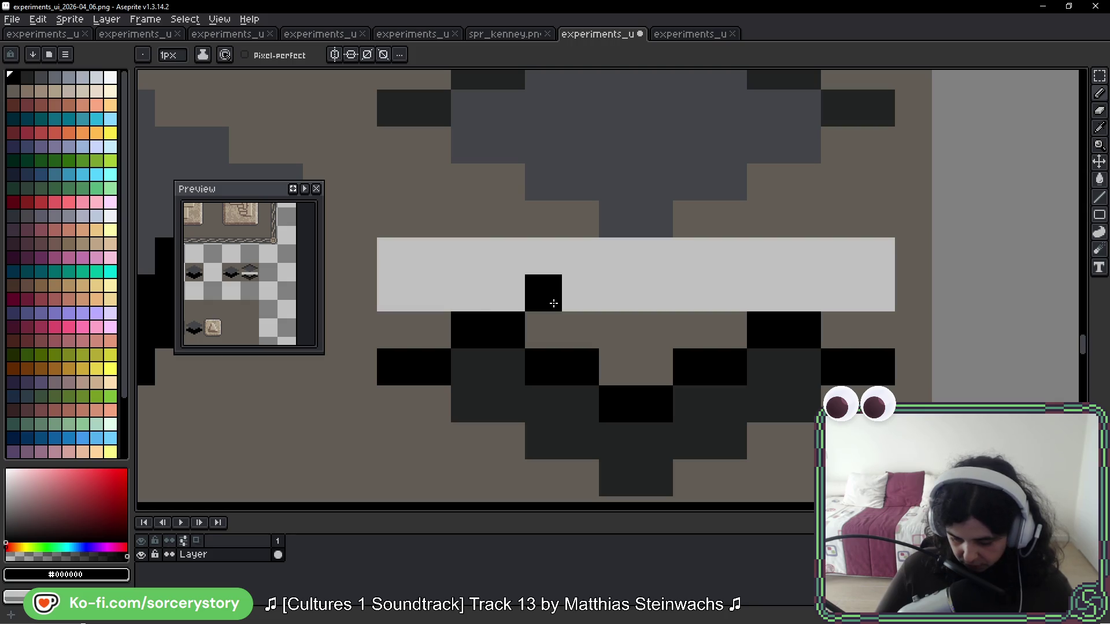
left_click(580, 295)
left_click(691, 295)
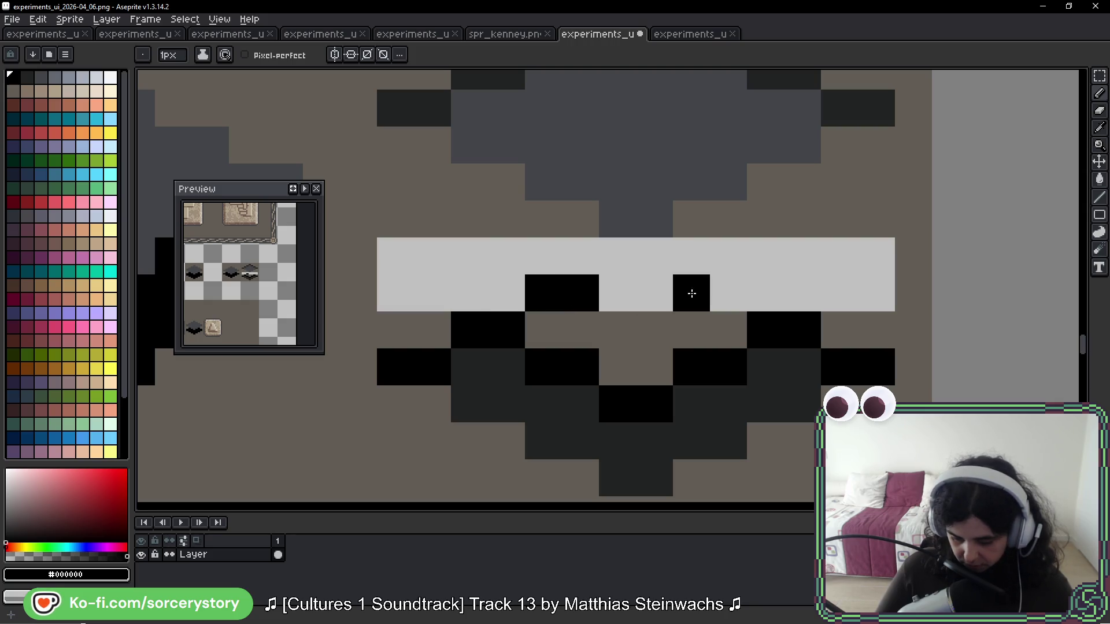
left_click(713, 292)
Step: Repaint the lower half's black accents with its dark grey
key("i")
left_click(702, 402)
key("b")
mouse_move(712, 397)
left_mouse_down()
mouse_move(706, 347)
mouse_move(636, 335)
mouse_move(665, 387)
mouse_move(659, 369)
mouse_move(550, 354)
left_mouse_up()
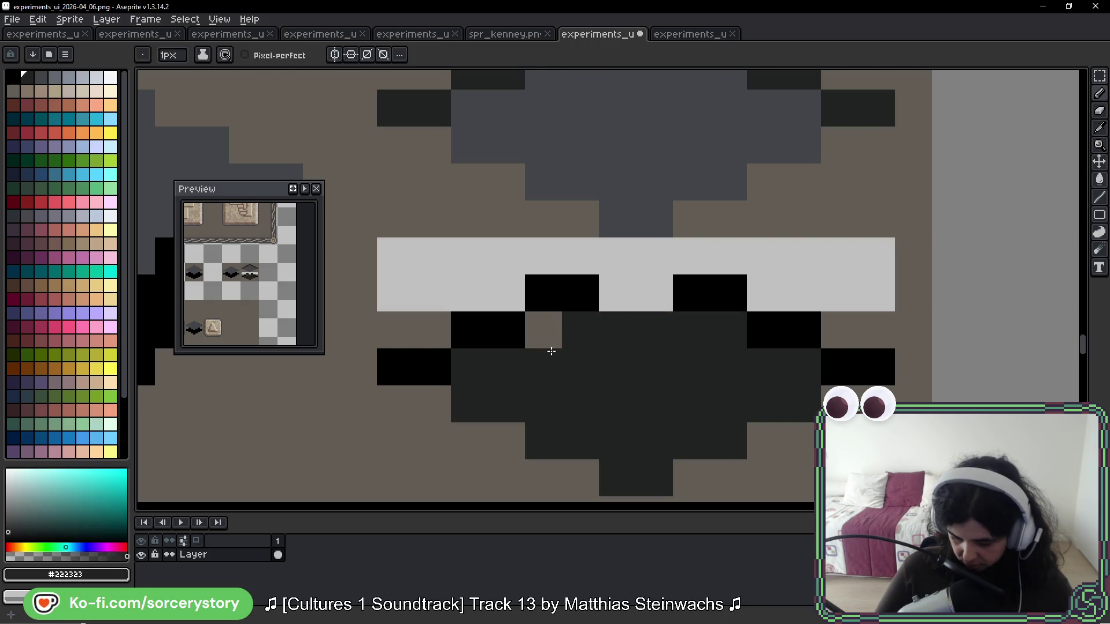
Step: Paint black accent pixels and a dark grey pixel at the split
key("i")
left_click(568, 280)
key("b")
left_click(614, 326)
left_click(641, 323)
left_click(587, 369, "alt")
Step: Paint the light band brown with the background colour, then zoom out
left_click(546, 335)
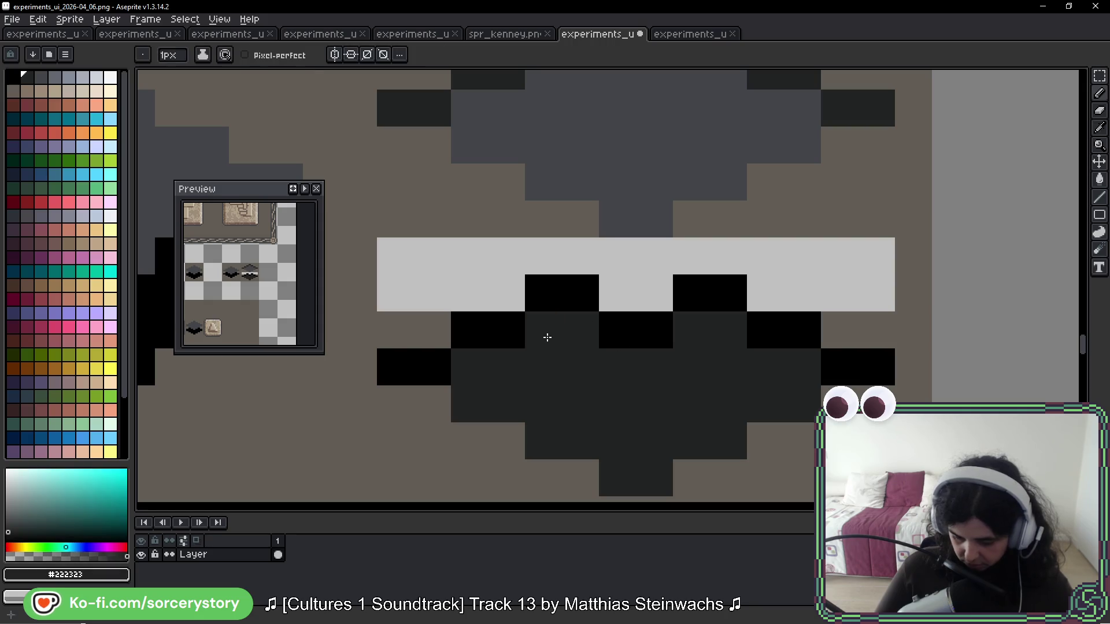
left_click(416, 219, "alt")
mouse_move(395, 256)
left_mouse_down()
mouse_move(470, 250)
mouse_move(466, 273)
mouse_move(584, 252)
mouse_move(863, 252)
mouse_move(769, 278)
left_mouse_up()
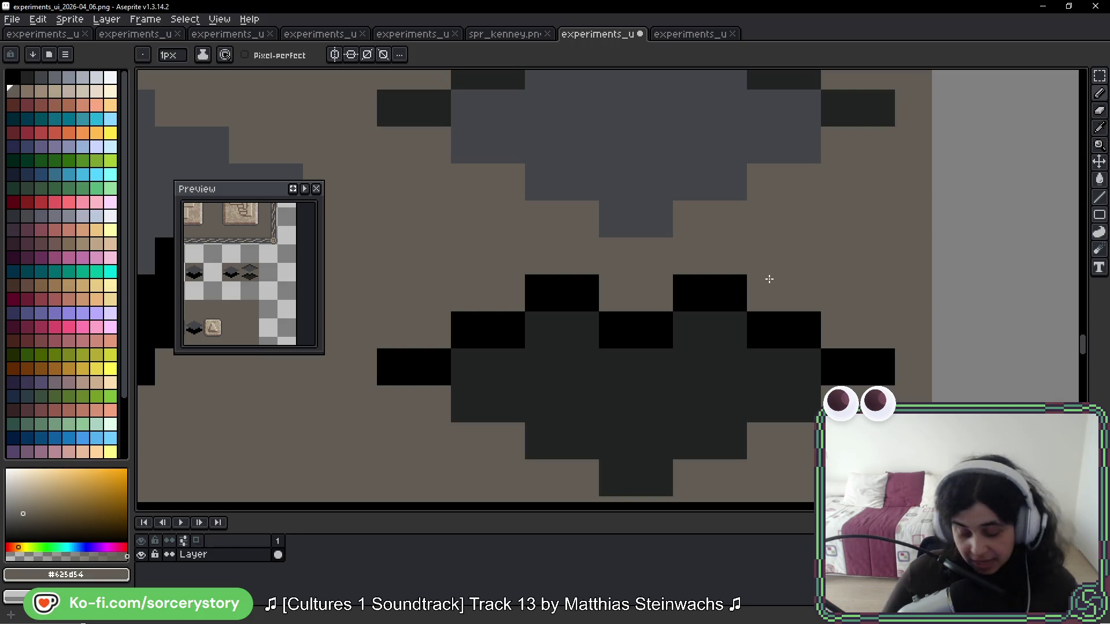
scroll(723, 278, "down", 5)
scroll(750, 302, "down", 1)
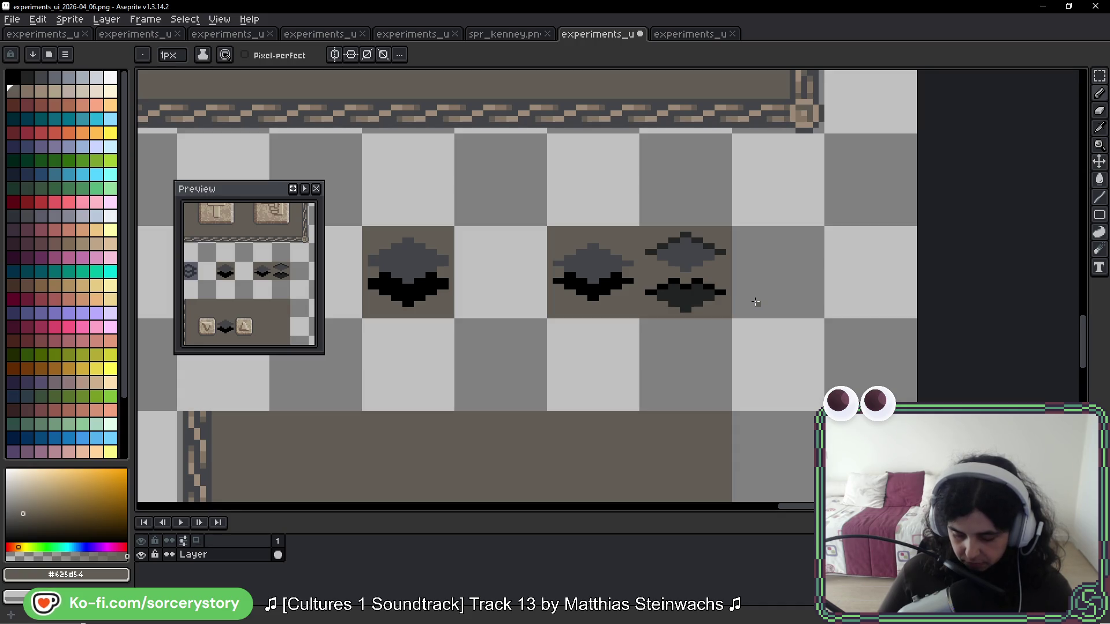
Step: Select the rightmost diamond's grey upper half, try moving it down, then cancel
scroll(756, 302, "up", 5)
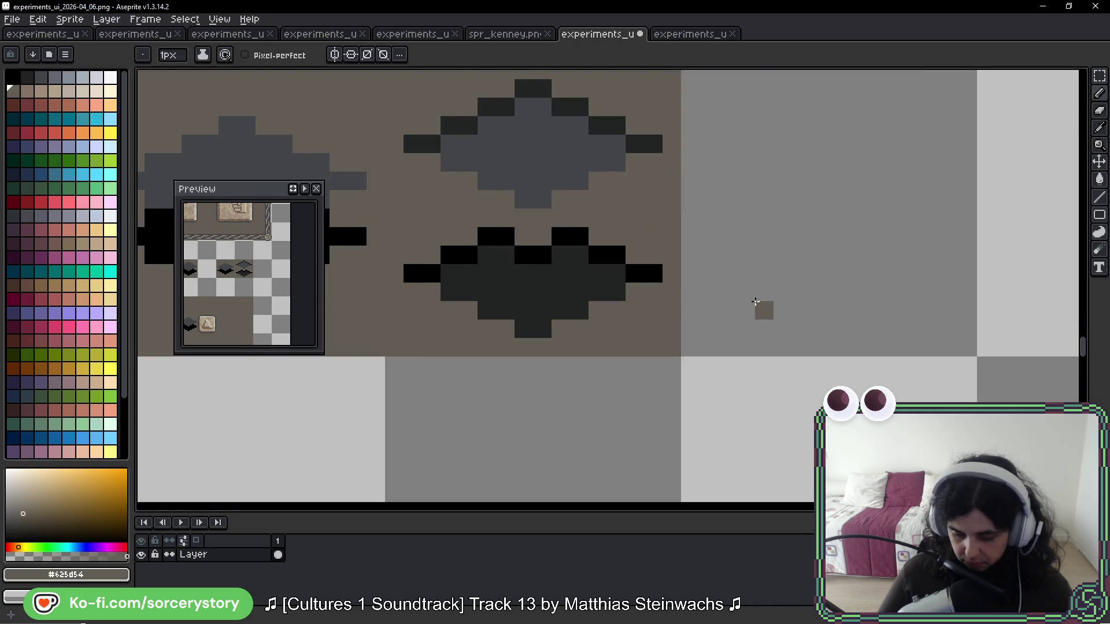
left_click(1100, 75)
mouse_move(590, 179)
left_mouse_down()
mouse_move(603, 226)
mouse_move(640, 267)
left_mouse_up()
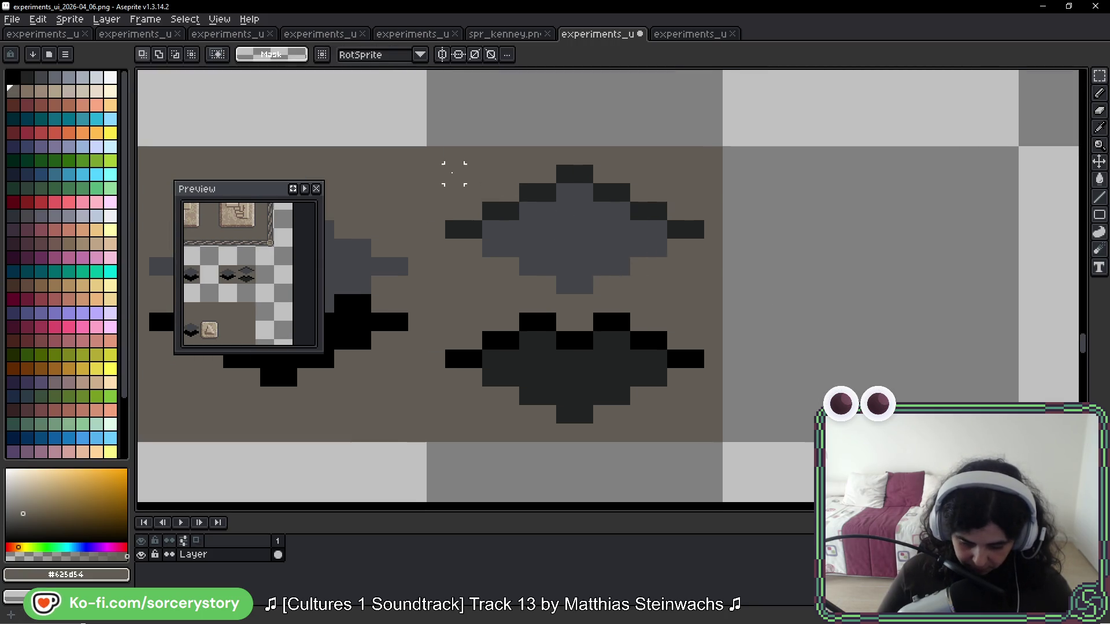
left_click_drag(427, 148, 723, 297)
left_click_drag(639, 211, 642, 231)
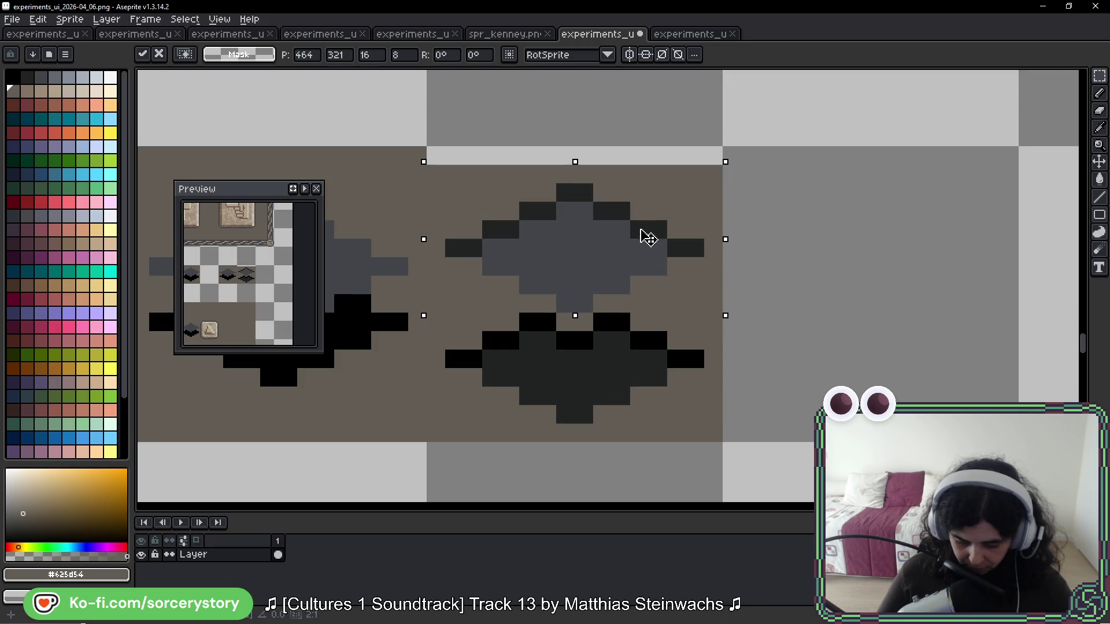
key("Escape")
key("ctrl+d")
Step: Reselect the grey upper half and move it down one pixel
left_click_drag(565, 172, 578, 286)
mouse_move(429, 149)
left_mouse_down()
mouse_move(719, 268)
mouse_move(722, 298)
left_mouse_up()
key("Down")
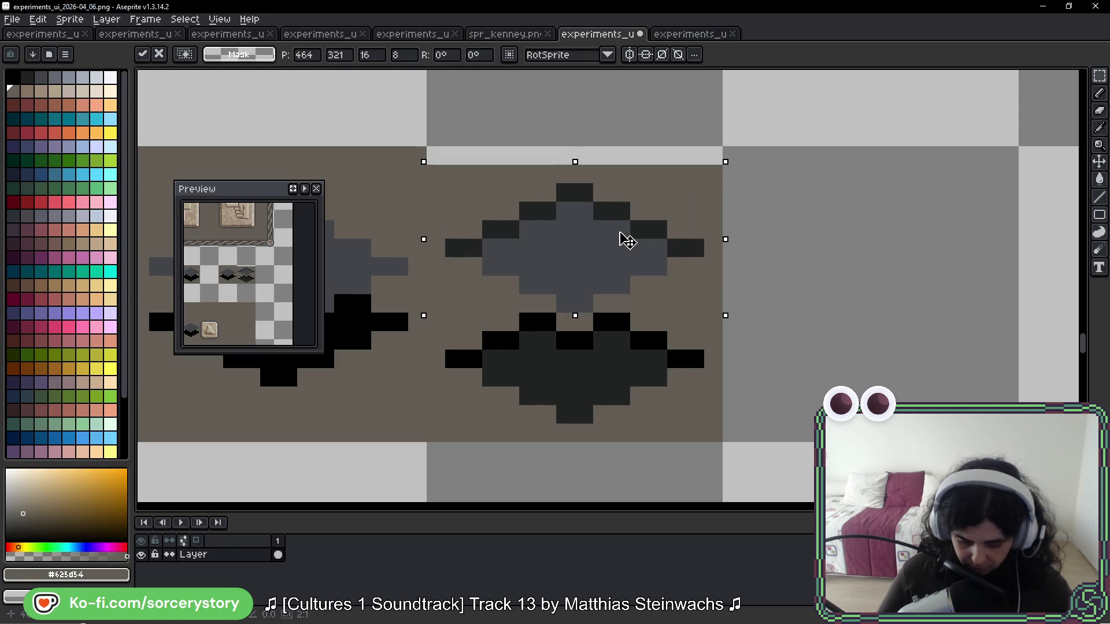
left_click_drag(627, 240, 629, 258)
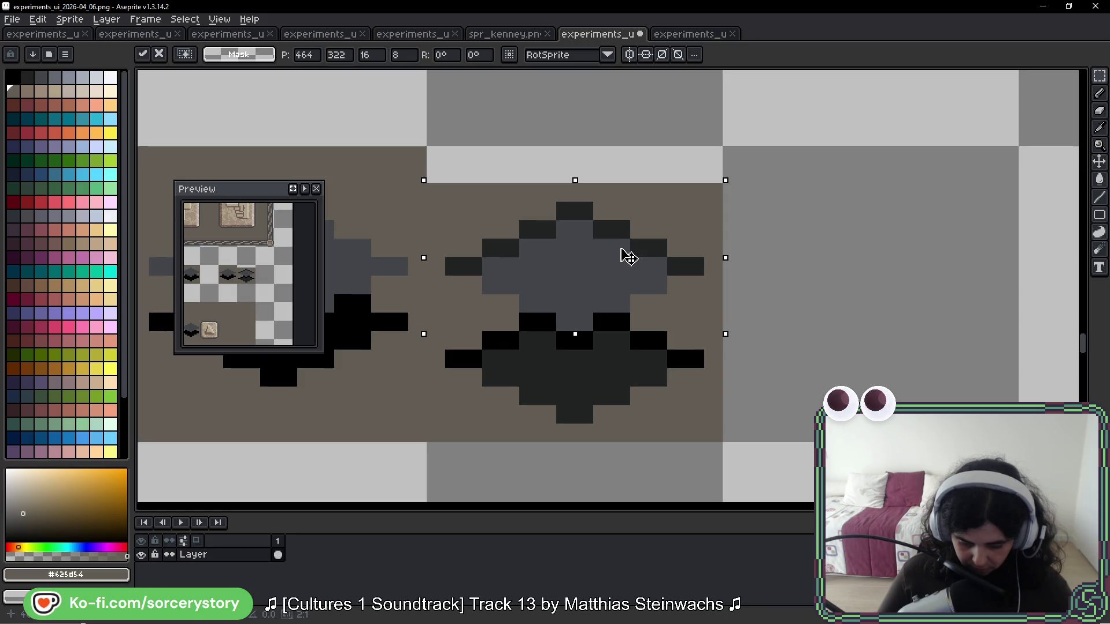
key("Return")
Step: Shift the whole diamond up one pixel within its tile and deselect
left_click_drag(638, 250, 528, 248)
left_click_drag(580, 309, 568, 290)
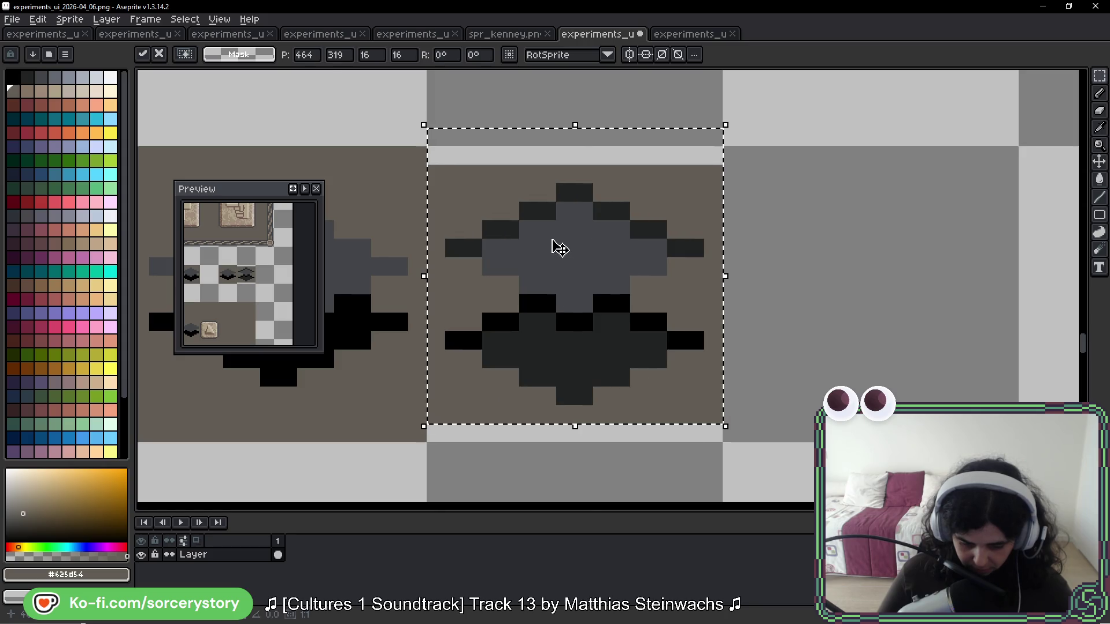
left_click(470, 153)
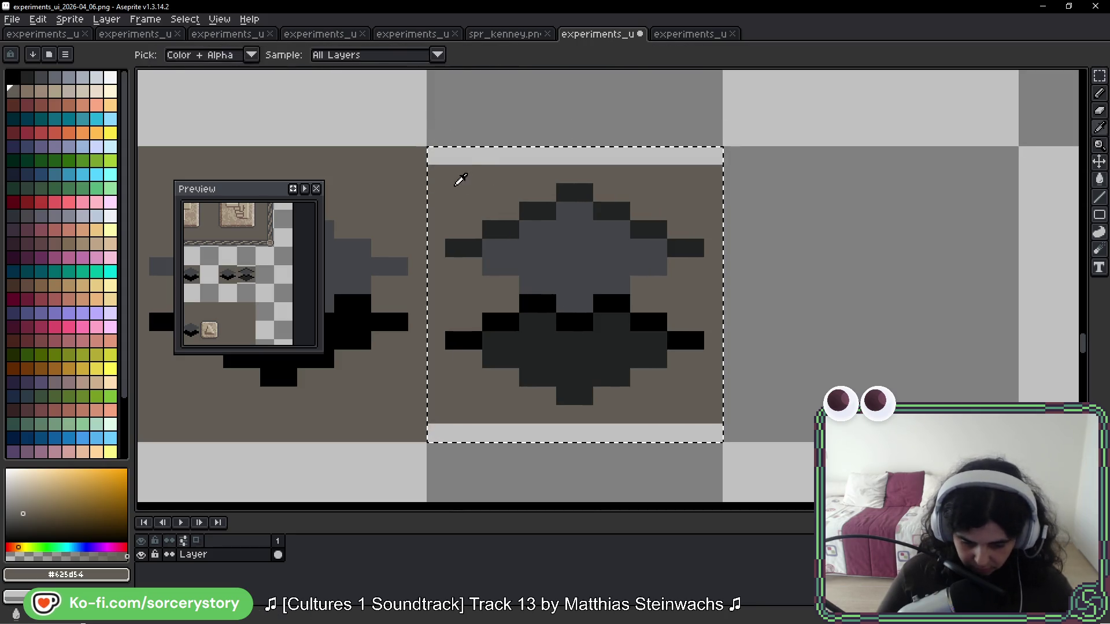
key("v")
key("ctrl+d")
Step: Pick black from the diamond's accent as the drawing colour
key("g")
scroll(768, 294, "down", 5)
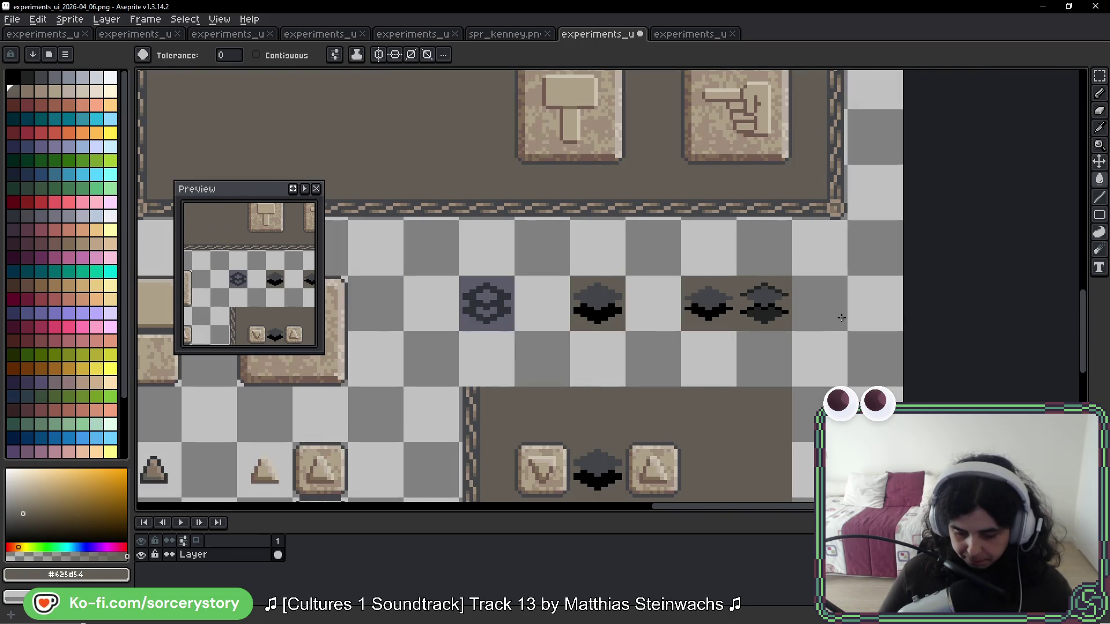
scroll(801, 302, "up", 5)
left_click(740, 371, "alt")
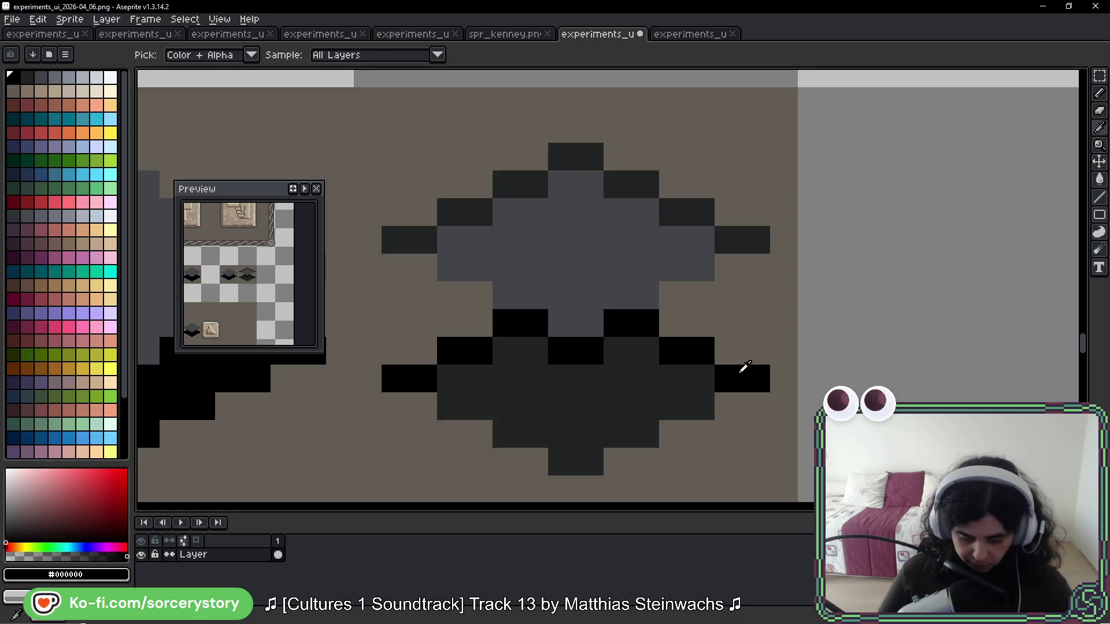
Step: Paint black accents along the lower half's top, then copy the diamond one tile right
key("b")
mouse_move(739, 374)
left_mouse_down()
mouse_move(706, 371)
mouse_move(701, 384)
mouse_move(644, 354)
mouse_move(617, 383)
mouse_move(565, 382)
mouse_move(523, 349)
mouse_move(439, 400)
left_mouse_up()
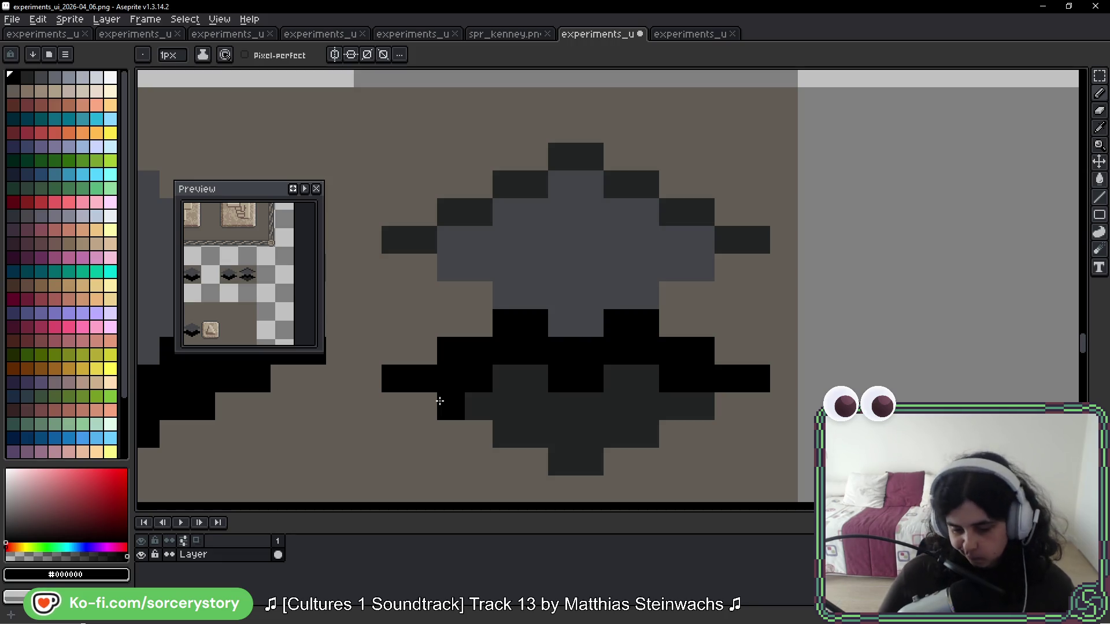
left_click(1101, 87)
scroll(459, 197, "down", 3)
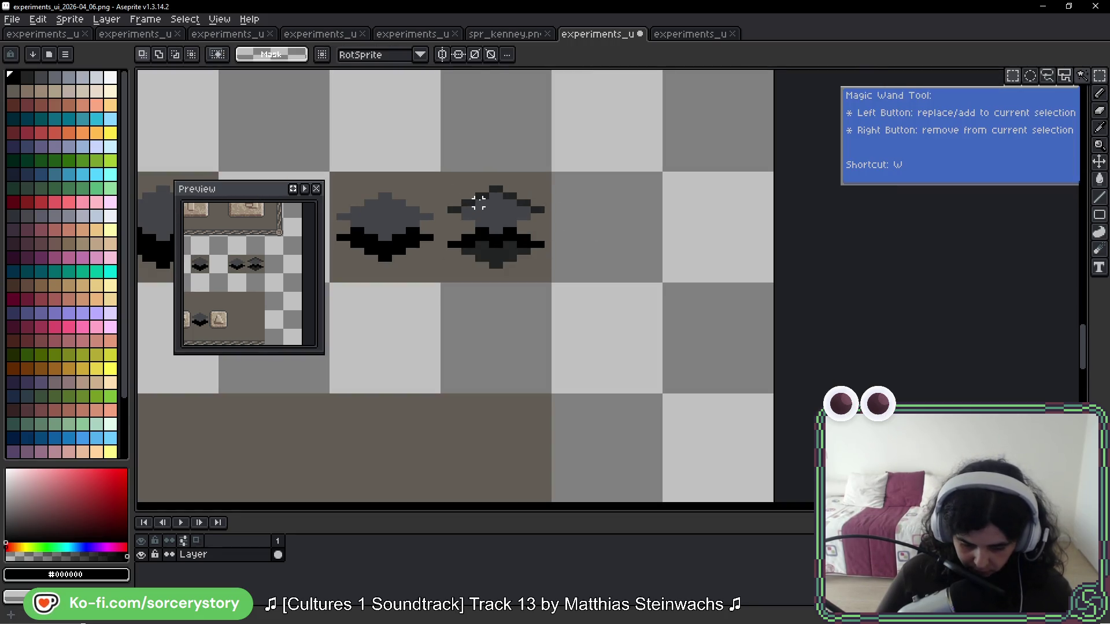
left_click(480, 203)
mouse_move(484, 211)
left_mouse_down()
mouse_move(595, 230)
mouse_move(589, 210)
left_mouse_up()
Step: Spread the copy's halves: lift the upper half two rows, lower the bottom half one
scroll(588, 191, "up", 6)
mouse_move(437, 140)
left_mouse_down()
mouse_move(470, 175)
mouse_move(777, 314)
mouse_move(805, 314)
left_mouse_up()
left_click_drag(385, 115, 828, 337)
mouse_move(607, 347)
left_mouse_down()
mouse_move(607, 240)
mouse_move(622, 218)
left_mouse_up()
left_click(604, 347)
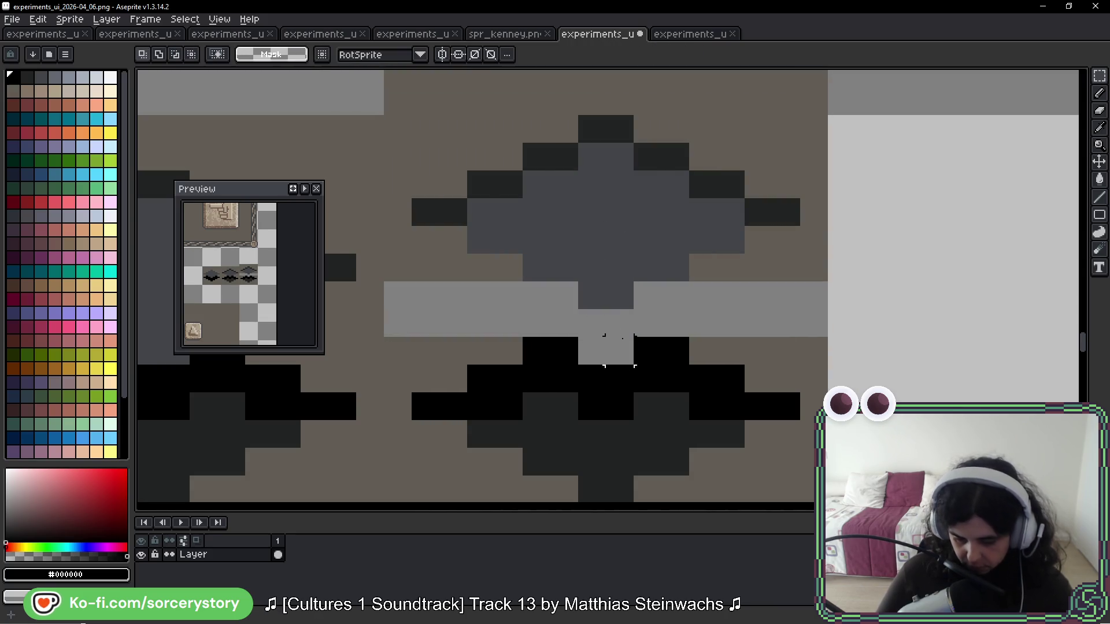
left_click_drag(604, 347, 595, 230)
mouse_move(387, 247)
left_mouse_down()
mouse_move(788, 371)
mouse_move(814, 395)
left_mouse_up()
left_click_drag(677, 306, 684, 360)
key("ctrl+d")
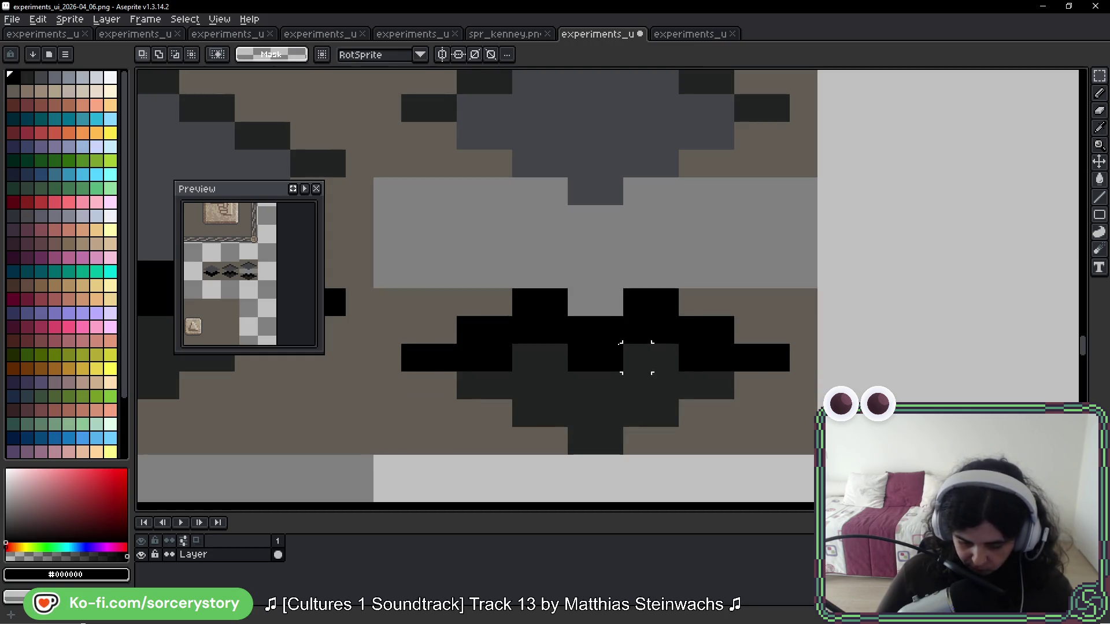
Step: Touch up the copy's split with black pixels and dark grey #222323 pixels
left_click(605, 377, "alt")
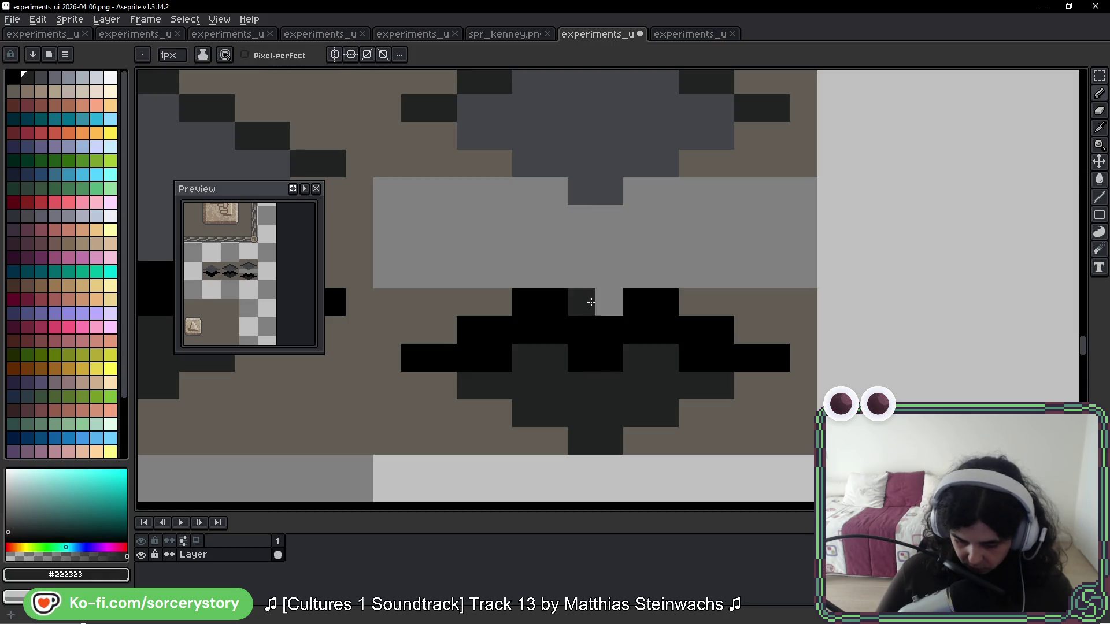
left_click(563, 307, "alt")
left_click(581, 275)
left_click(609, 274)
left_click(609, 302)
left_click(584, 298)
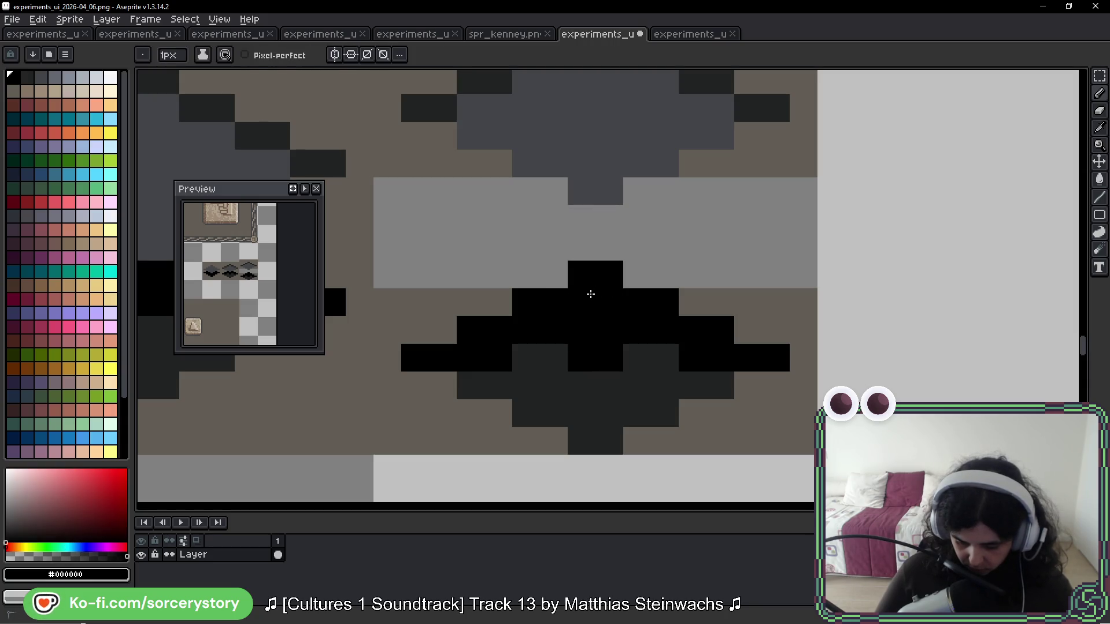
left_click(657, 379, "alt")
left_click(608, 329)
left_click_drag(582, 330, 581, 359)
Step: Fill the light band in the copied diamond's tile with the brown background colour
scroll(799, 380, "down", 7)
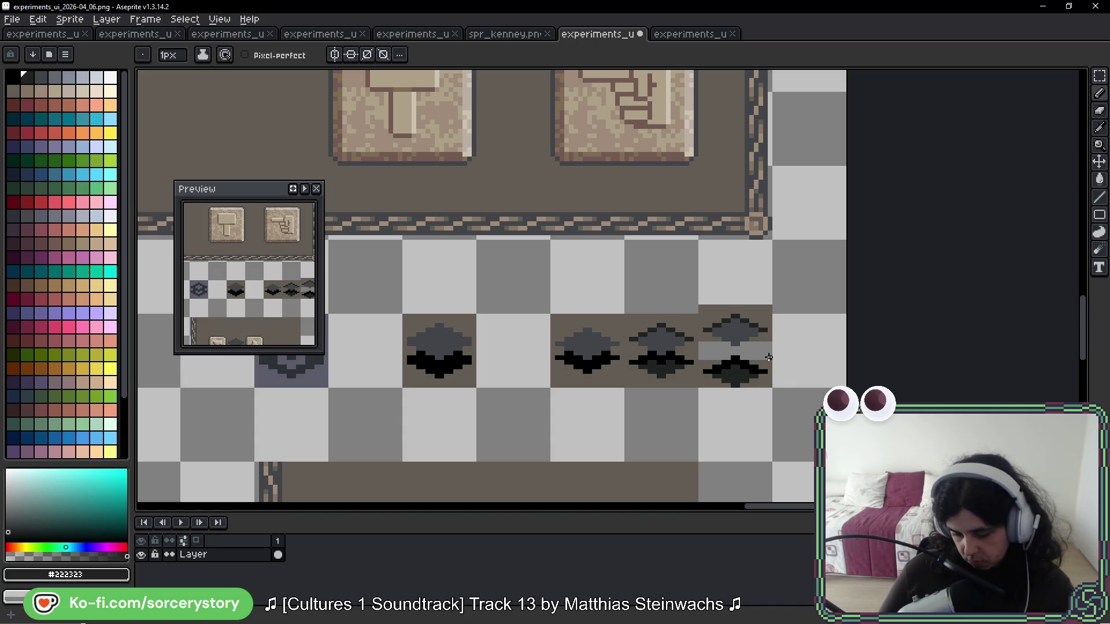
scroll(769, 358, "up", 5)
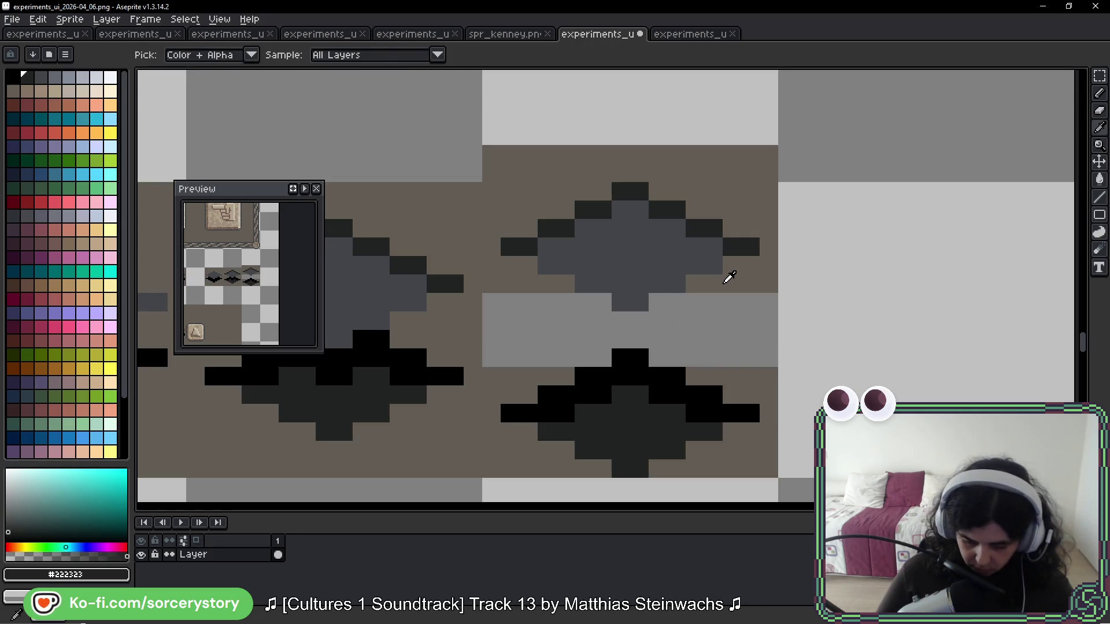
left_click(723, 276, "alt")
left_click(1099, 76)
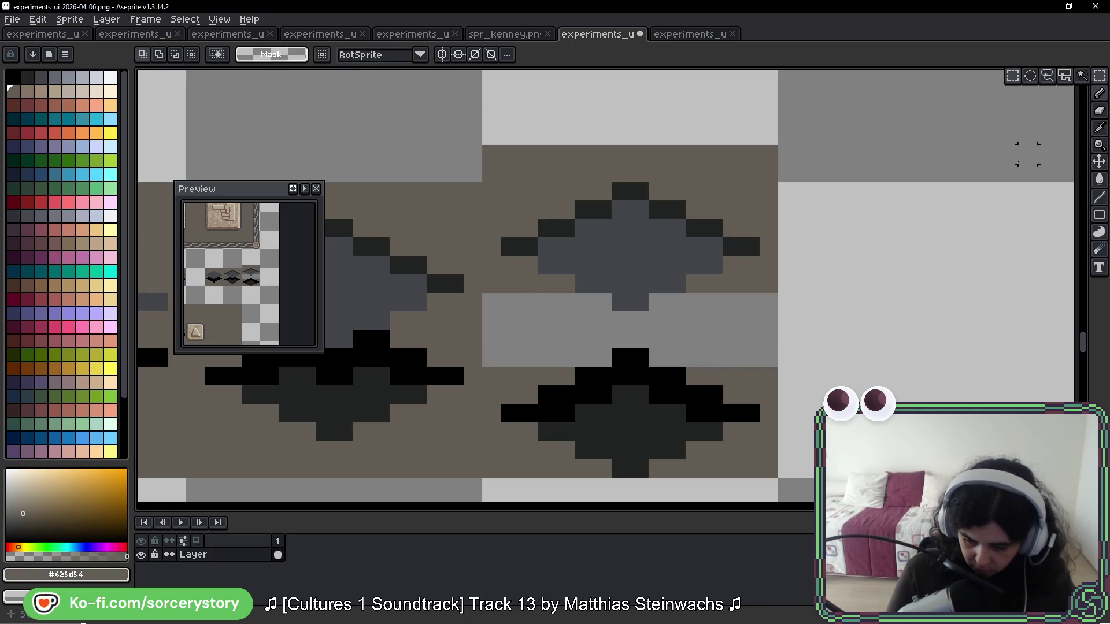
left_click_drag(694, 349, 705, 355)
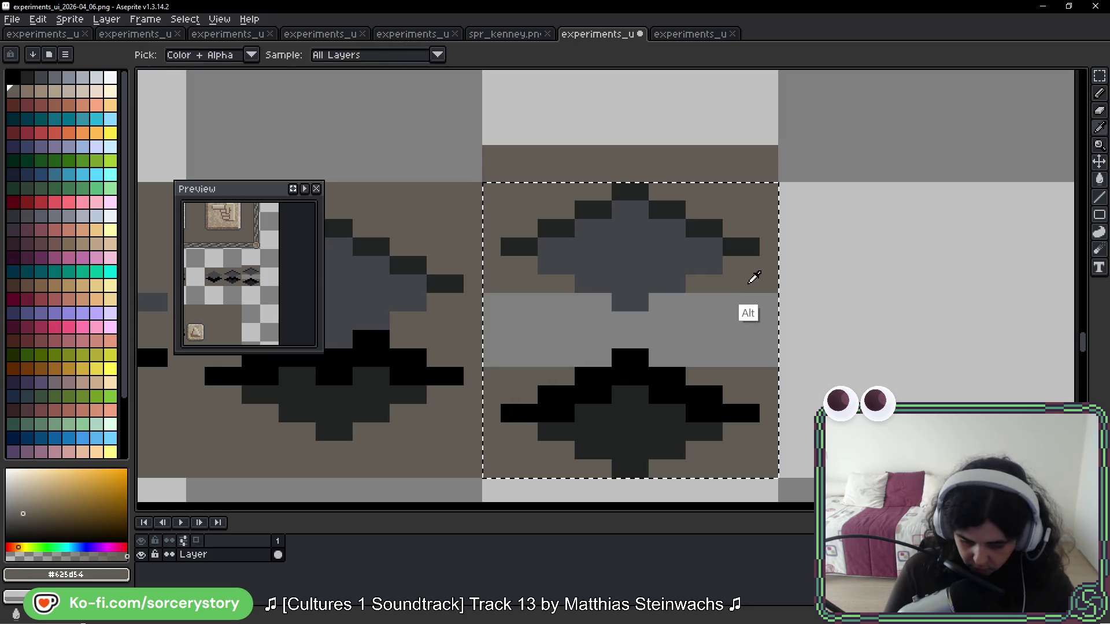
key("g")
left_click(714, 347)
key("ctrl+d")
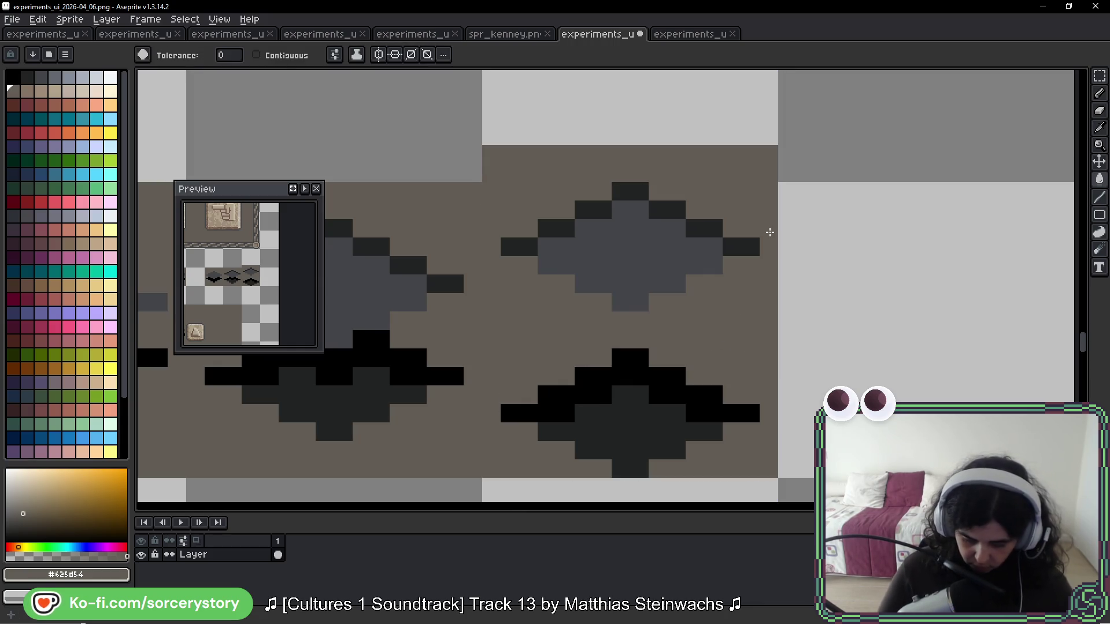
key("ctrl+z")
key("ctrl+y")
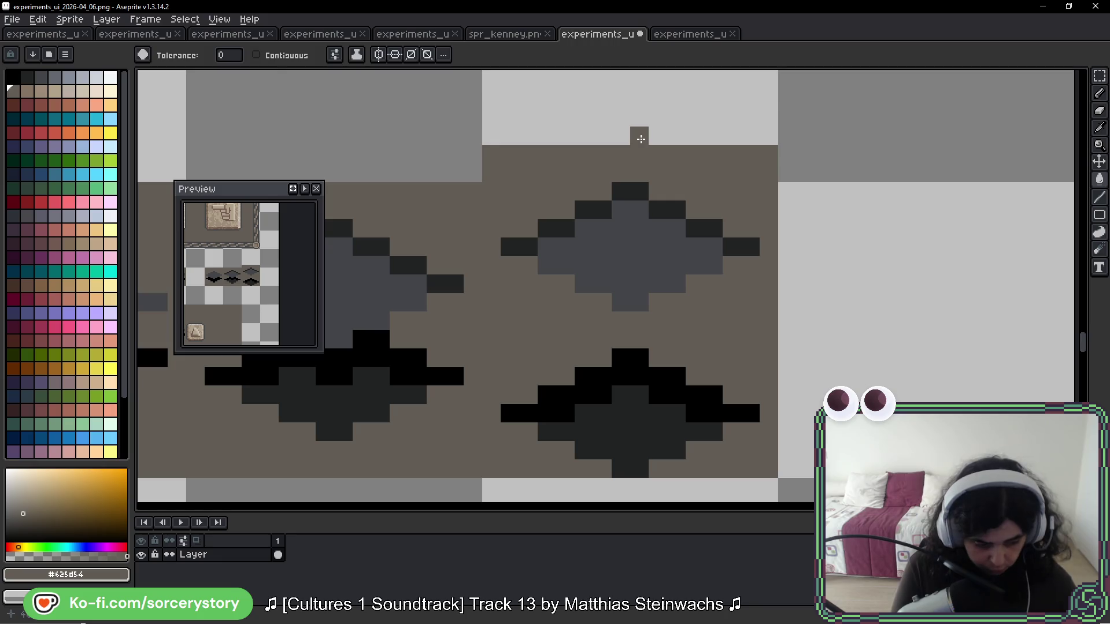
Step: Restore the two light grey rows at the tile edge
key("b")
left_click_drag(471, 154, 775, 151)
left_click_drag(480, 167, 778, 167)
scroll(845, 185, "down", 4)
scroll(848, 204, "down", 1)
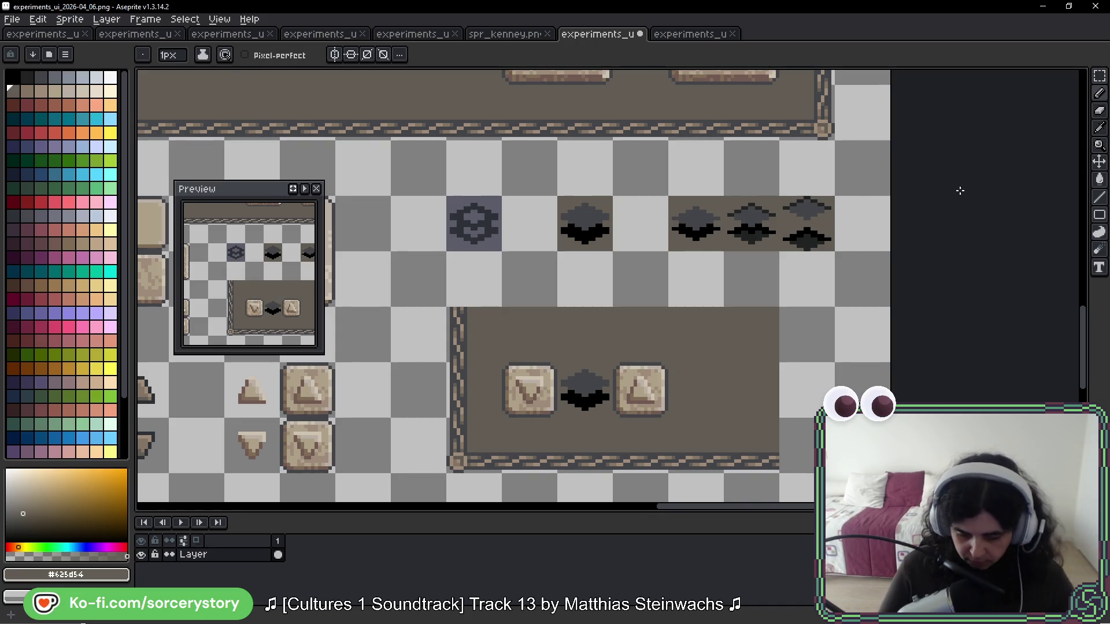
scroll(885, 217, "right", 2)
left_click(1100, 76)
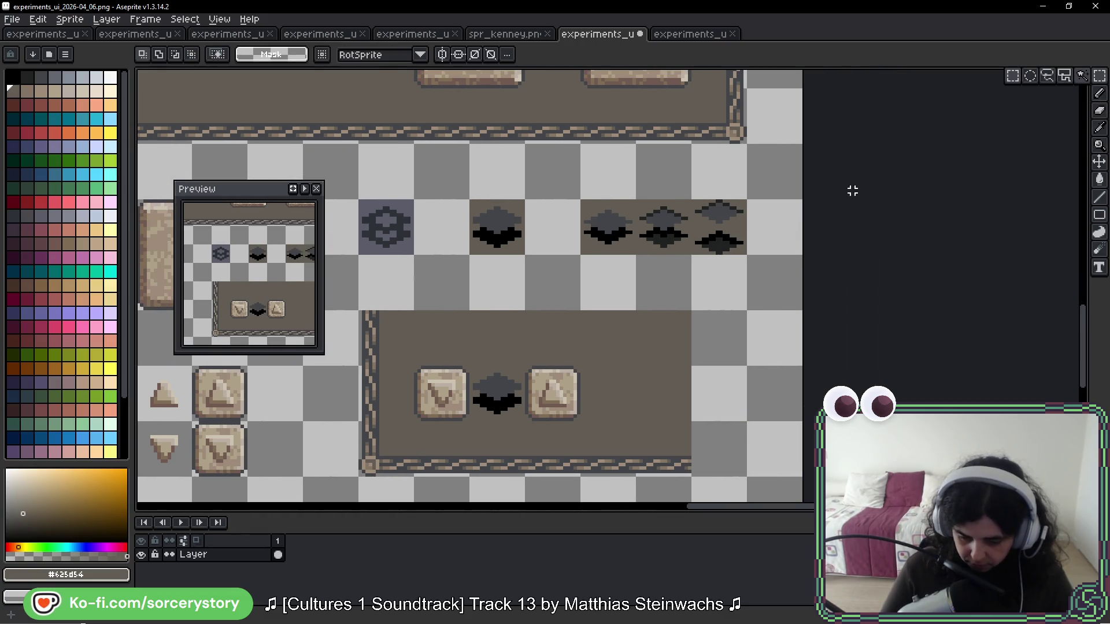
Step: Move the rightmost diamond down one pixel and its black lower half back up one
scroll(636, 234, "up", 3)
mouse_move(642, 173)
left_mouse_down()
mouse_move(690, 240)
mouse_move(826, 225)
left_mouse_up()
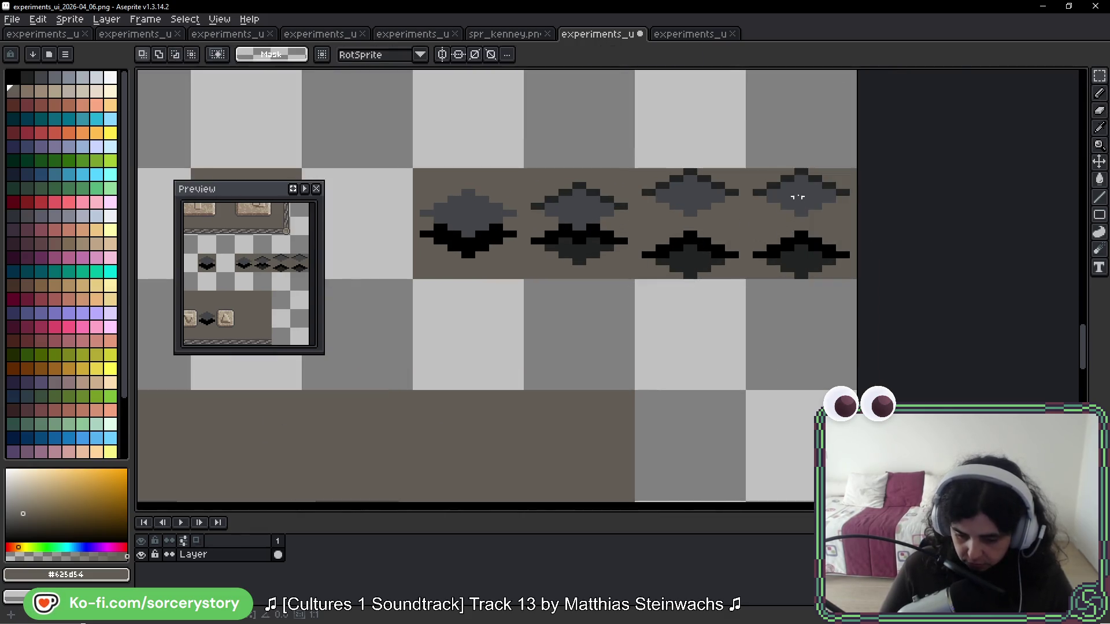
scroll(747, 192, "up", 3)
mouse_move(674, 155)
left_mouse_down()
mouse_move(917, 240)
mouse_move(959, 272)
left_mouse_up()
left_click_drag(835, 211, 836, 228)
left_click(729, 358)
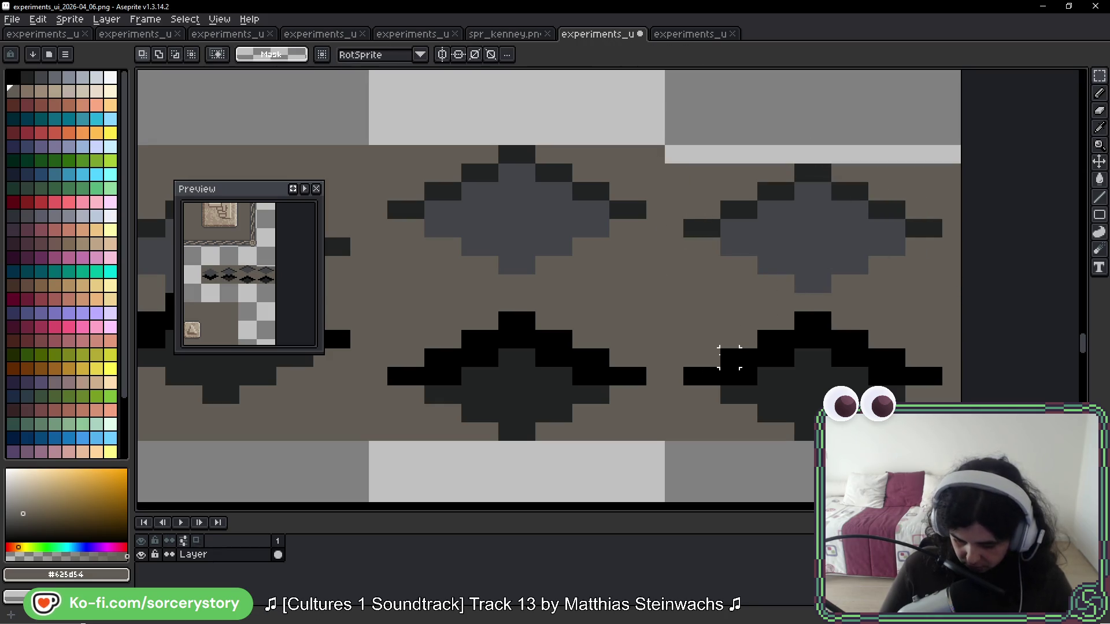
mouse_move(961, 443)
left_mouse_down()
mouse_move(791, 362)
mouse_move(662, 326)
mouse_move(662, 309)
left_mouse_up()
left_click_drag(789, 360, 809, 342)
key("ctrl+d")
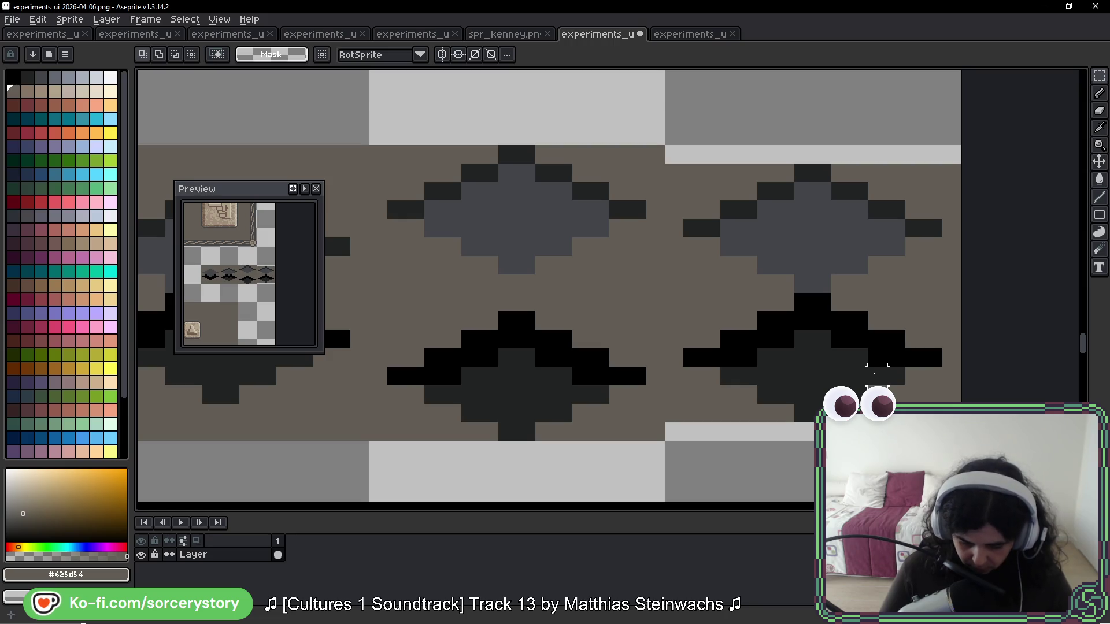
Step: Pick the dark grey #222323 from the diamond's lower half as the drawing colour
scroll(798, 285, "left", 5)
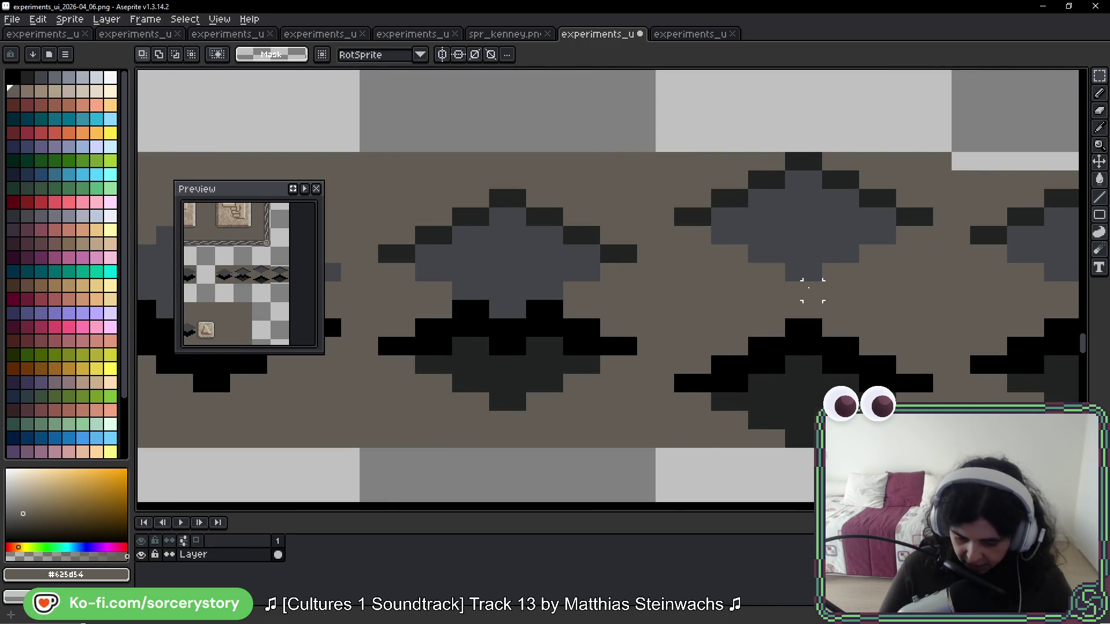
scroll(609, 327, "down", 3)
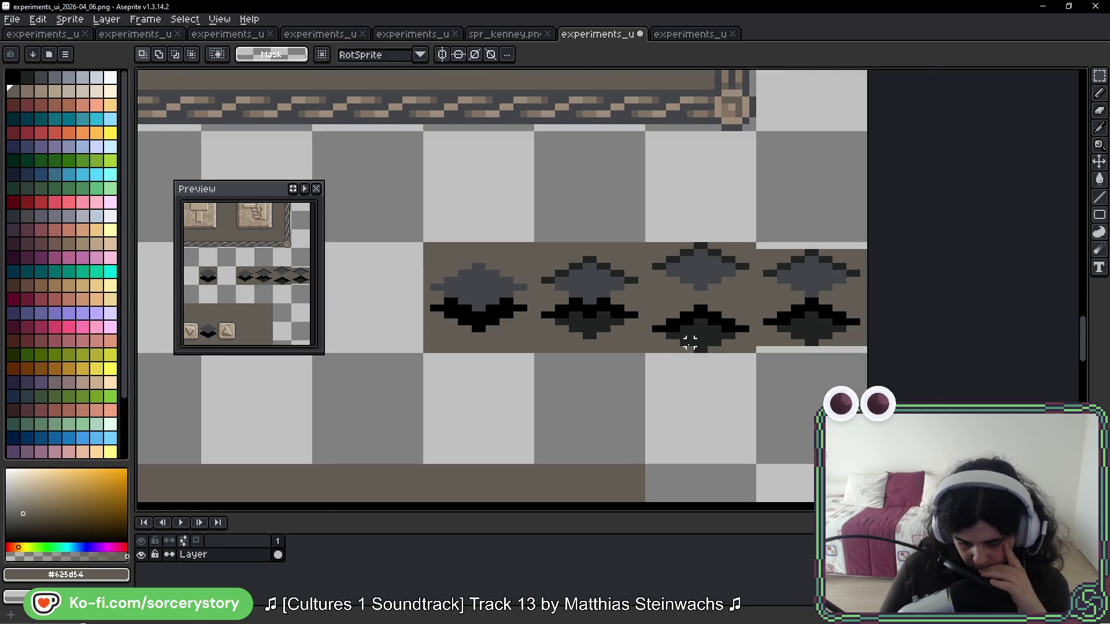
left_click_drag(758, 244, 810, 280)
key("i")
scroll(775, 224, "up", 4)
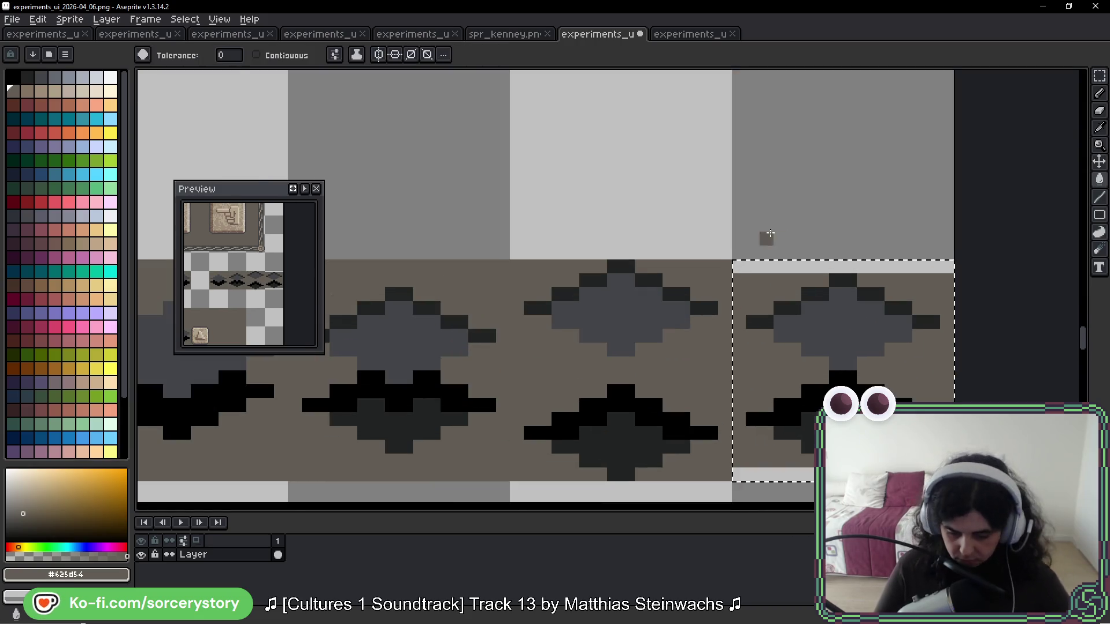
key("w")
scroll(760, 310, "down", 4)
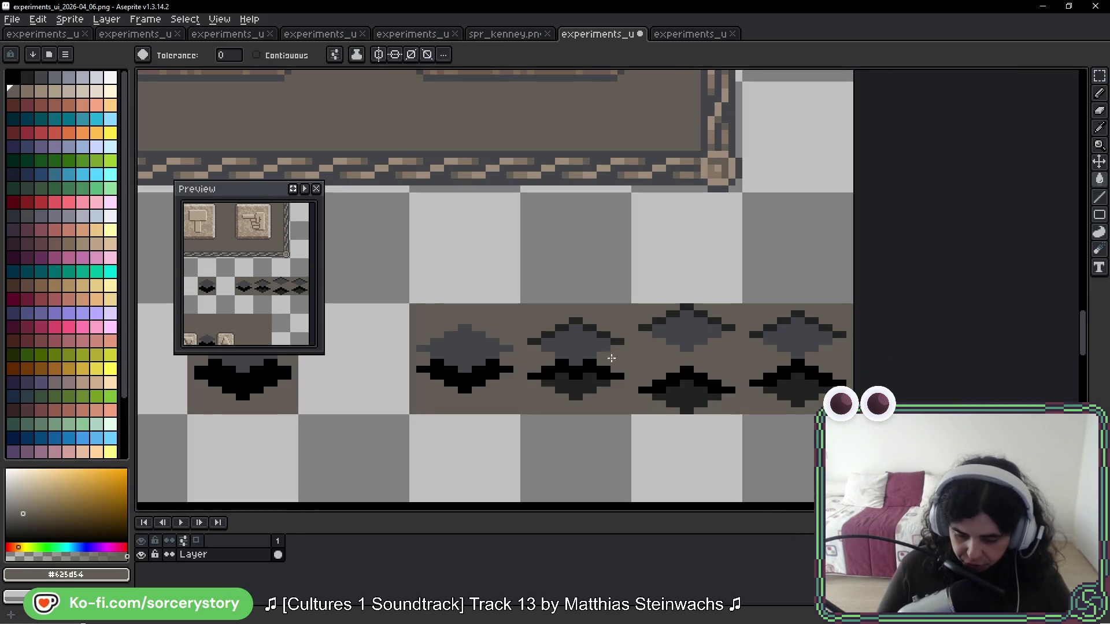
mouse_move(600, 392)
left_mouse_down()
mouse_move(682, 317)
mouse_move(682, 345)
left_mouse_up()
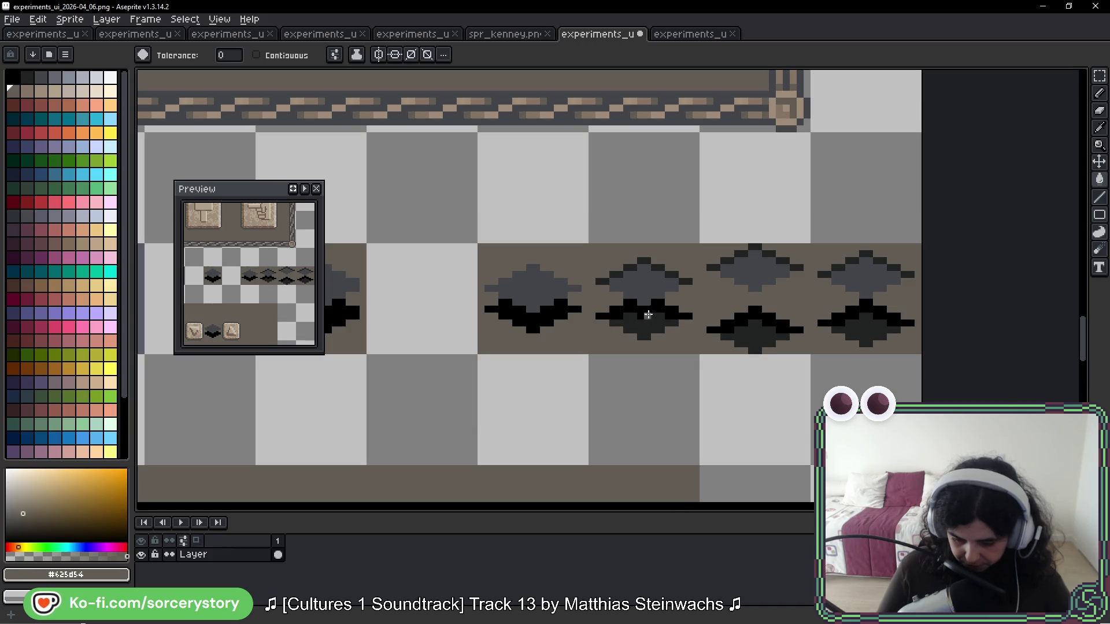
scroll(648, 326, "up", 4)
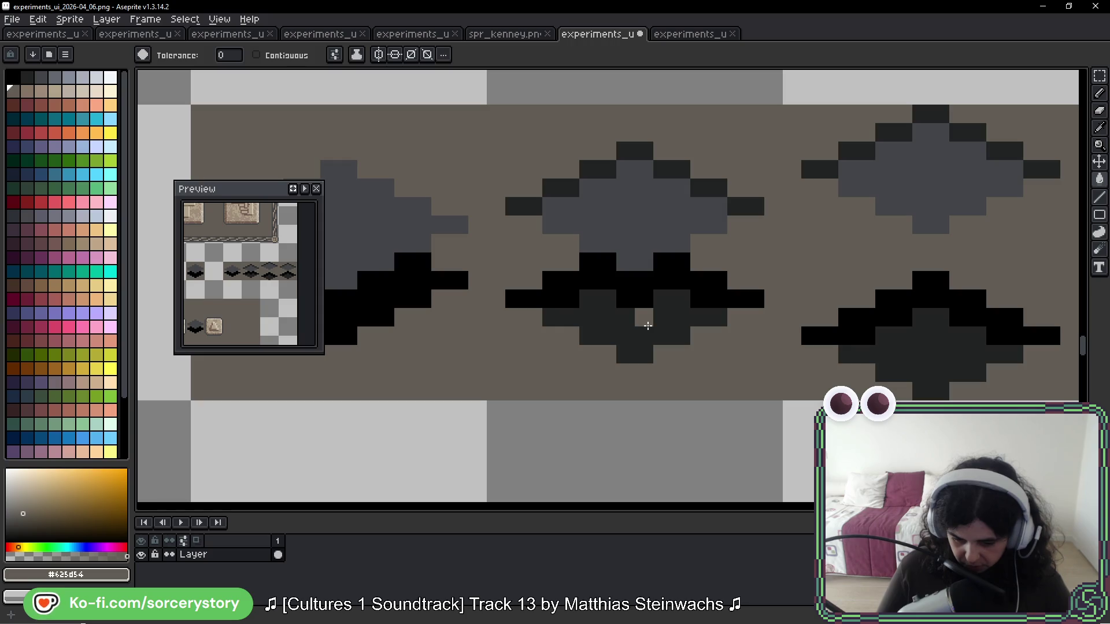
left_click(679, 312, "alt")
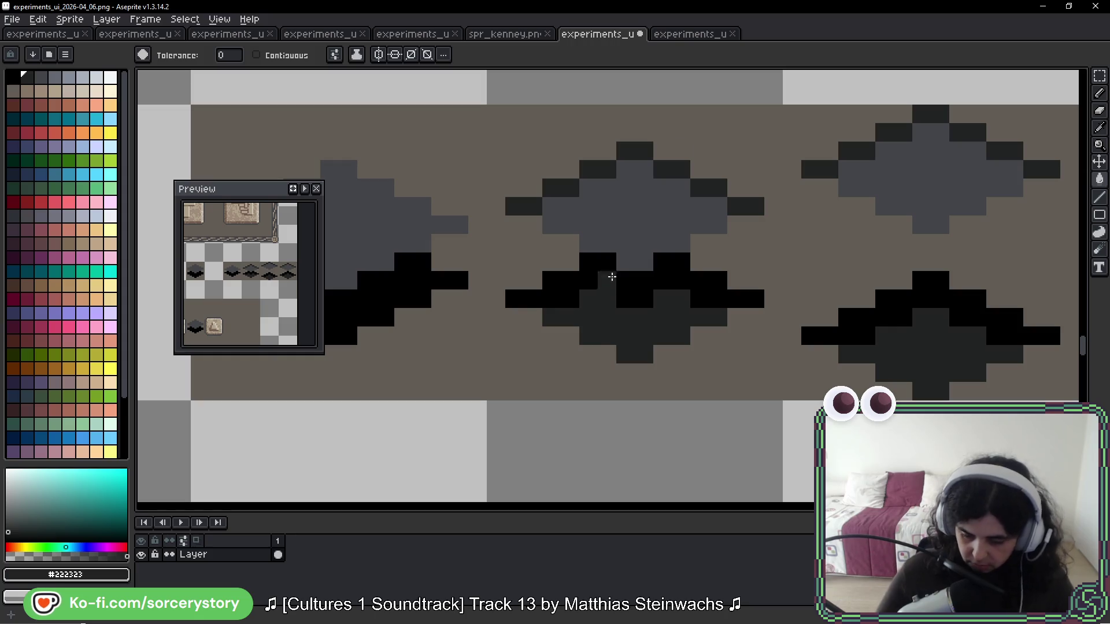
key("m")
scroll(640, 181, "down", 2)
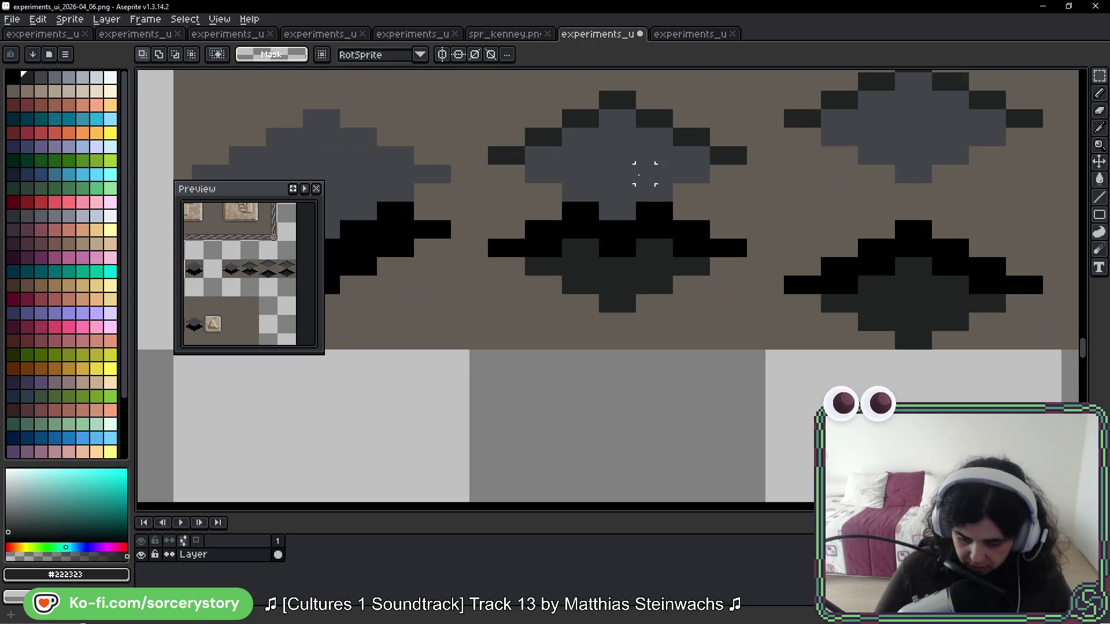
Step: Drag a copy of the diamond tile one tile down below the row and place it
left_click_drag(626, 192, 587, 507)
scroll(694, 174, "down", 3)
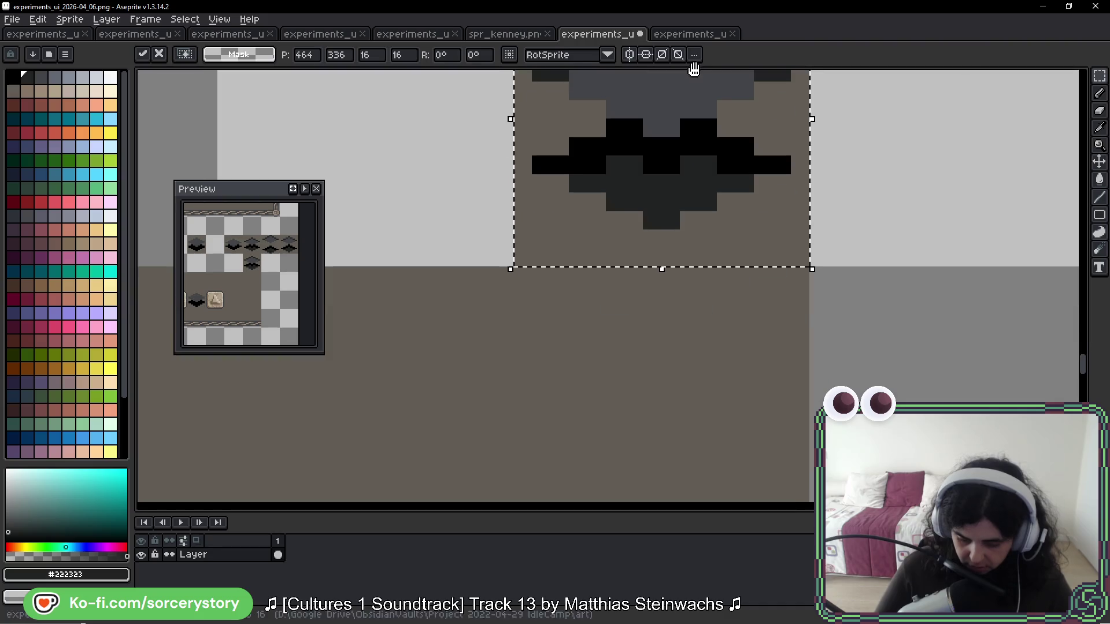
scroll(698, 184, "down", 5)
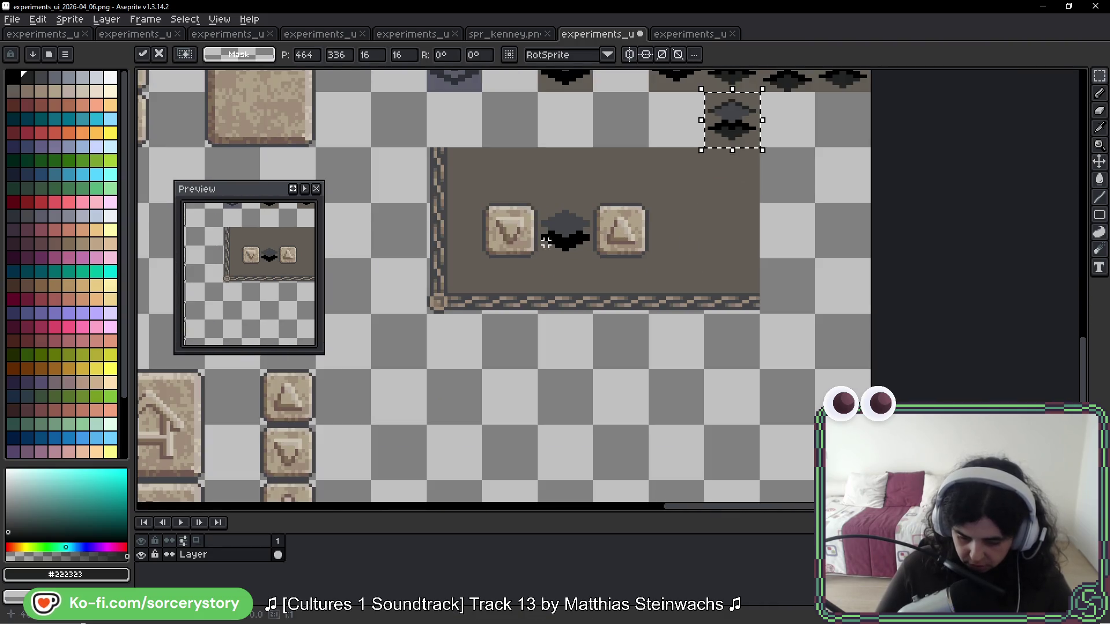
key("ctrl+d")
key("ctrl+z")
scroll(706, 211, "up", 5)
scroll(705, 211, "up", 2)
Step: Repaint a row of the diamond's black lower outline pixels in dark grey #222323
key("b")
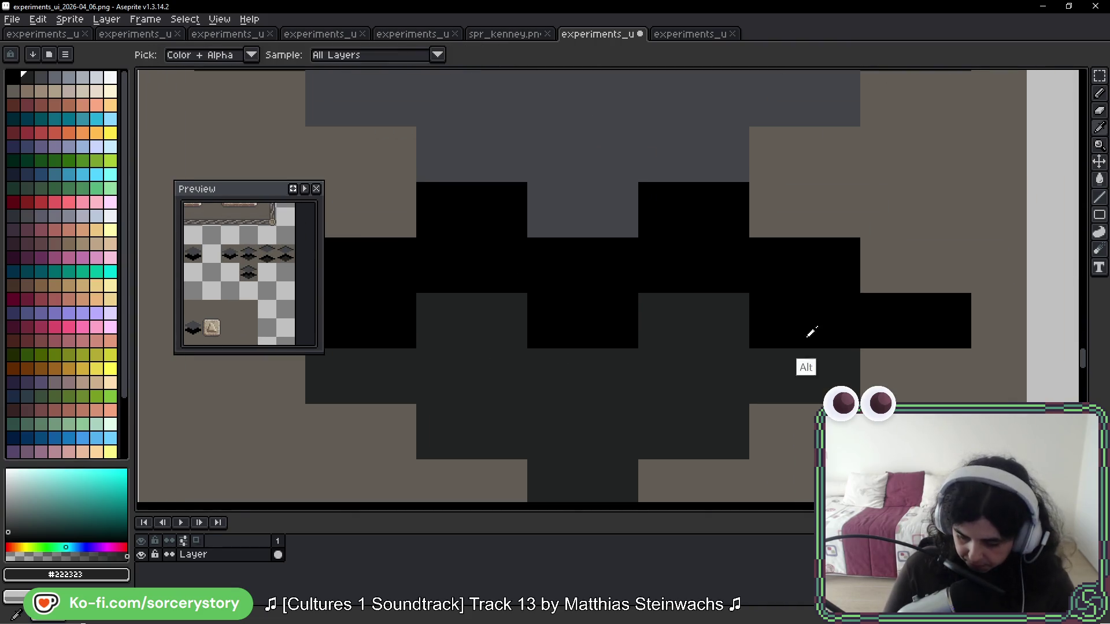
left_click(836, 325)
mouse_move(837, 325)
left_mouse_down()
mouse_move(721, 312)
mouse_move(640, 335)
mouse_move(491, 290)
mouse_move(369, 333)
mouse_move(352, 327)
left_mouse_up()
scroll(424, 235, "down", 4)
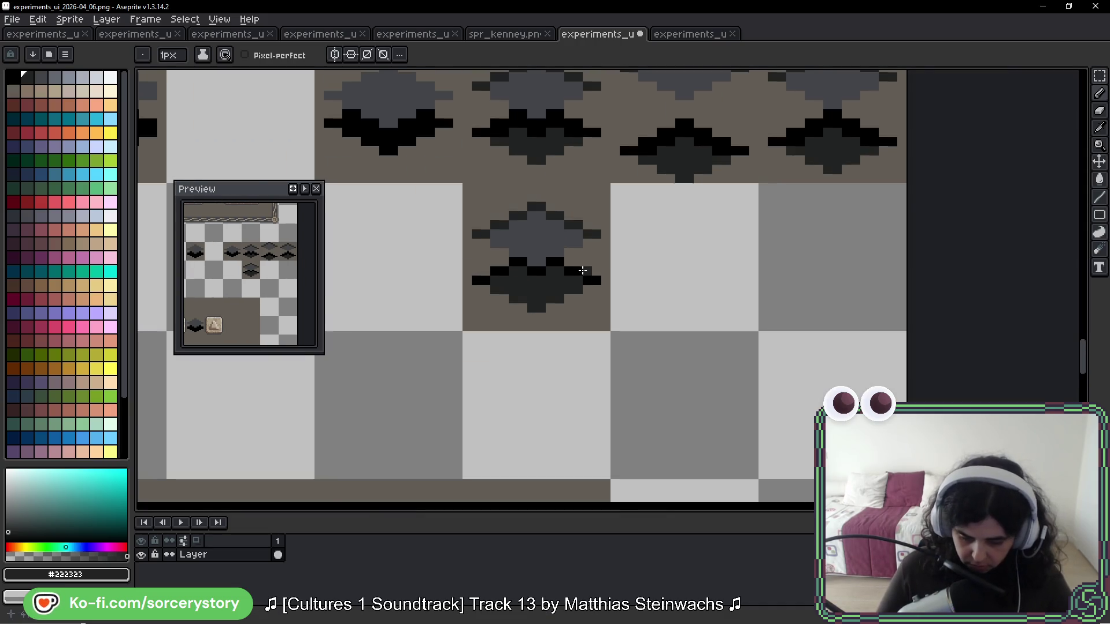
scroll(671, 266, "down", 2)
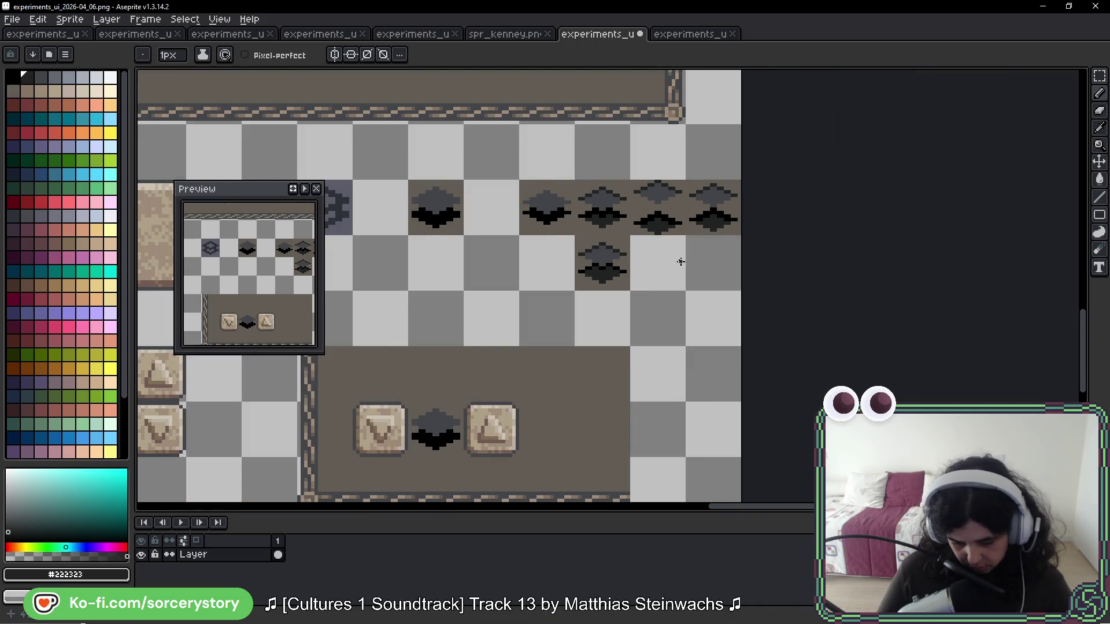
left_click_drag(681, 262, 605, 278)
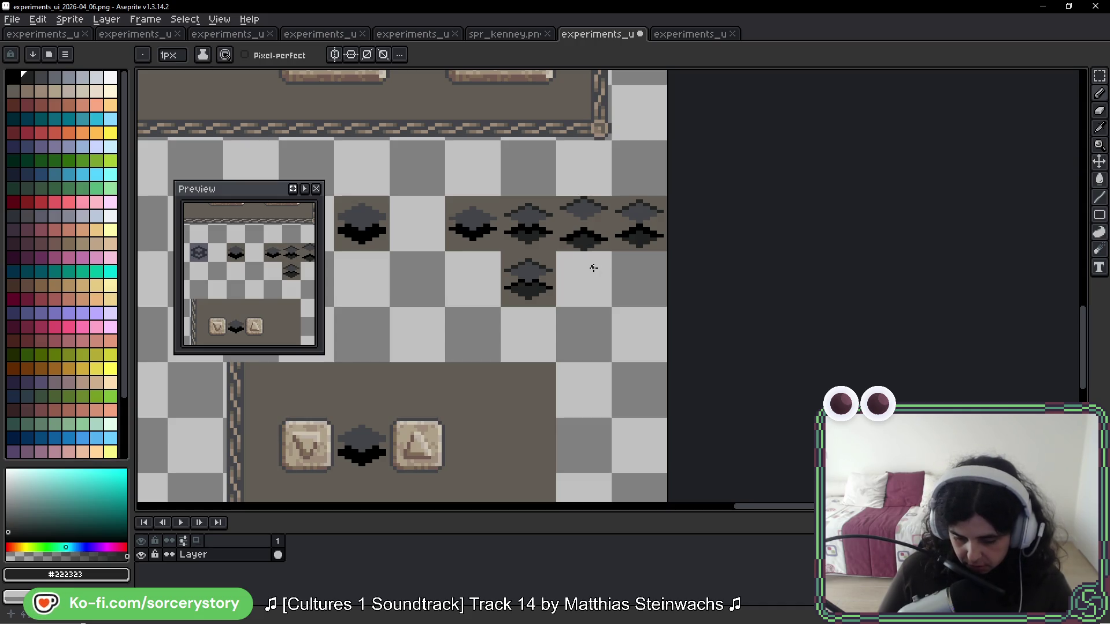
left_click(1095, 74)
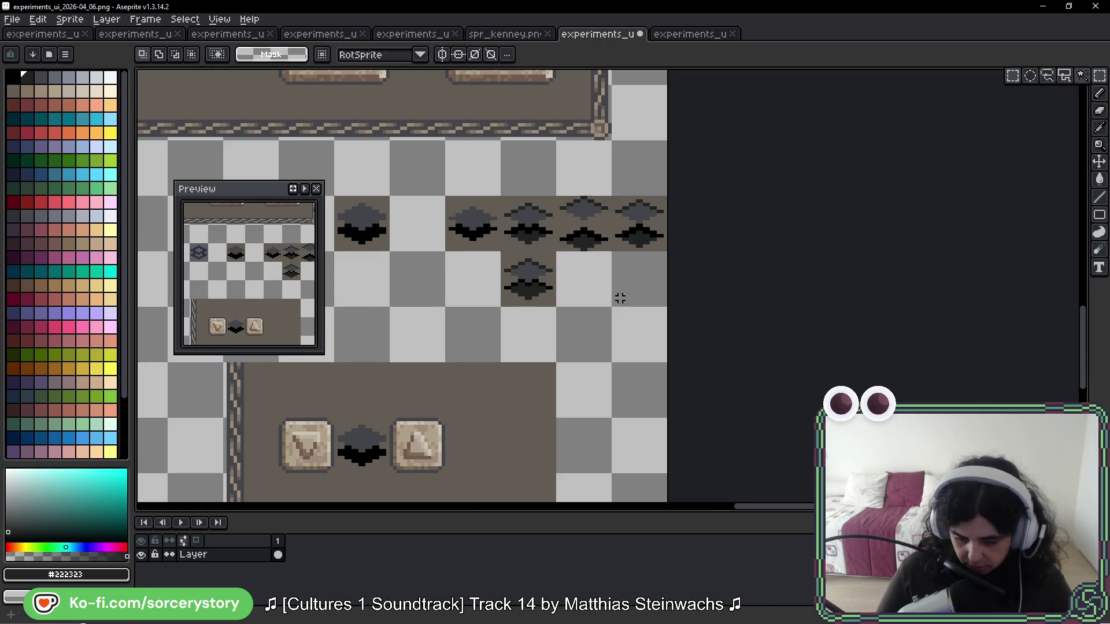
Step: Shift the framed button panel up and left by one tile
scroll(702, 266, "left", 6)
scroll(706, 297, "down", 2)
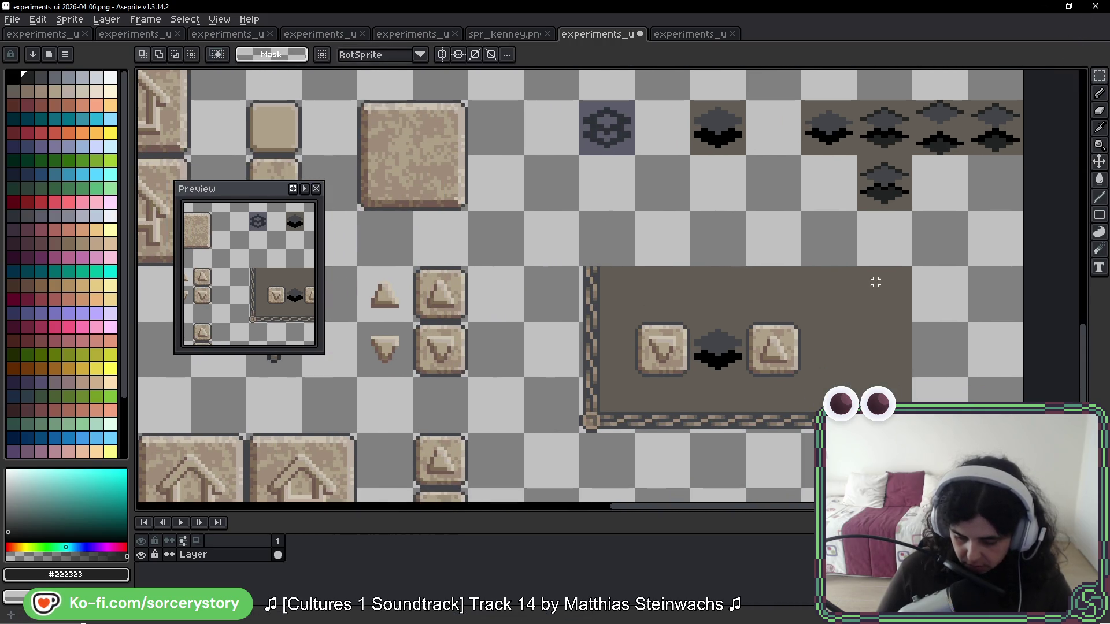
left_click_drag(858, 434, 575, 264)
left_click_drag(651, 351, 601, 293)
Step: Copy a diamond tile one tile lower as the new variant
scroll(607, 220, "up", 3)
mouse_move(573, 180)
left_mouse_down()
mouse_move(664, 272)
mouse_move(627, 300)
left_mouse_up()
scroll(623, 313, "up", 3)
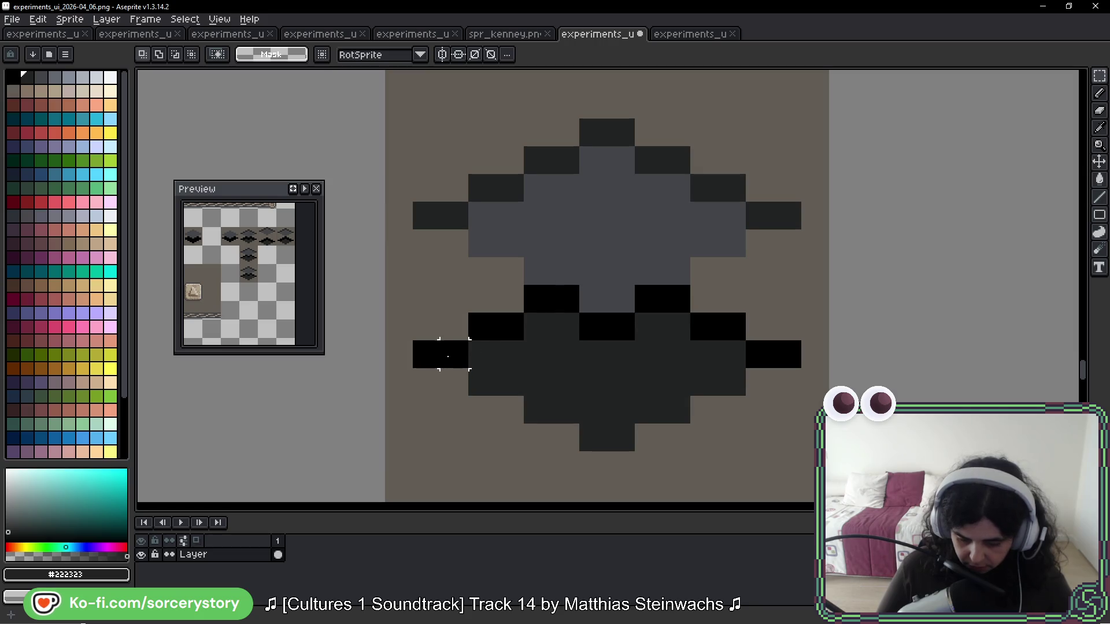
Step: Nudge the new diamond's lower half up toward the centre
left_click_drag(422, 351, 802, 452)
mouse_move(616, 436)
left_mouse_down()
mouse_move(621, 386)
mouse_move(622, 413)
left_mouse_up()
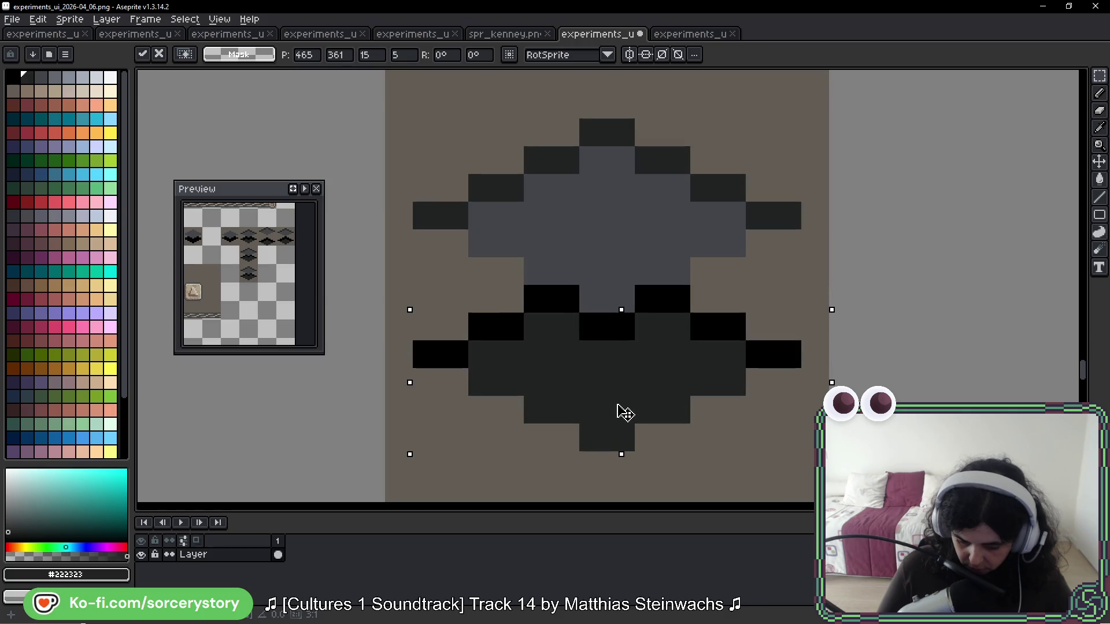
key("Return")
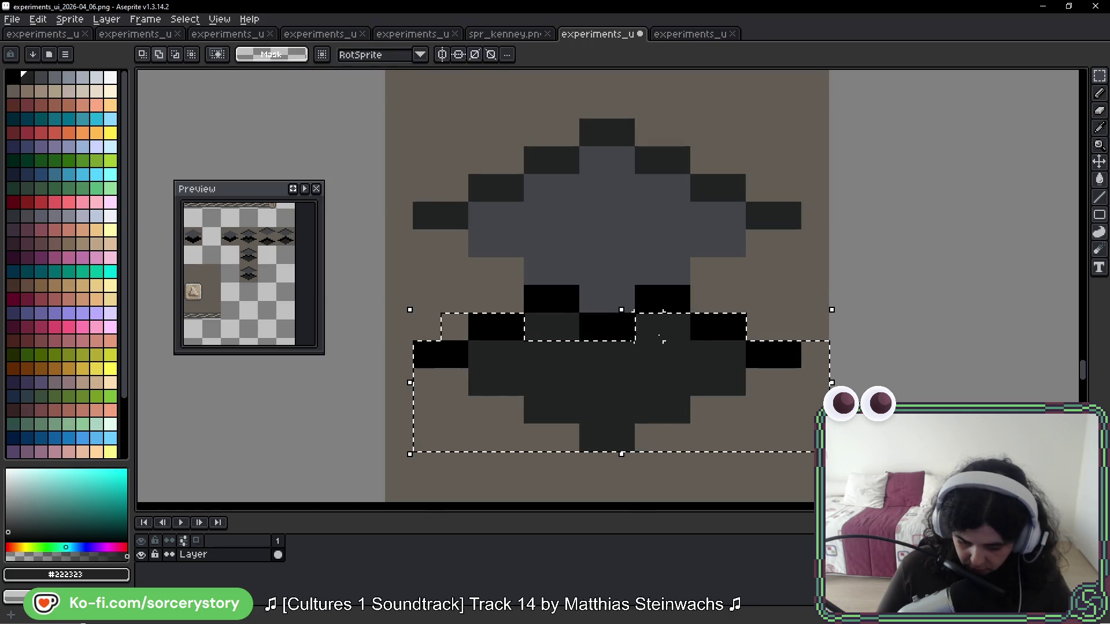
left_click(555, 333, "shift")
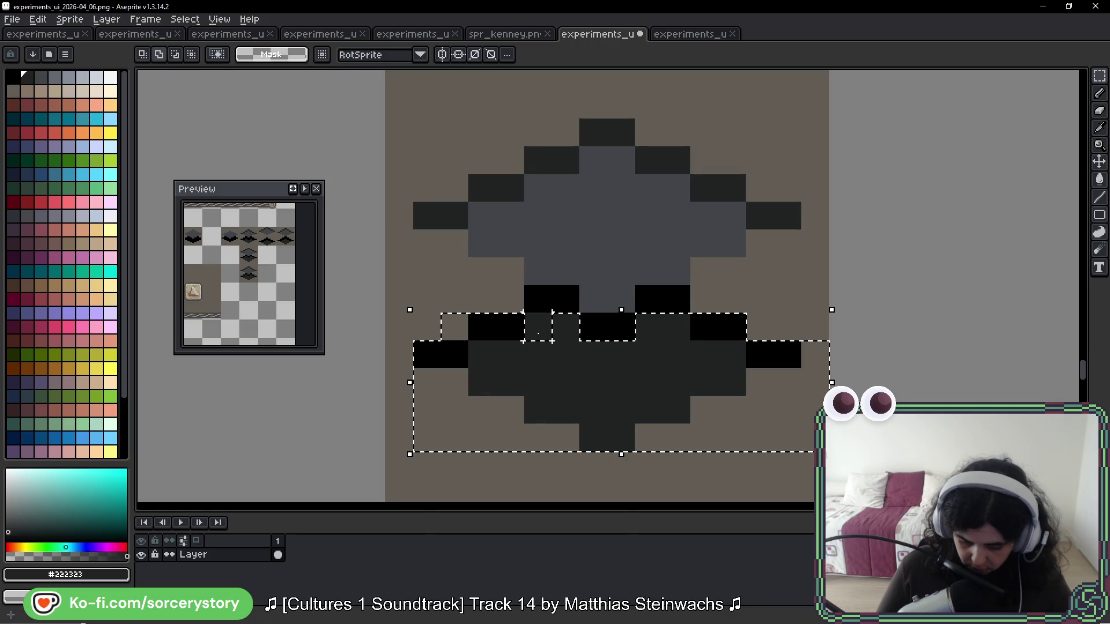
left_click_drag(618, 384, 617, 367)
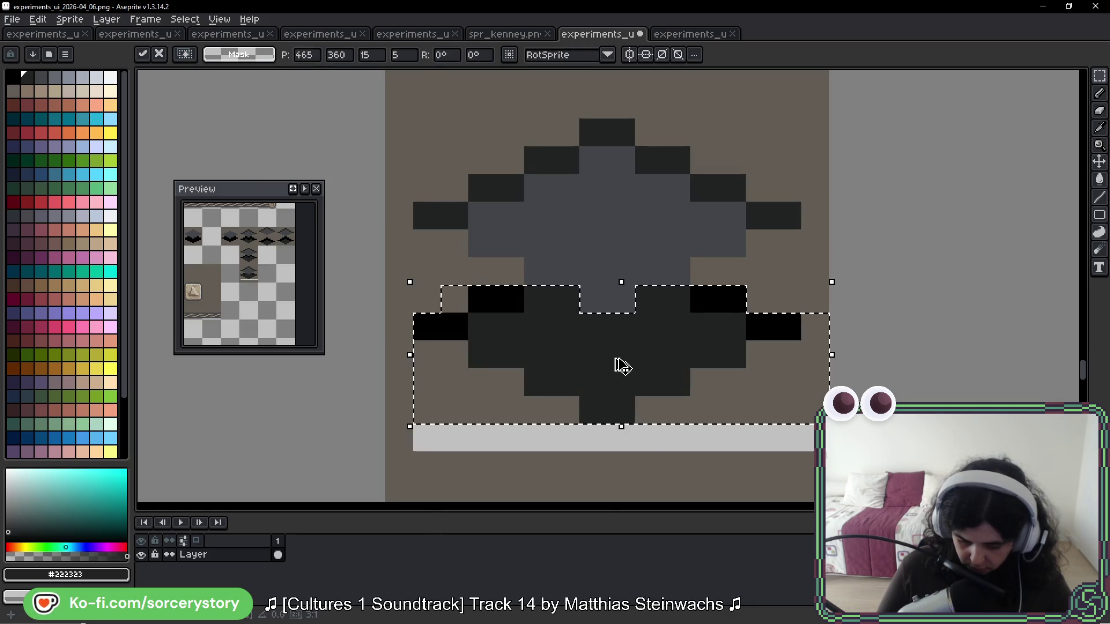
left_click(399, 160)
Step: Select the upper half, excluding the centre notch and right-hand cells, and move it down one pixel
left_click_drag(384, 118, 802, 286)
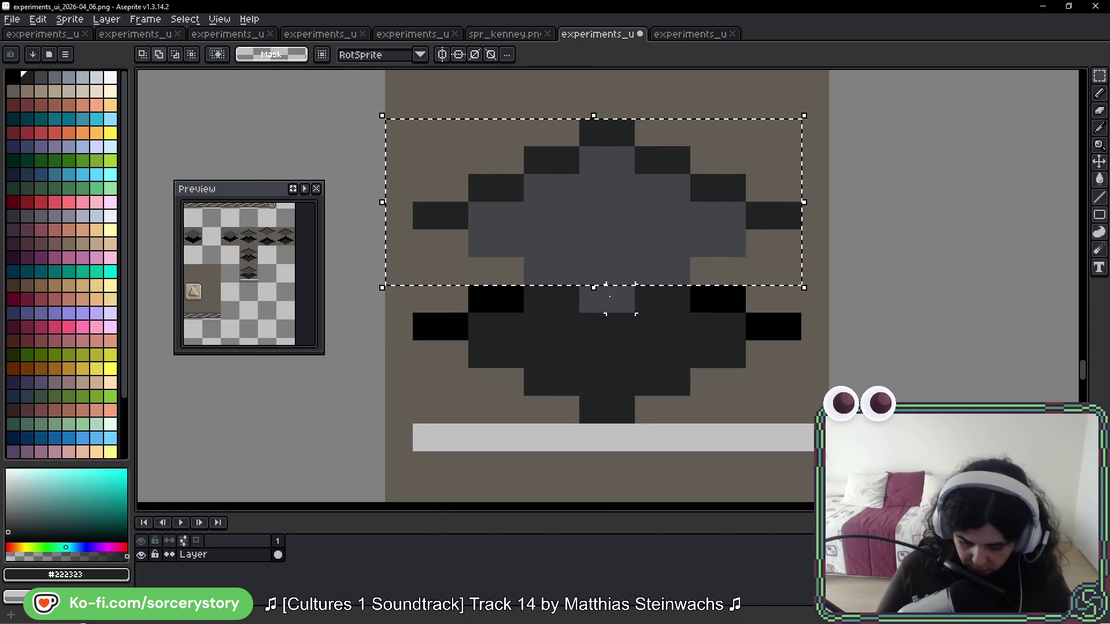
key("Down")
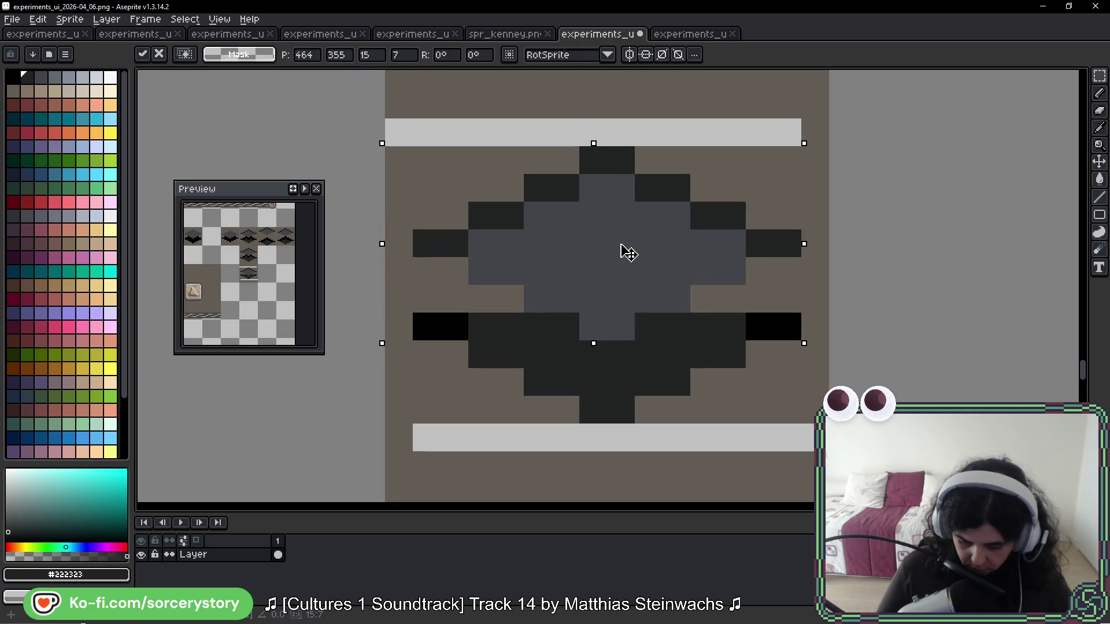
left_click_drag(628, 253, 623, 223)
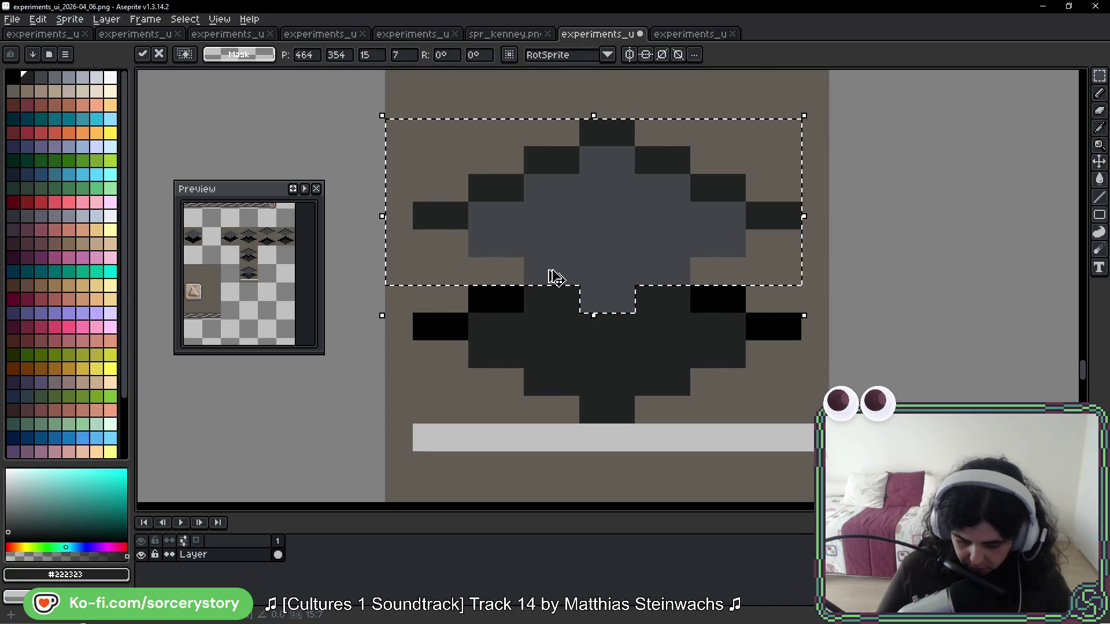
mouse_move(470, 258)
left_mouse_down()
mouse_move(494, 310)
mouse_move(521, 309)
left_mouse_up()
mouse_move(693, 288)
left_mouse_down()
mouse_move(698, 296)
mouse_move(716, 266)
left_mouse_up()
left_click_drag(659, 224, 657, 245)
left_click(761, 326)
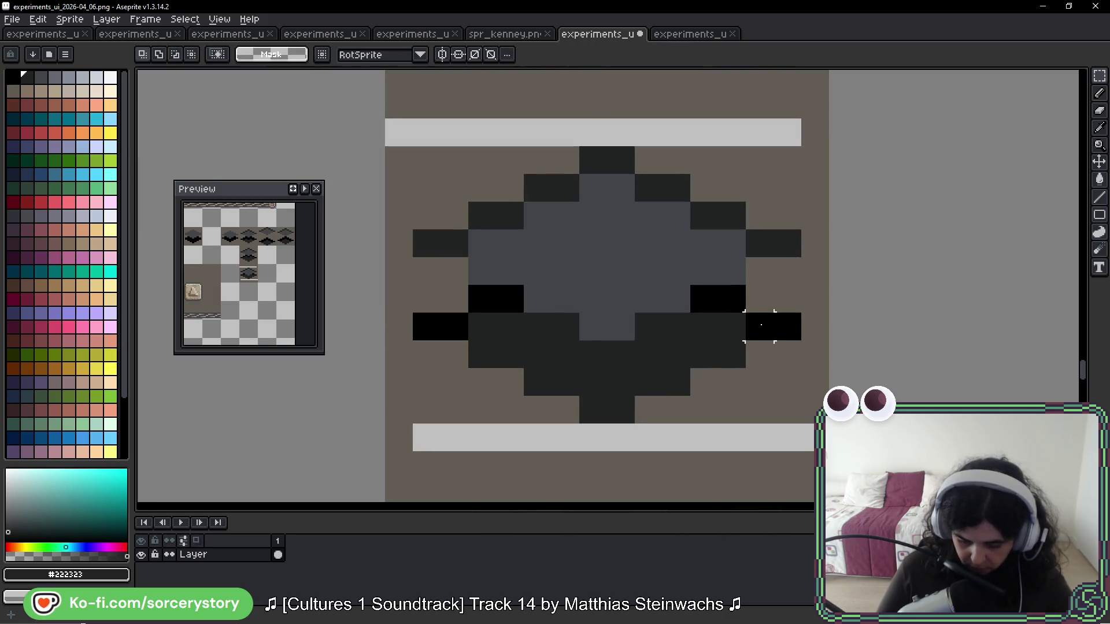
Step: Fill the light gap strip in the new diamond with brown #625d54 using Paint Bucket
scroll(828, 361, "down", 5)
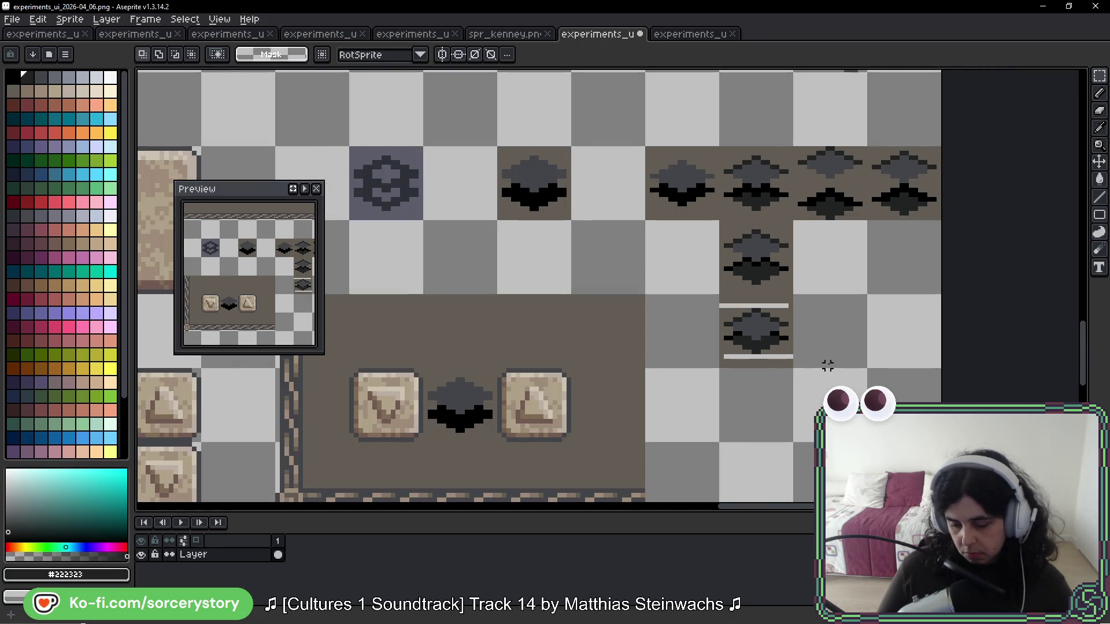
scroll(752, 319, "up", 2)
left_click(752, 318)
scroll(759, 320, "up", 5)
key("g")
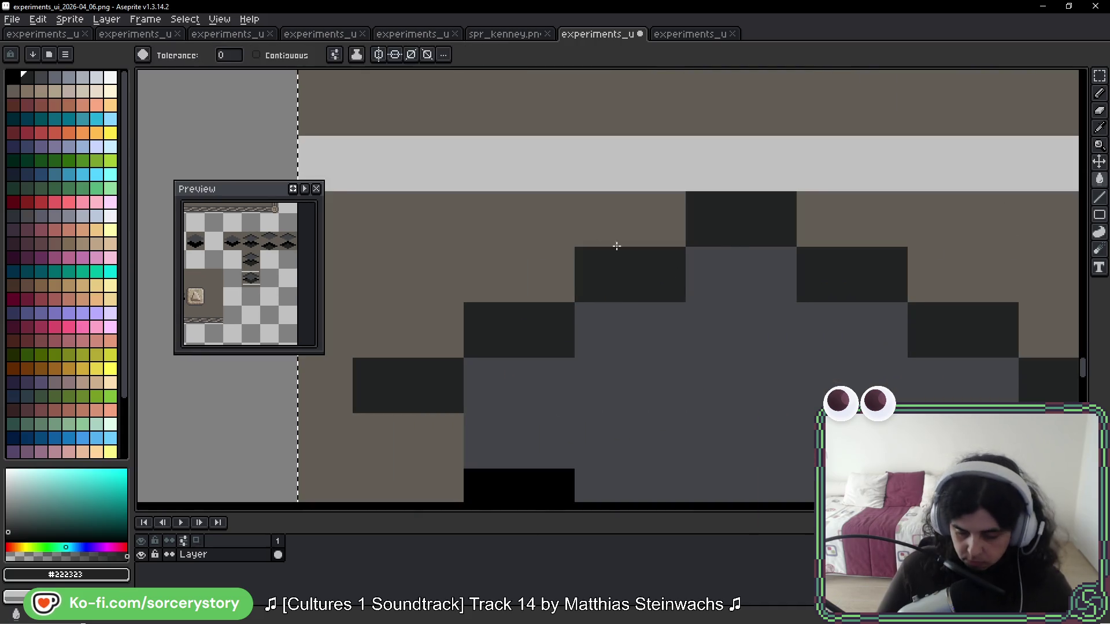
left_click(637, 243, "alt")
left_click(535, 187)
scroll(595, 283, "down", 3)
scroll(819, 387, "down", 5)
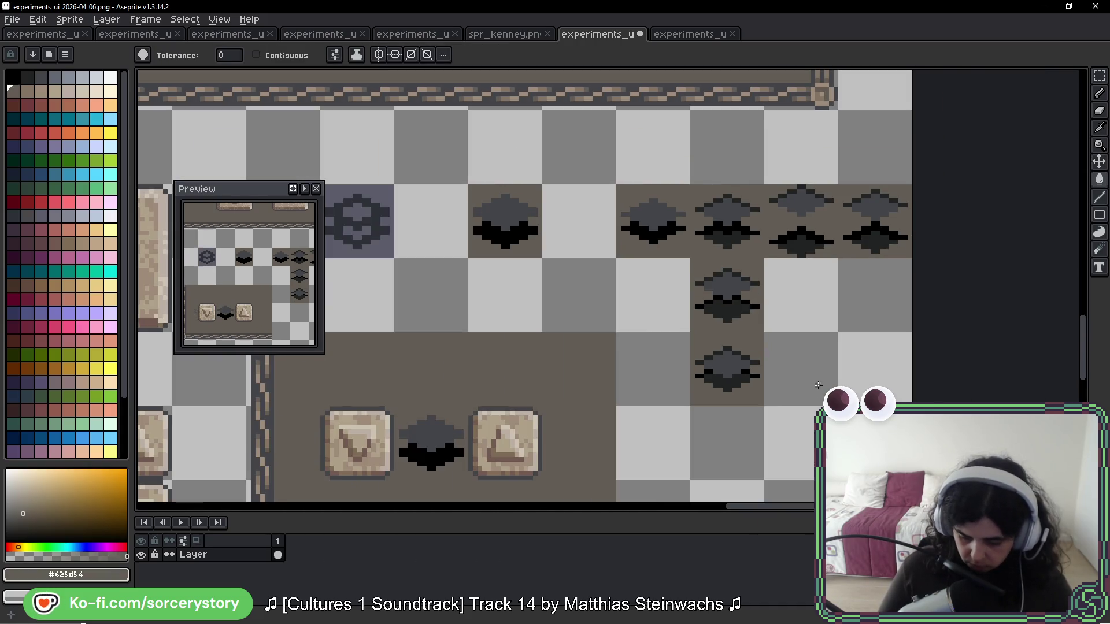
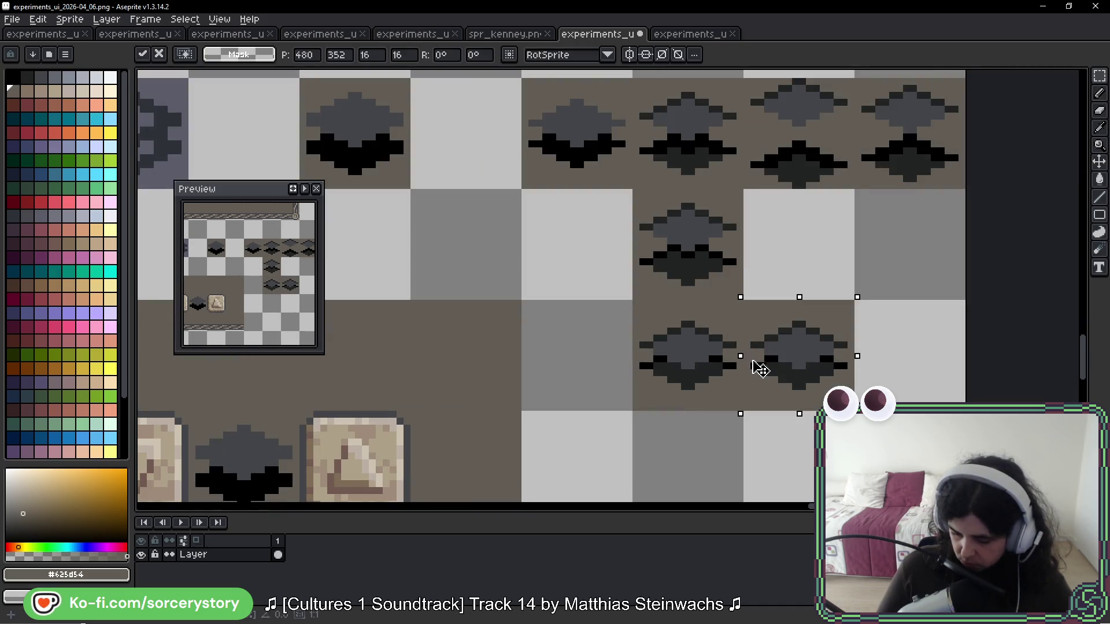
Step: Paint black shading pixels across the lower half of the diamond gem
scroll(770, 314, "up", 6)
key("b")
left_click(598, 263)
key("ctrl+z")
left_click(736, 290, "alt")
mouse_move(682, 325)
left_mouse_down()
mouse_move(614, 362)
mouse_move(540, 337)
left_mouse_up()
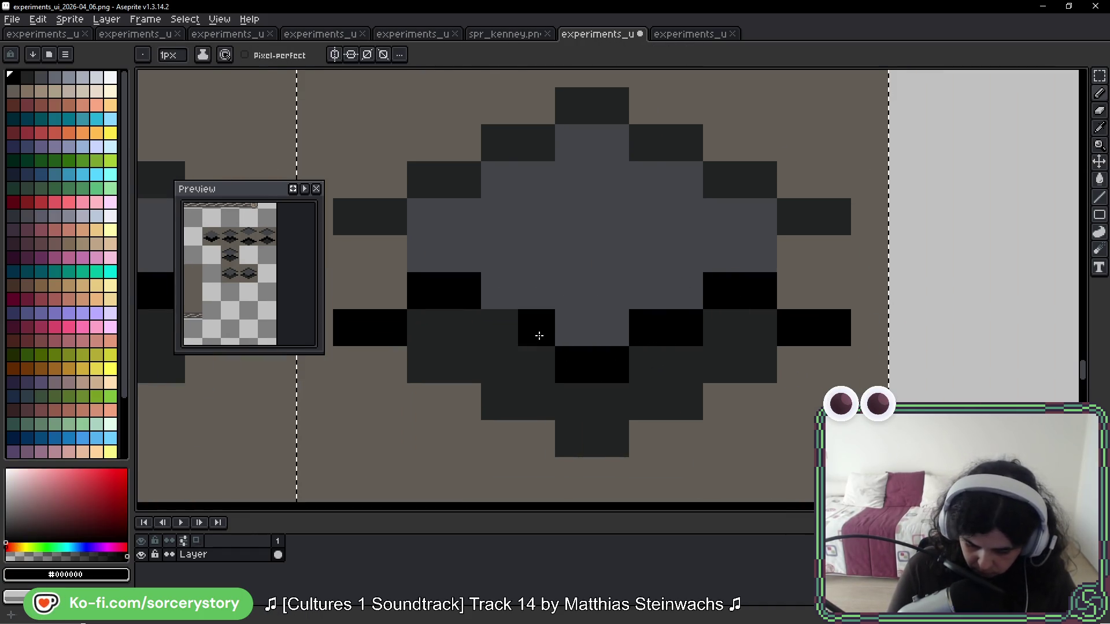
left_click(500, 328)
left_click(574, 328)
scroll(706, 355, "down", 6)
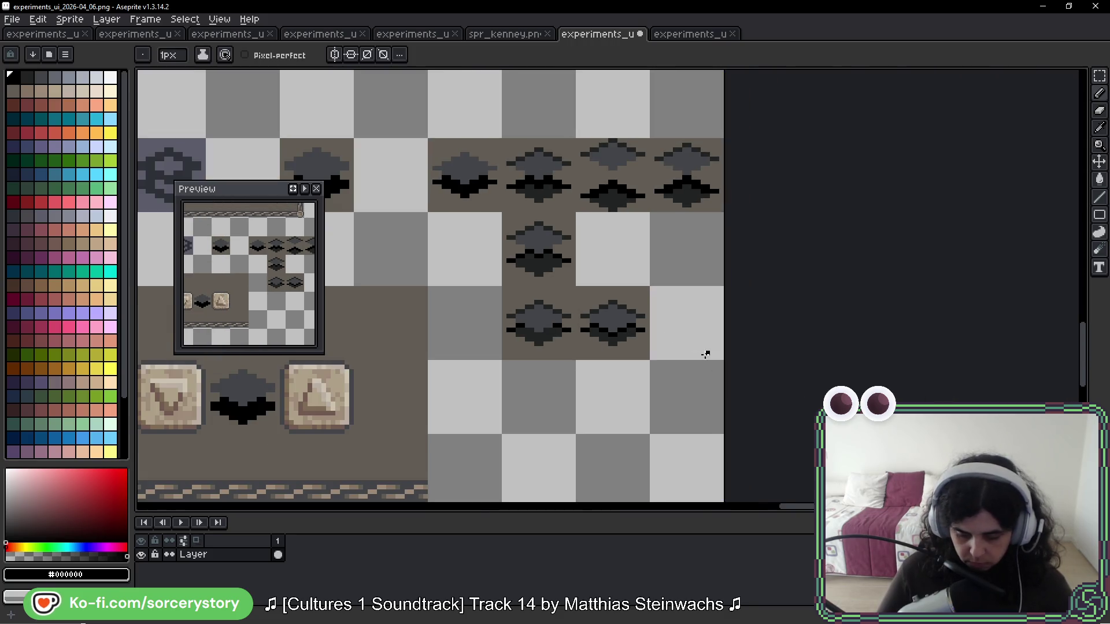
scroll(706, 356, "down", 2)
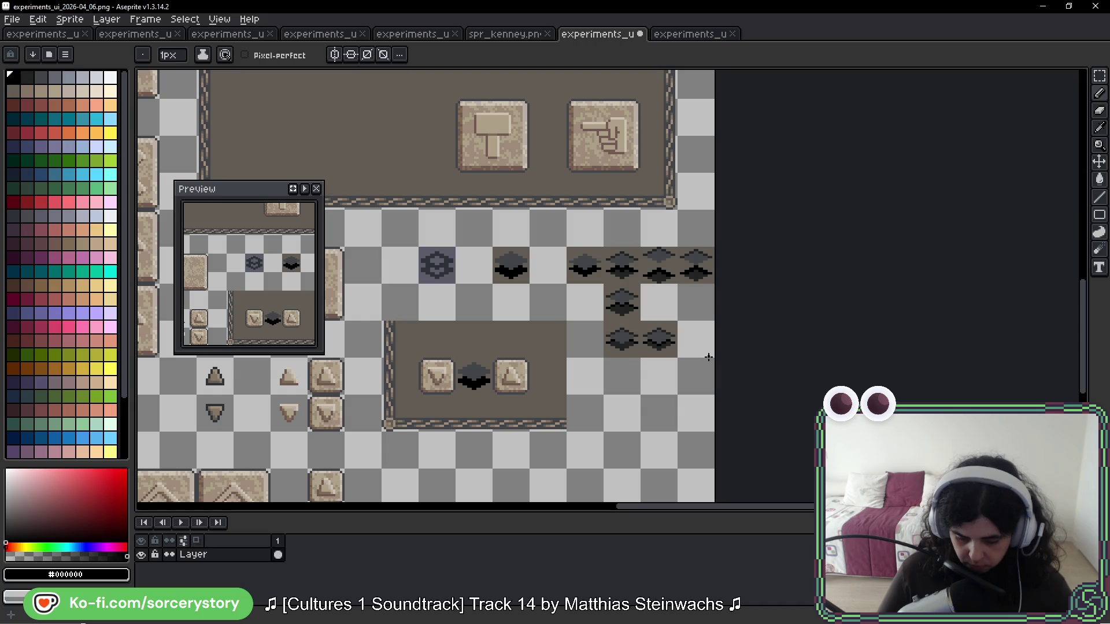
Step: Select one diamond tile with the Rectangular Marquee and move it to a new spot
key("m")
mouse_move(641, 320)
left_mouse_down()
mouse_move(679, 358)
mouse_move(804, 314)
mouse_move(602, 314)
mouse_move(600, 287)
mouse_move(607, 318)
mouse_move(606, 243)
mouse_move(606, 318)
mouse_move(613, 249)
mouse_move(597, 309)
mouse_move(604, 293)
mouse_move(731, 297)
mouse_move(788, 278)
left_mouse_up()
left_click(757, 321)
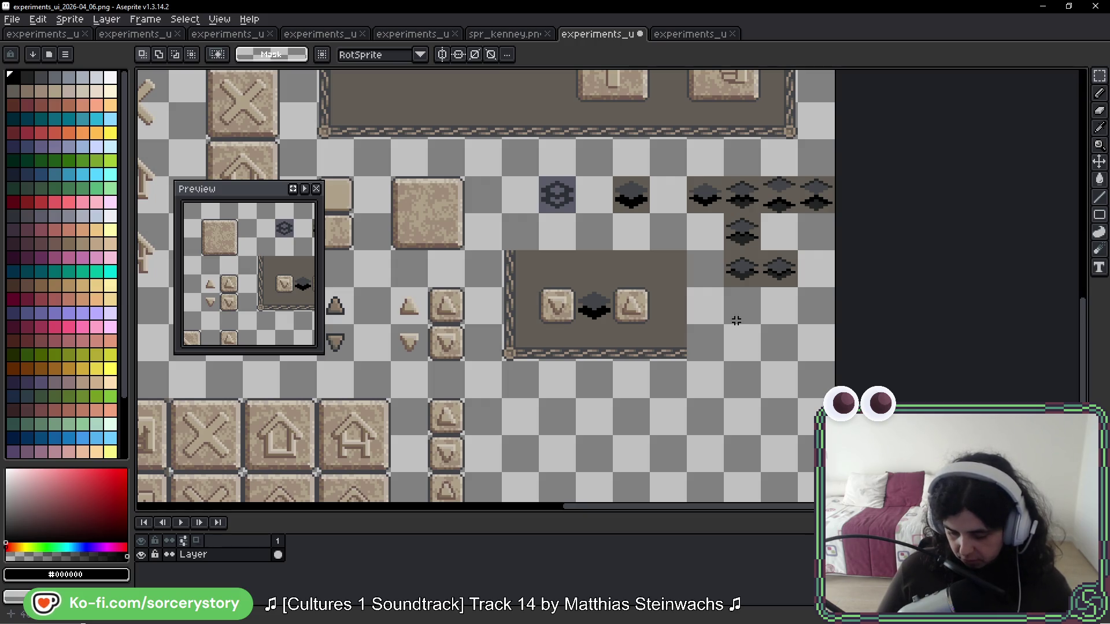
scroll(762, 289, "up", 4)
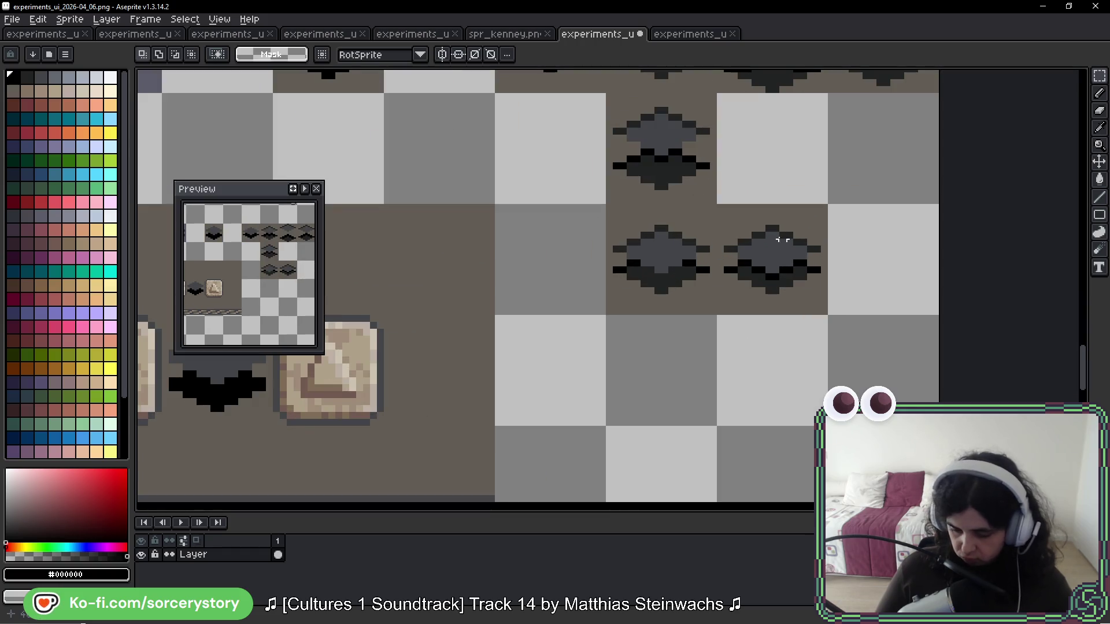
Step: Sample the panel's dark brown and the light tan #857565 from the canvas
left_click(750, 249, "alt")
scroll(572, 188, "down", 5)
scroll(572, 188, "left", 3)
scroll(572, 188, "up", 2)
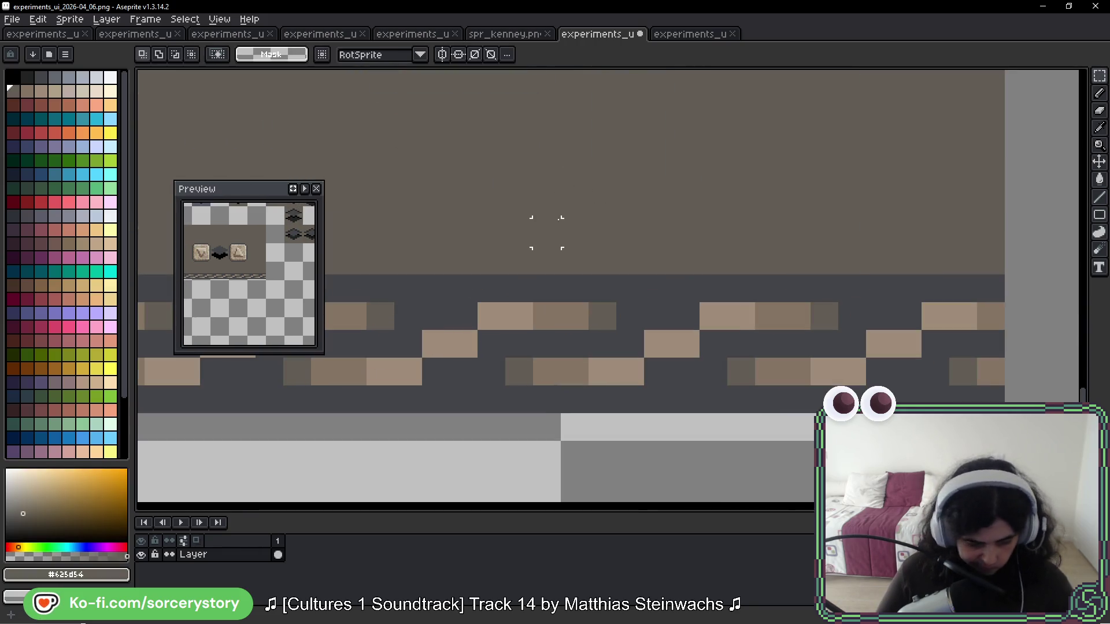
key("b")
left_click(578, 316, "alt")
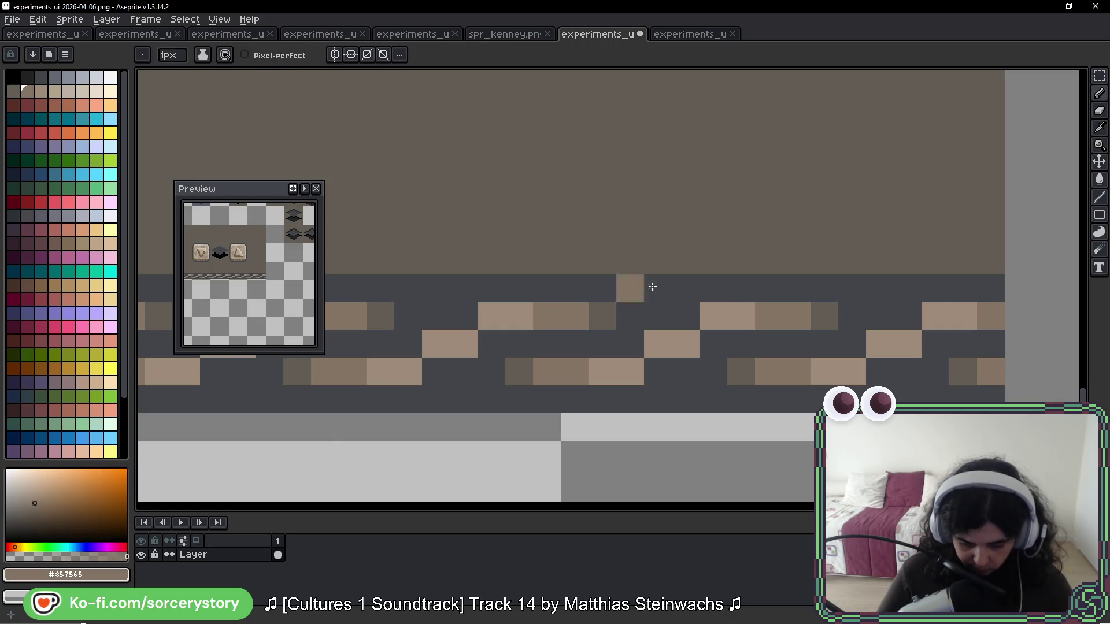
scroll(754, 285, "down", 2)
scroll(635, 254, "right", 4)
scroll(635, 253, "up", 2)
Step: Copy the middle diamond tile into the empty tile on its right
left_click(1099, 75)
mouse_move(497, 202)
left_mouse_down()
mouse_move(525, 289)
mouse_move(656, 251)
left_mouse_up()
key("b")
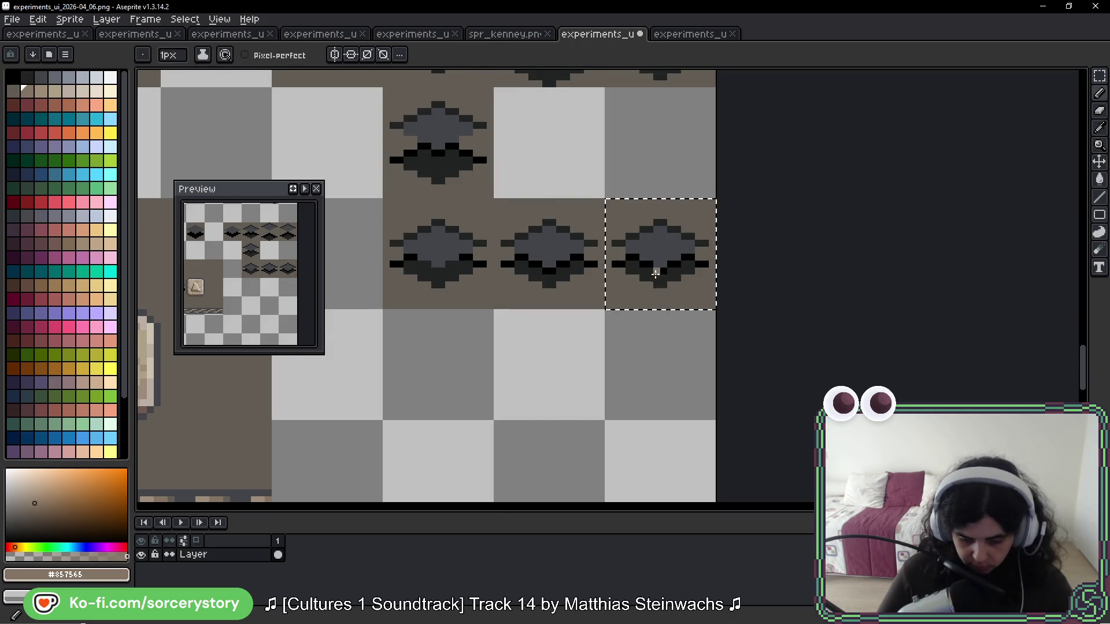
scroll(670, 277, "up", 2)
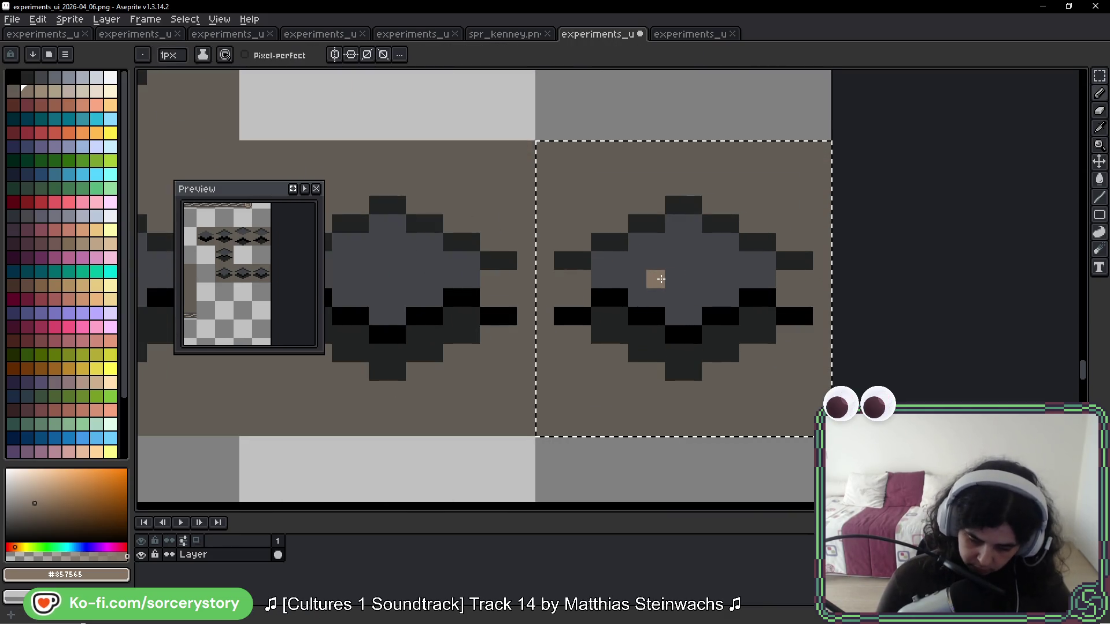
Step: Sample the diamond's dark grey and the border brown #625d54 from the canvas
left_click(454, 260, "alt")
scroll(452, 262, "down", 4)
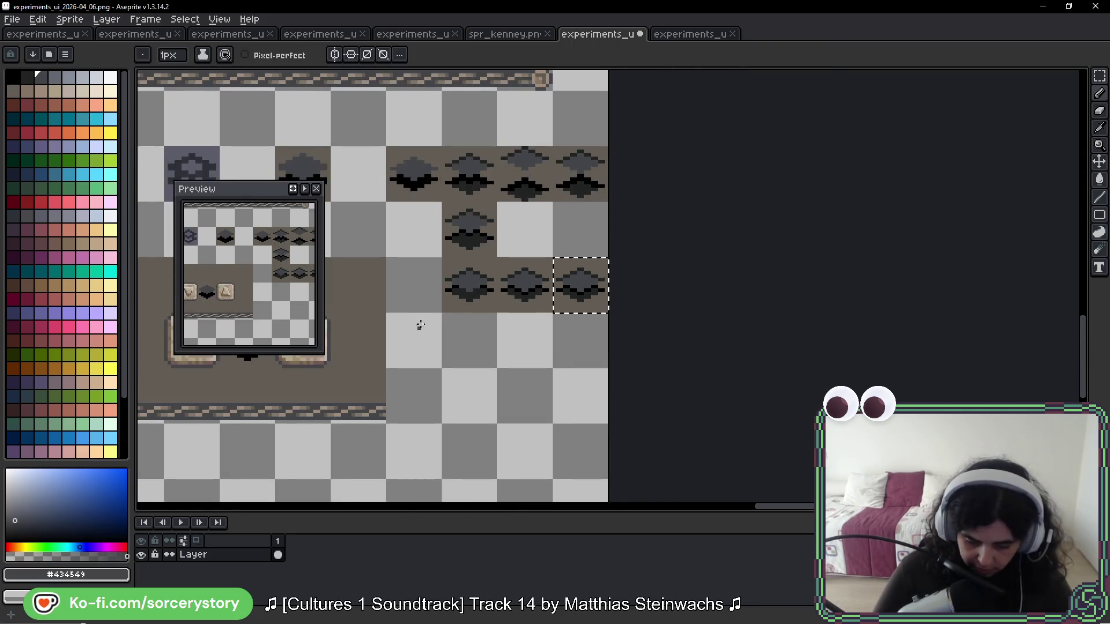
scroll(571, 354, "up", 3)
scroll(592, 272, "down", 2)
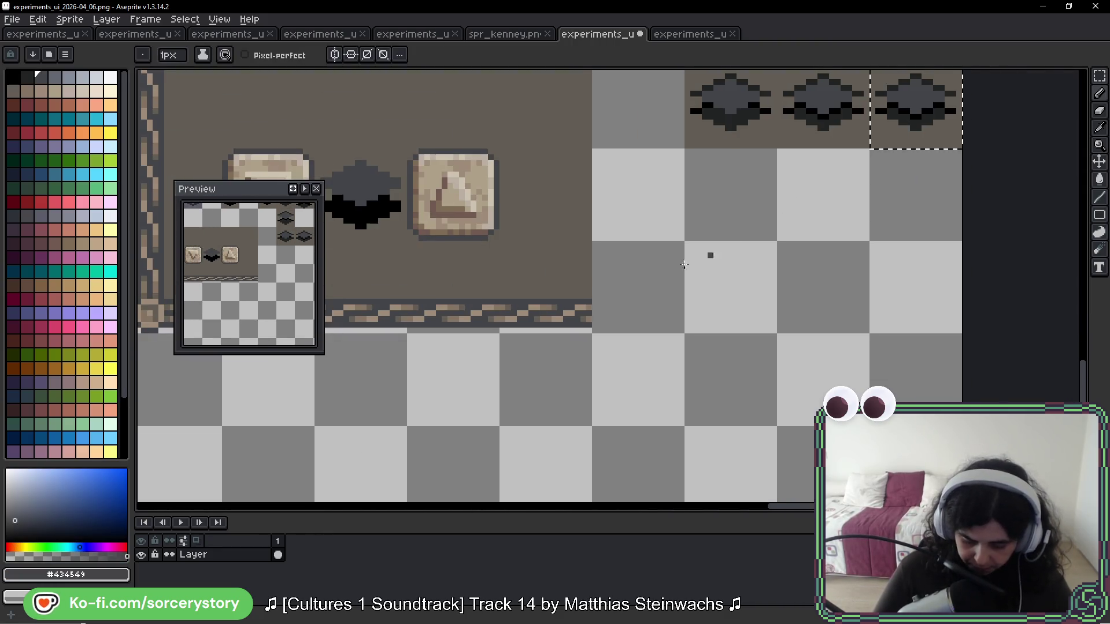
scroll(505, 307, "up", 5)
left_click(533, 312, "alt")
scroll(533, 312, "down", 5)
left_click_drag(845, 183, 758, 220)
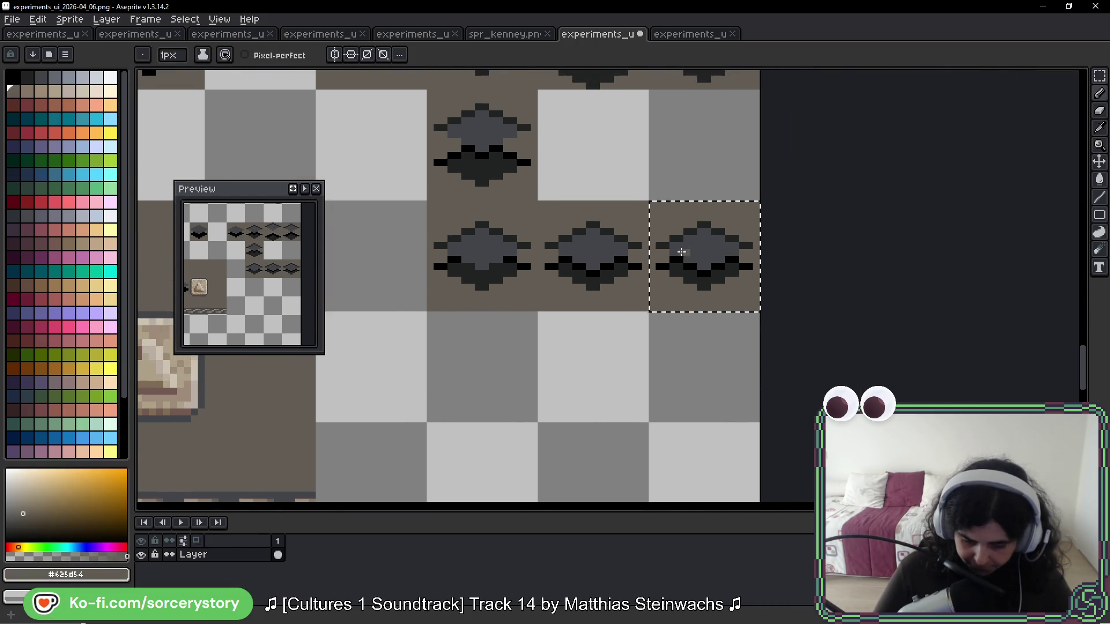
scroll(752, 226, "up", 7)
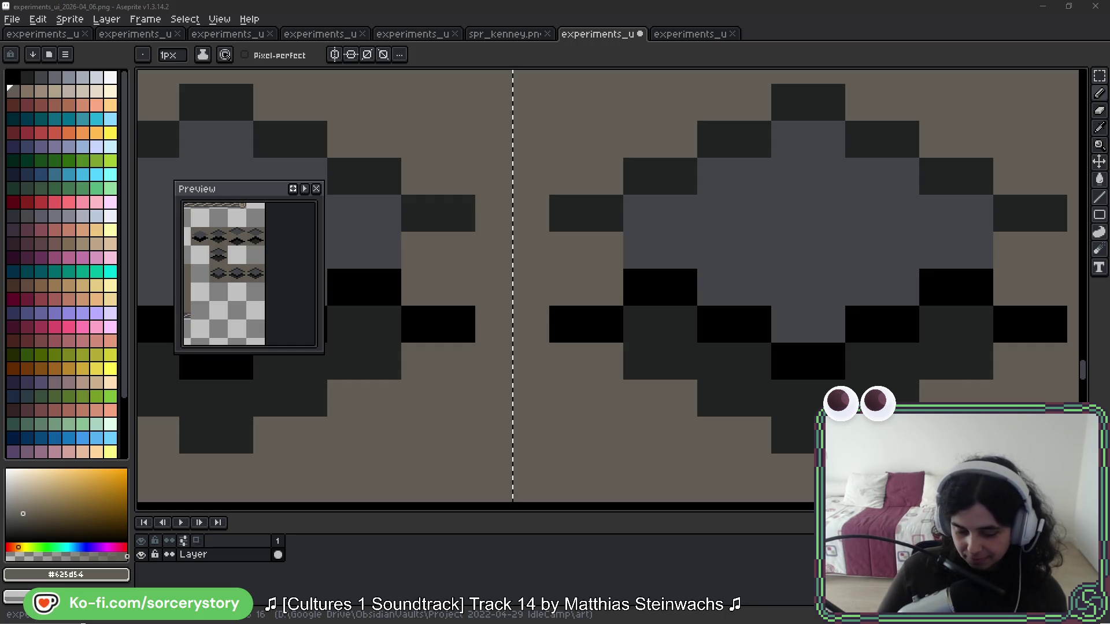
scroll(802, 126, "down", 3)
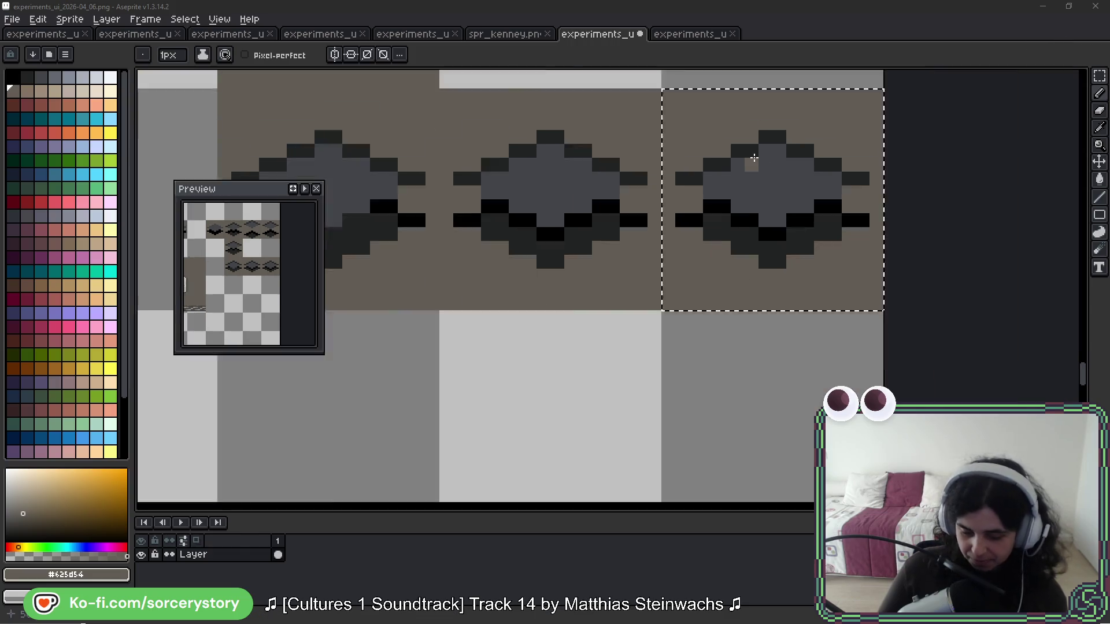
mouse_move(802, 126)
left_mouse_down()
mouse_move(783, 286)
mouse_move(810, 223)
mouse_move(986, 249)
left_mouse_up()
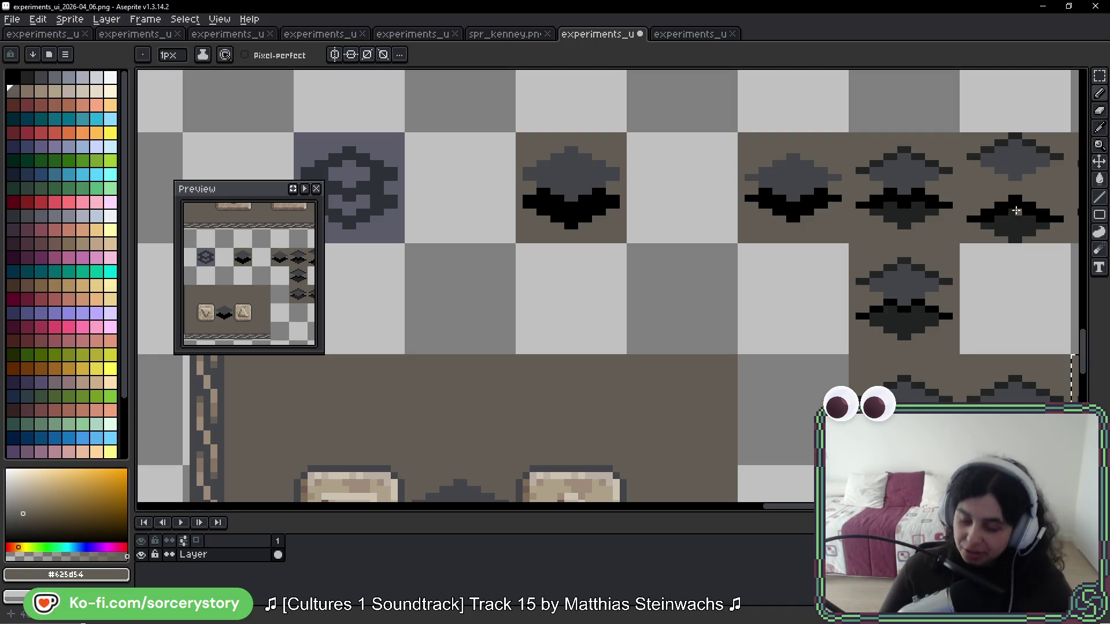
left_click_drag(952, 308, 555, 208)
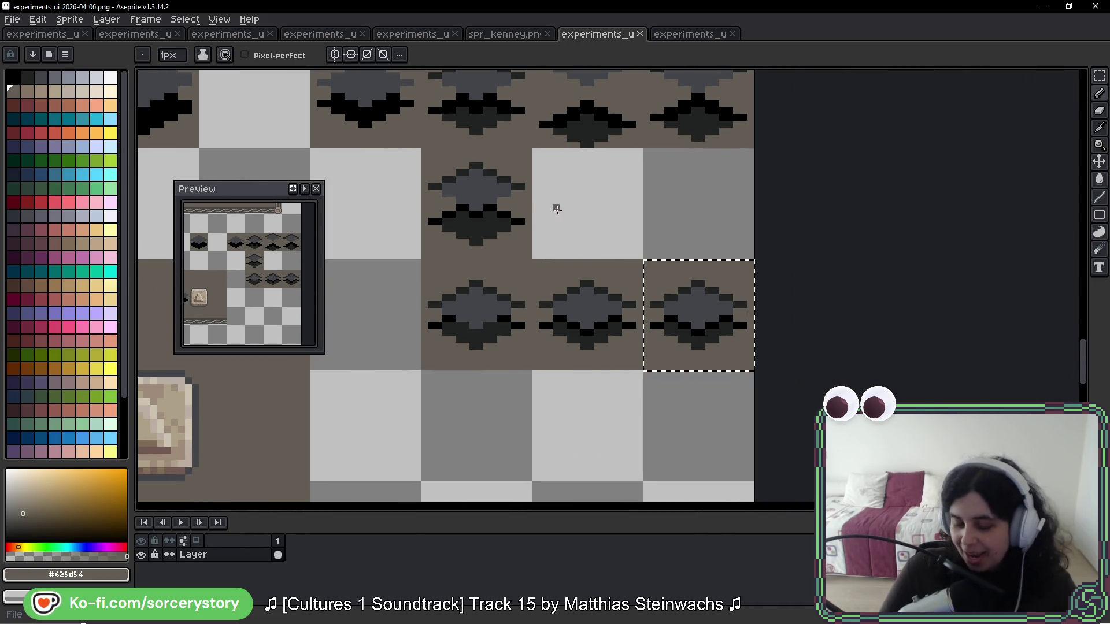
left_click_drag(568, 272, 716, 203)
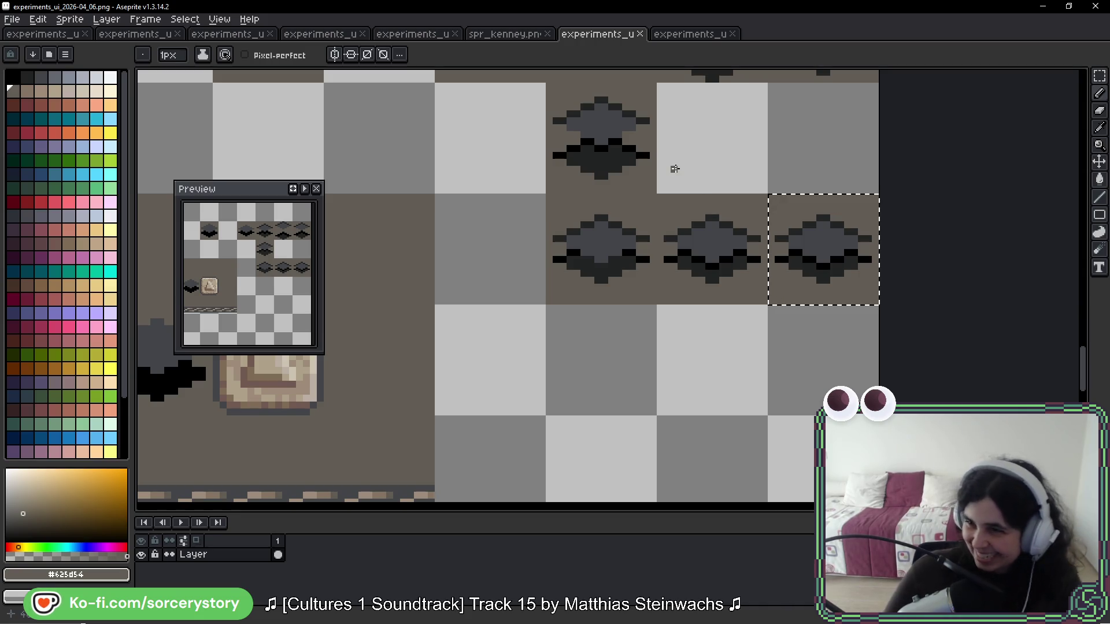
left_click_drag(639, 287, 706, 230)
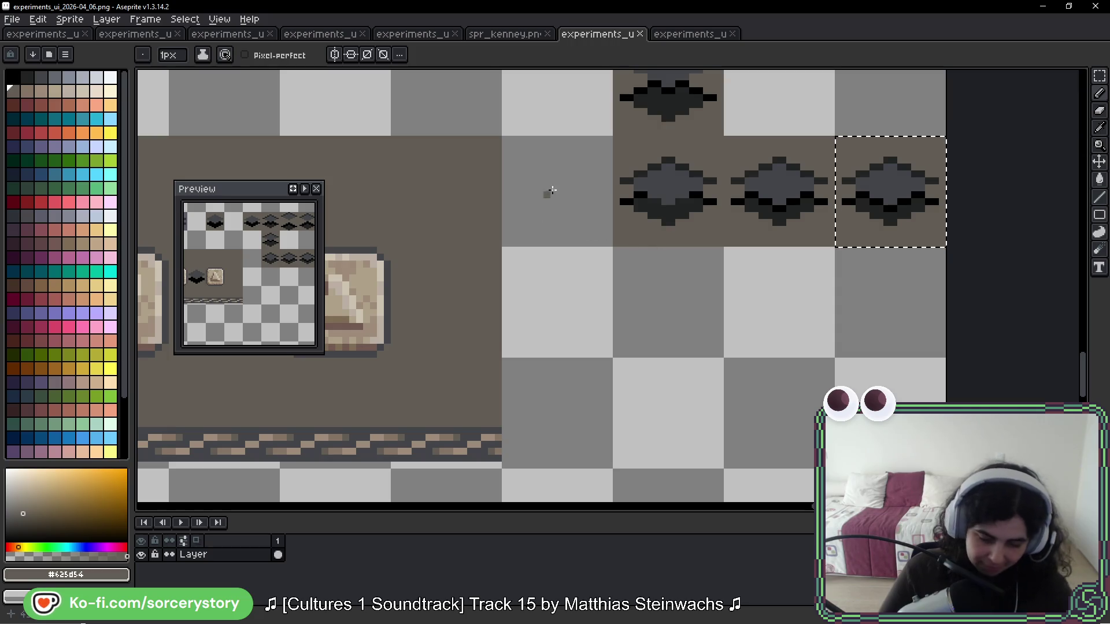
scroll(746, 254, "up", 2)
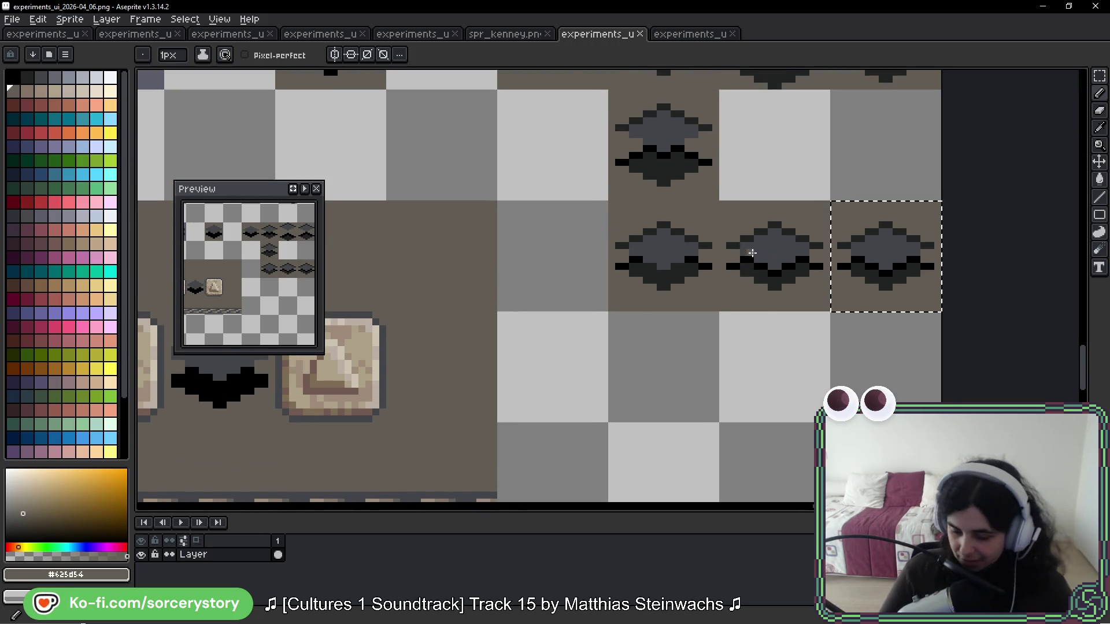
scroll(861, 255, "up", 1)
scroll(855, 259, "up", 1)
scroll(856, 260, "up", 1)
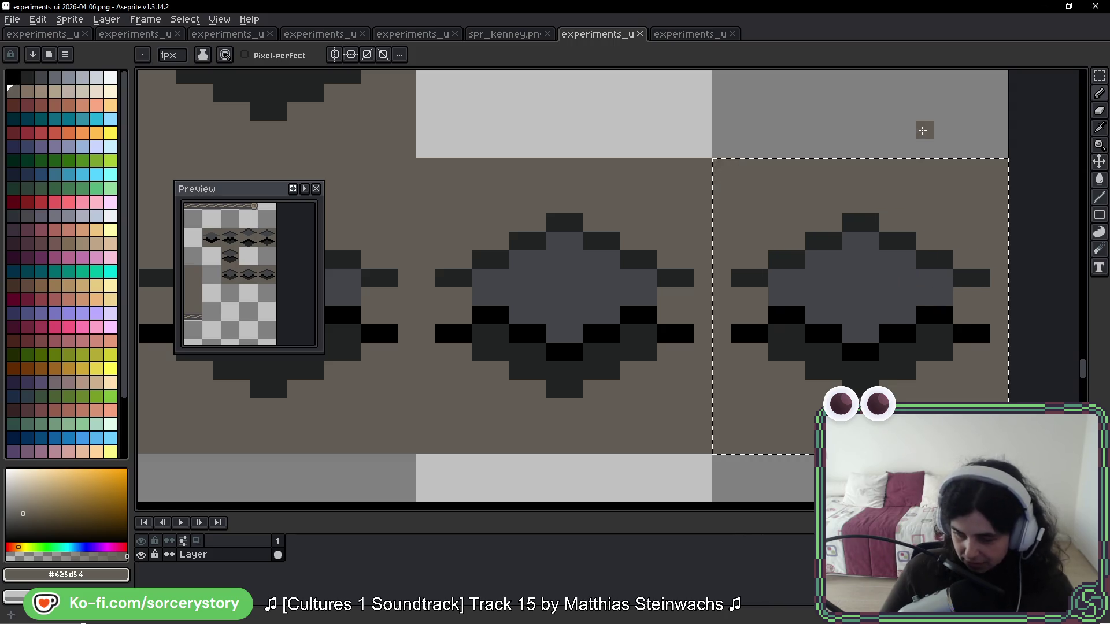
left_click_drag(923, 129, 748, 109)
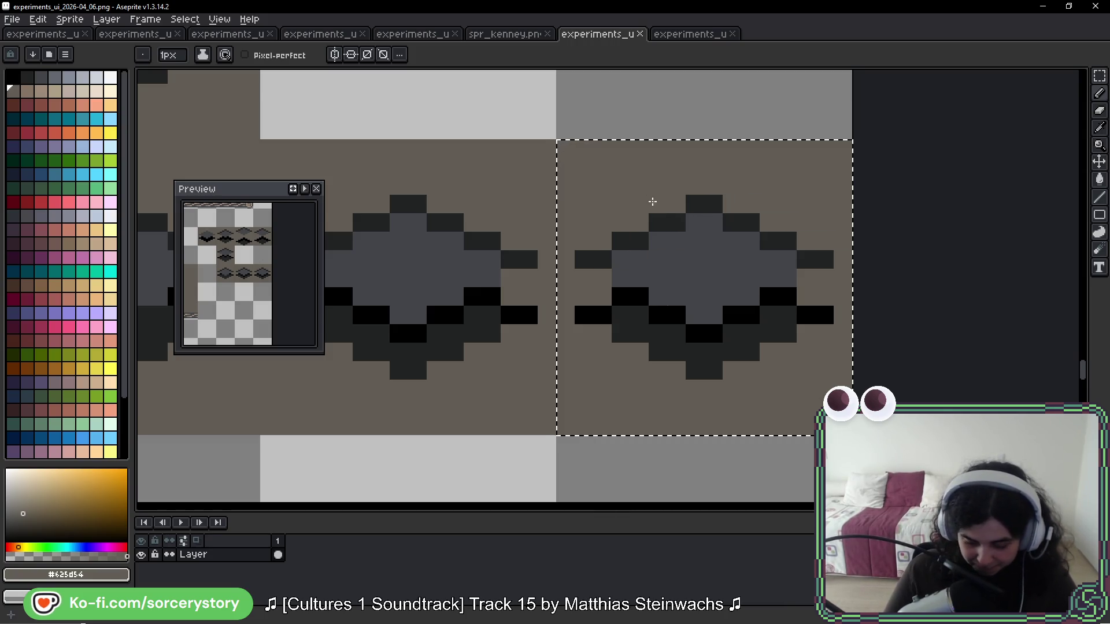
left_click_drag(651, 246, 697, 178)
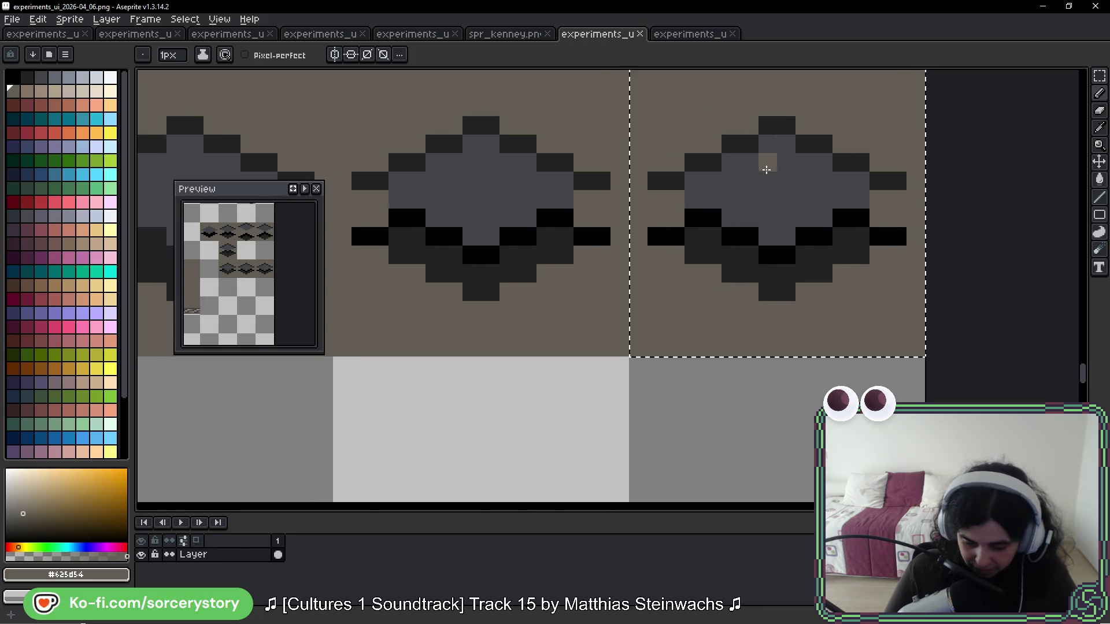
scroll(740, 199, "down", 5)
scroll(979, 285, "down", 2)
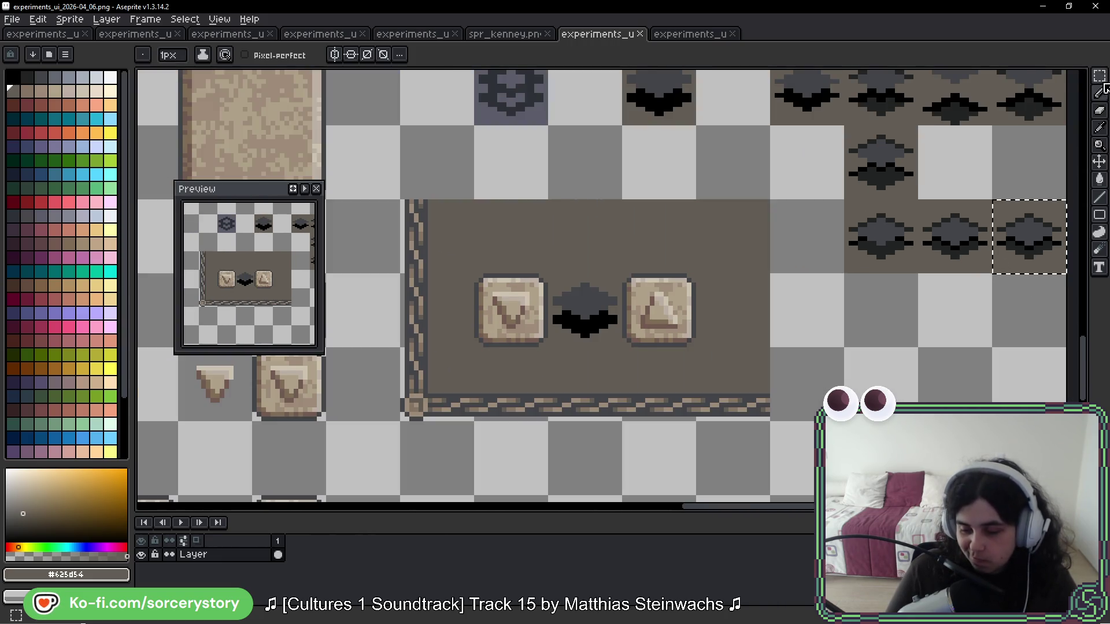
Step: Duplicate the arrow-button panel directly below the original
left_click(1099, 75)
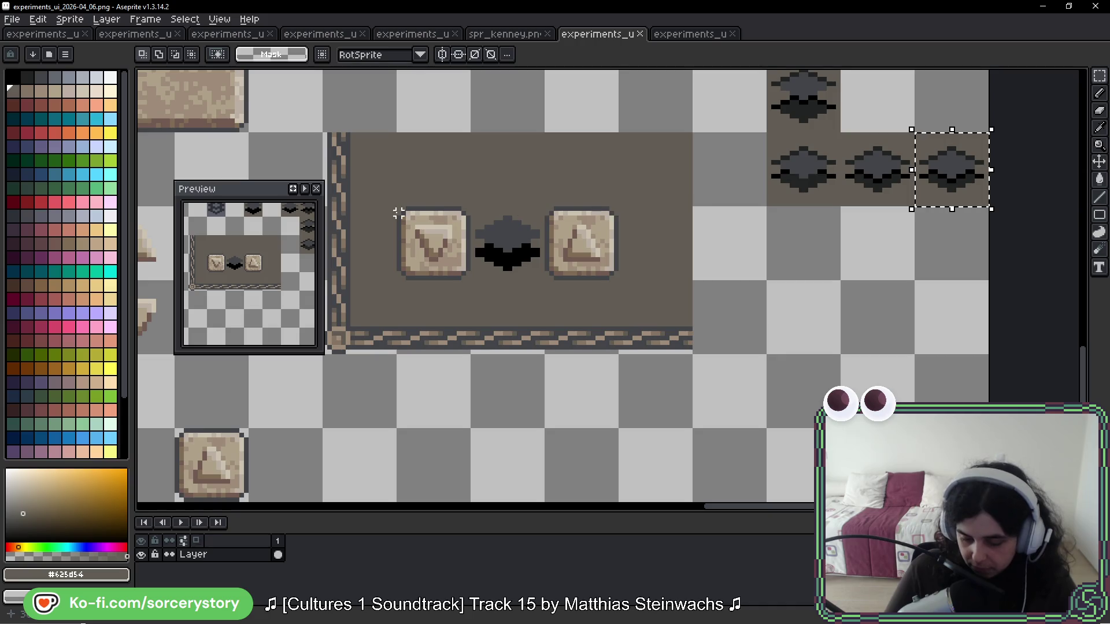
mouse_move(412, 181)
left_mouse_down()
mouse_move(578, 297)
mouse_move(578, 278)
left_mouse_up()
mouse_move(347, 144)
left_mouse_down()
mouse_move(519, 273)
mouse_move(634, 297)
mouse_move(590, 508)
mouse_move(590, 382)
mouse_move(733, 163)
left_mouse_up()
scroll(733, 164, "up", 5)
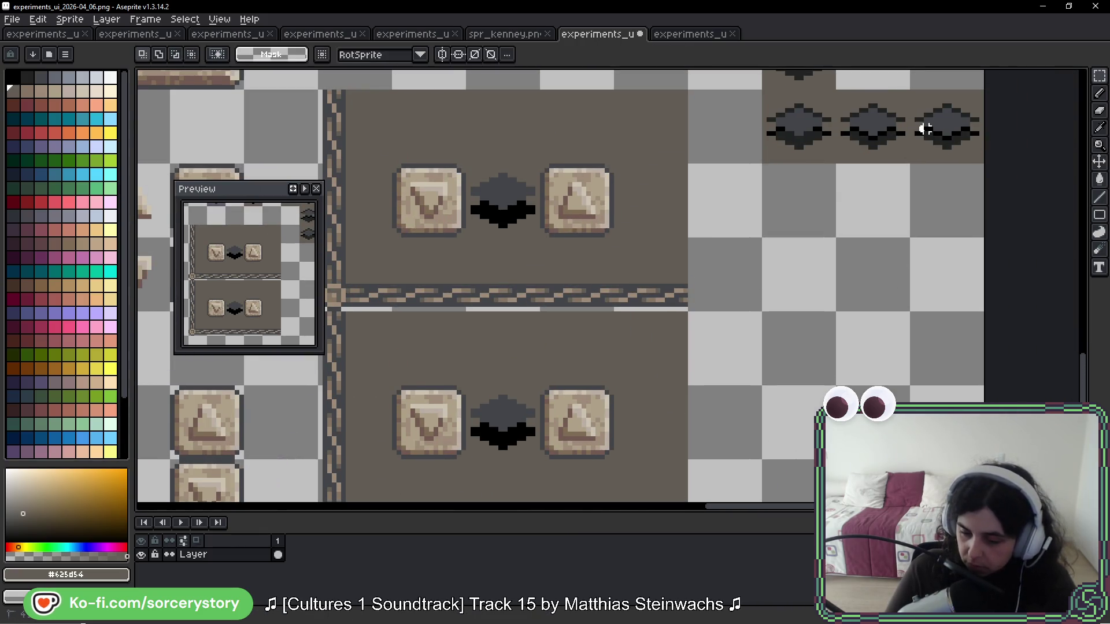
left_click(922, 130)
Step: Copy the top-right diamond tile onto the lower panel's centre gem
mouse_move(914, 94)
left_mouse_down()
mouse_move(978, 157)
mouse_move(557, 426)
mouse_move(483, 412)
left_mouse_up()
key("Return")
scroll(751, 362, "down", 3)
scroll(751, 363, "up", 2)
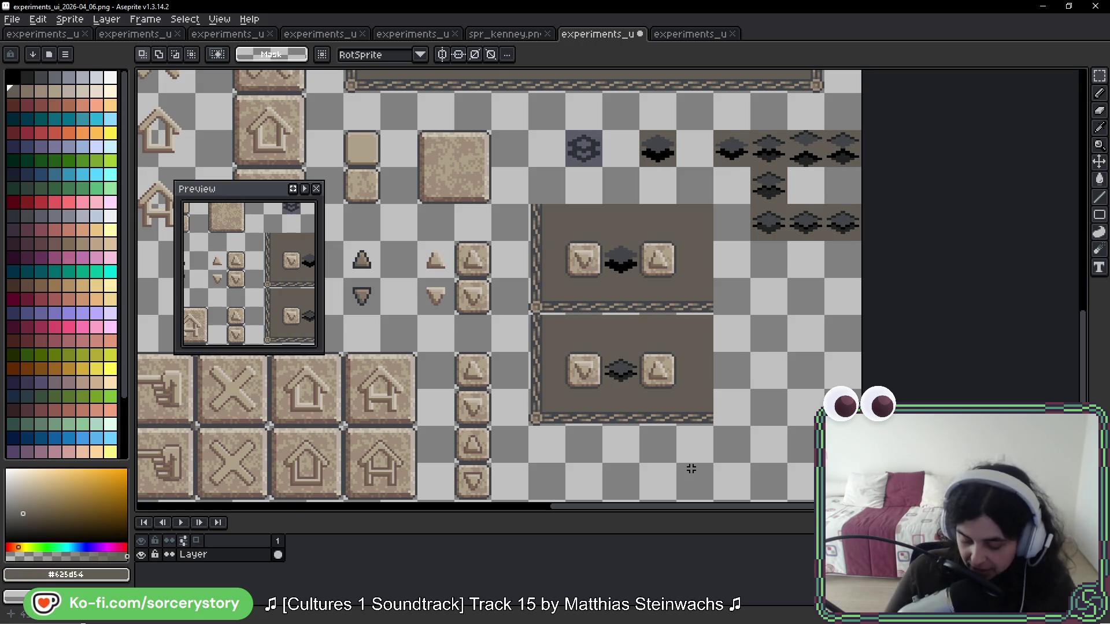
scroll(652, 393, "up", 2)
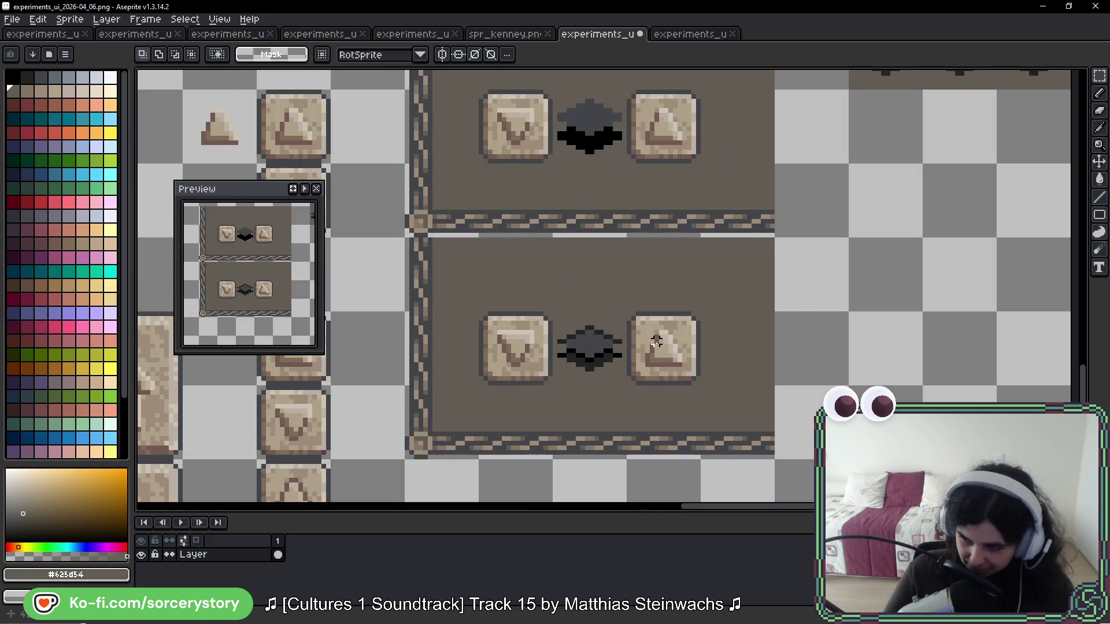
scroll(636, 306, "down", 1)
key("b")
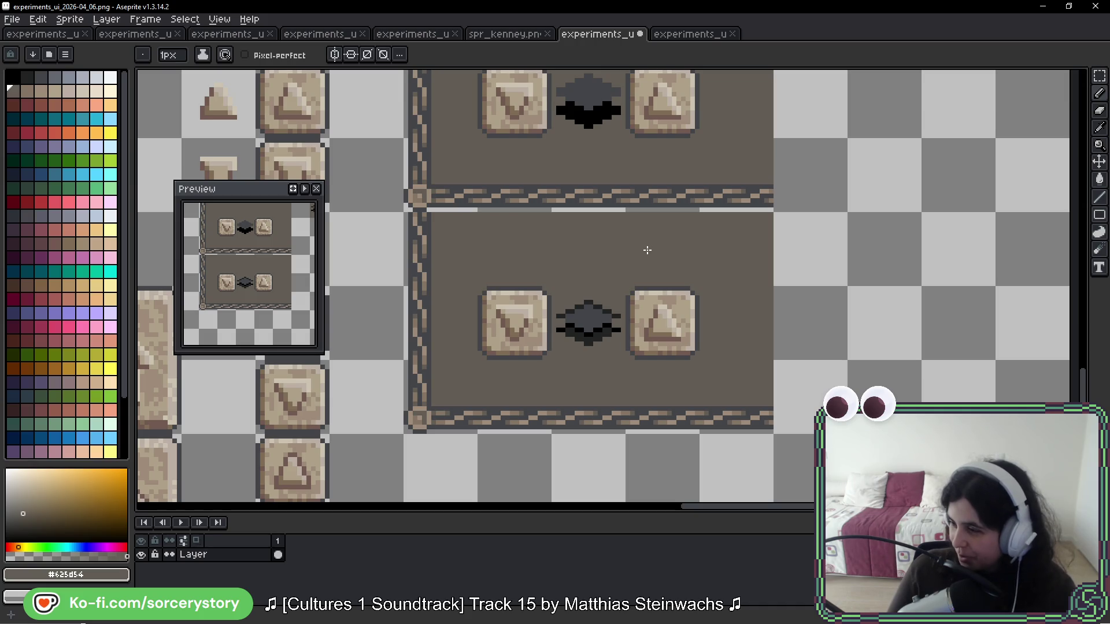
scroll(647, 250, "down", 3)
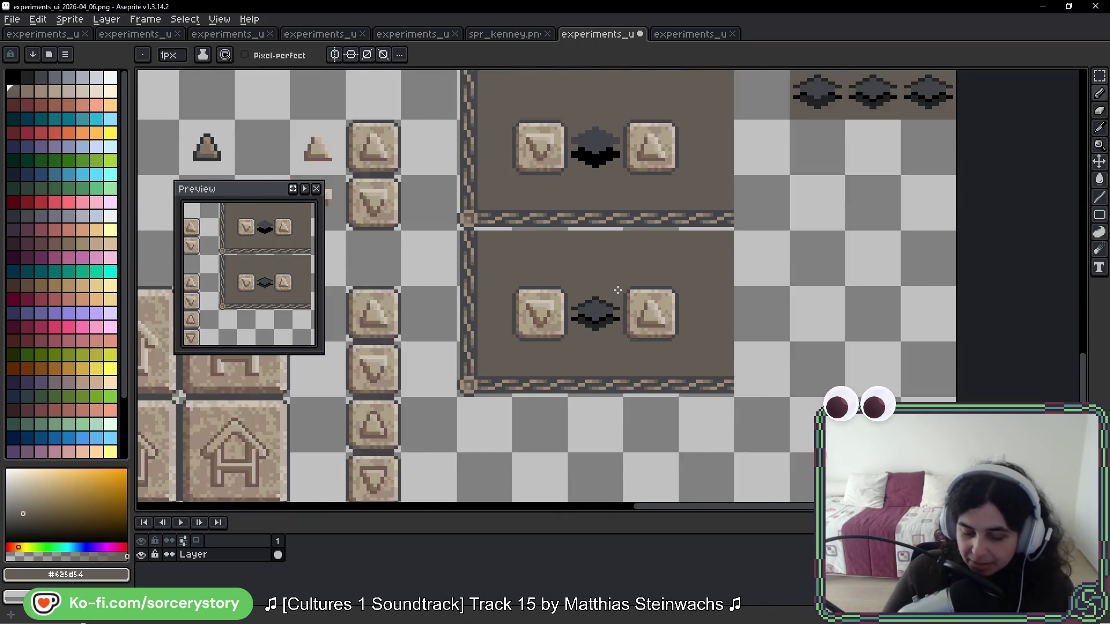
left_click_drag(512, 324, 609, 277)
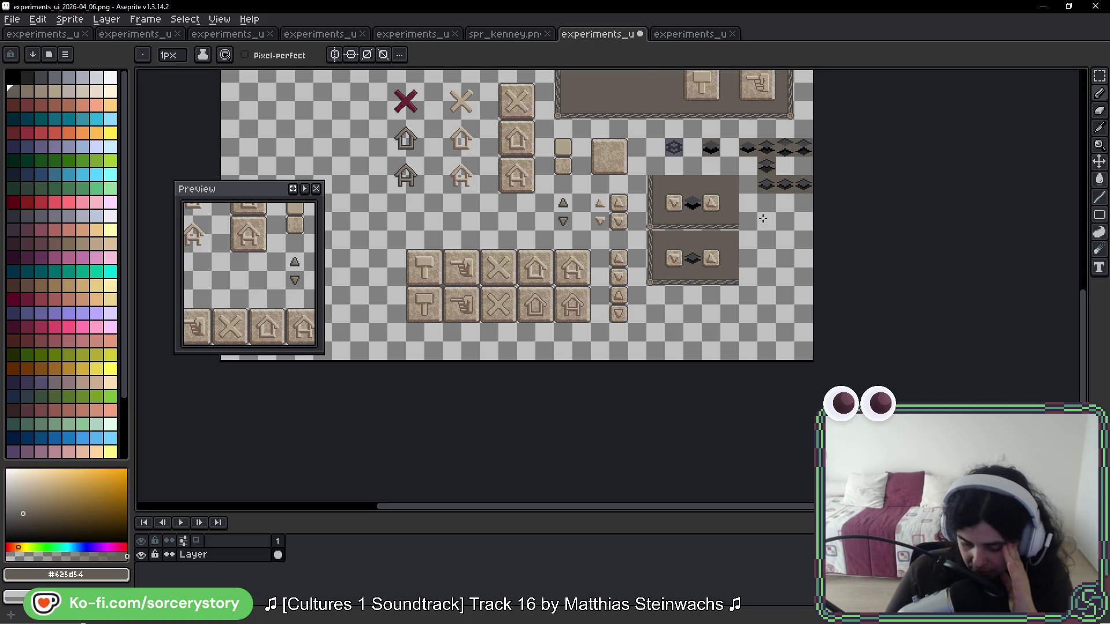
scroll(762, 219, "up", 1)
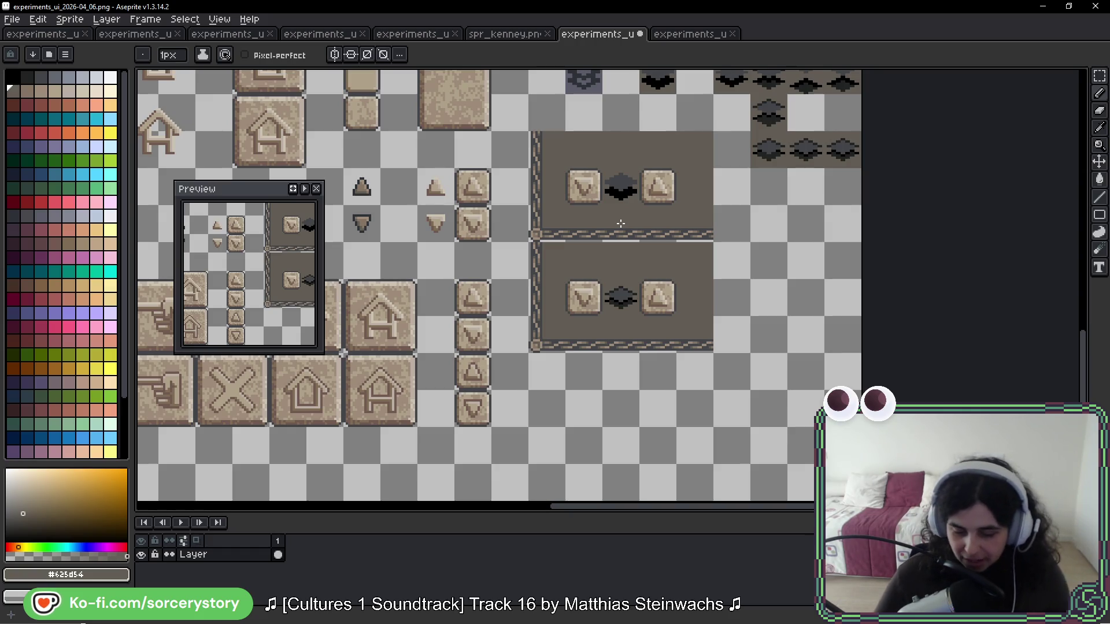
mouse_move(803, 239)
left_mouse_down()
mouse_move(739, 258)
mouse_move(715, 285)
left_mouse_up()
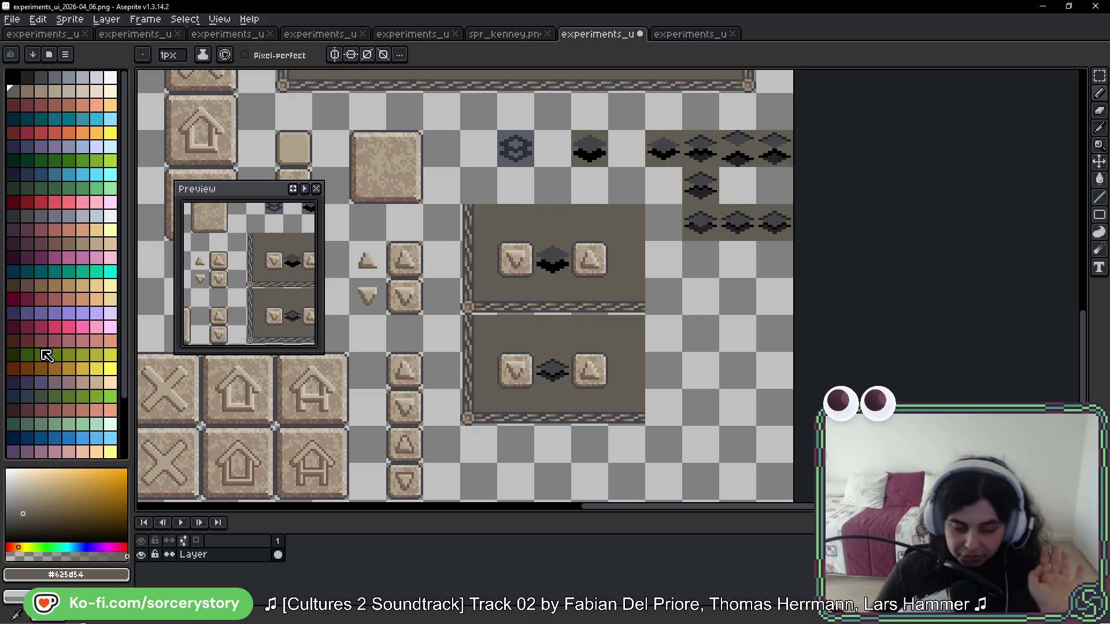
scroll(692, 325, "up", 2)
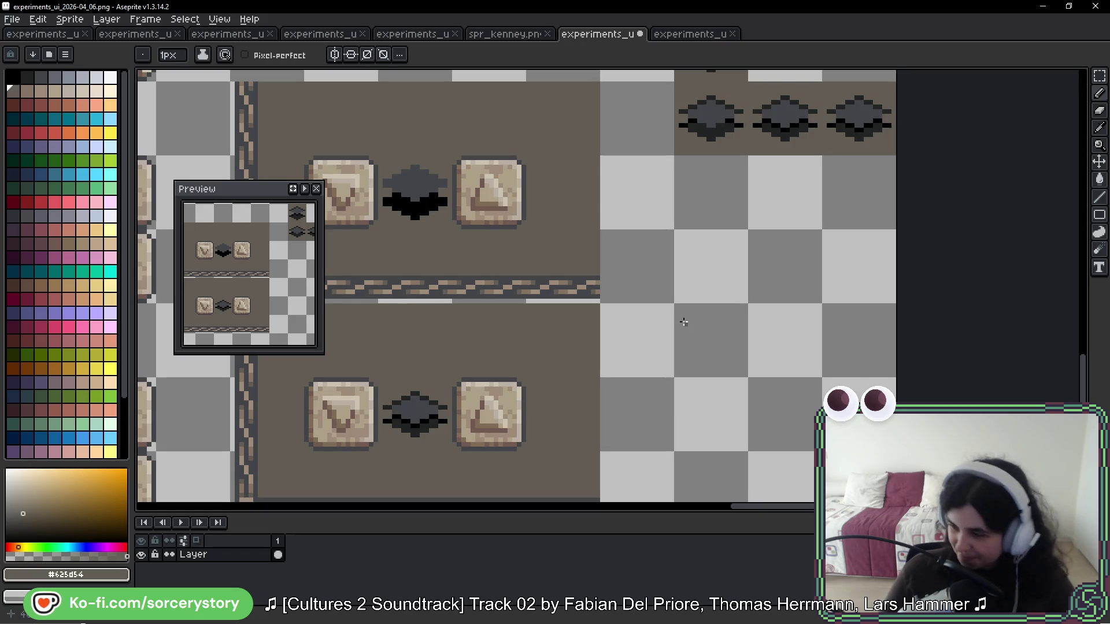
left_click_drag(644, 347, 671, 264)
left_click_drag(780, 135, 798, 162)
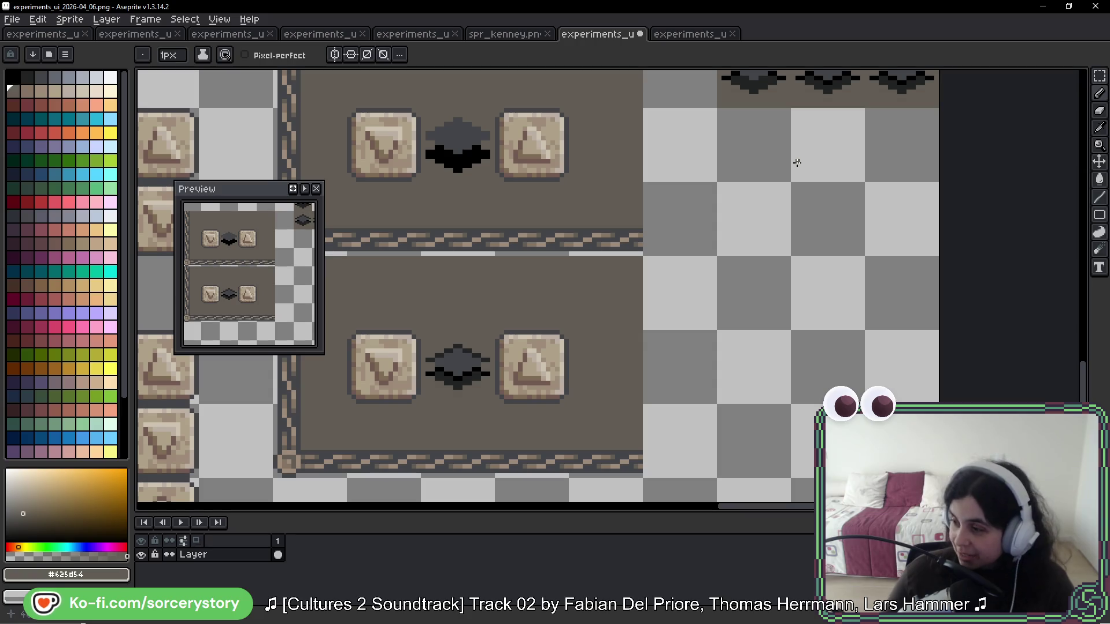
mouse_move(552, 295)
left_mouse_down()
mouse_move(655, 245)
mouse_move(640, 284)
left_mouse_up()
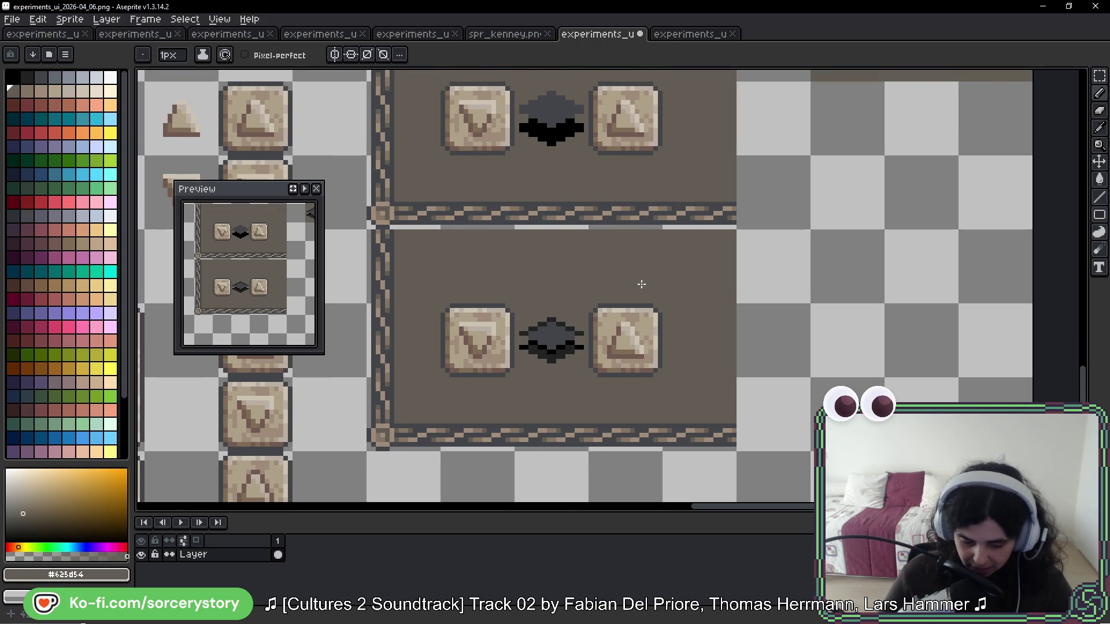
scroll(641, 285, "down", 2)
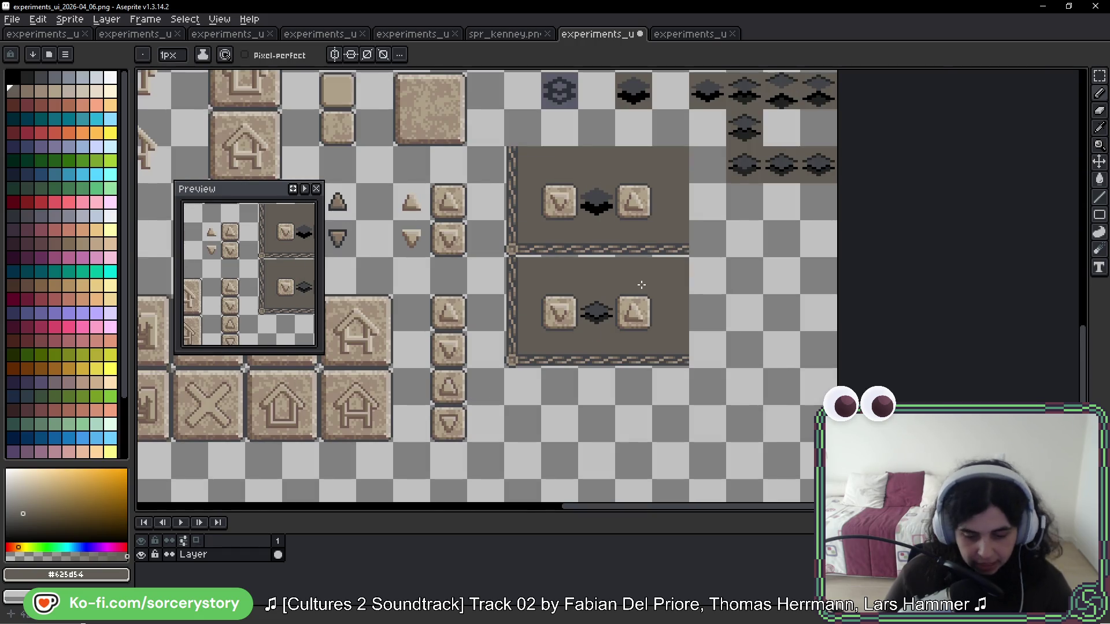
scroll(641, 284, "up", 2)
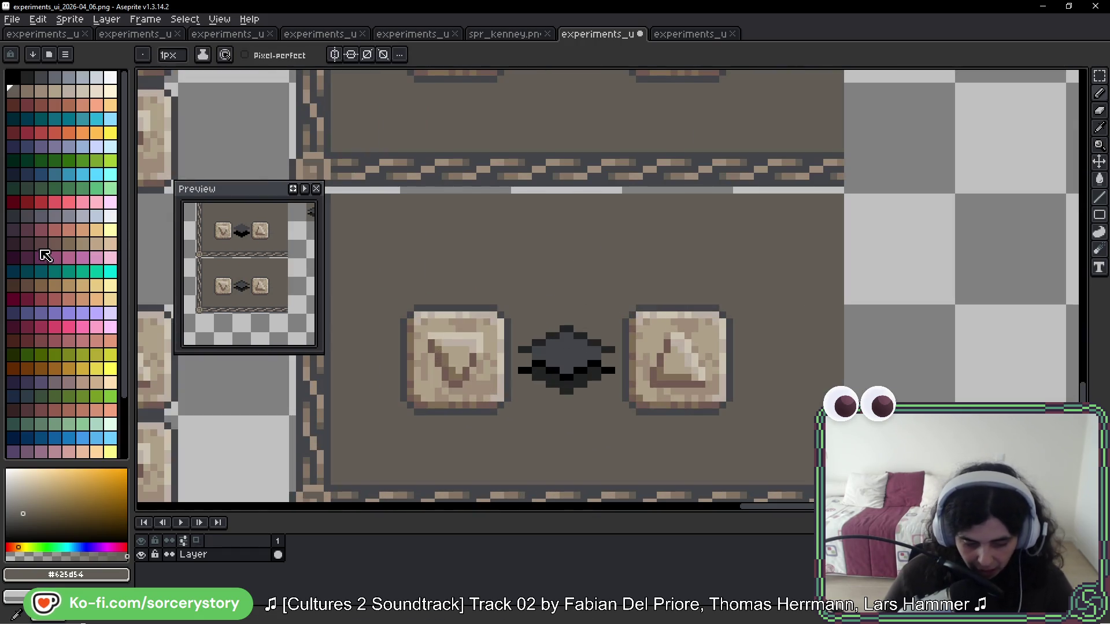
left_click(27, 243)
scroll(615, 371, "up", 3)
Step: Pick a muted brown swatch and select the tile area around the lower gem
scroll(469, 295, "down", 1)
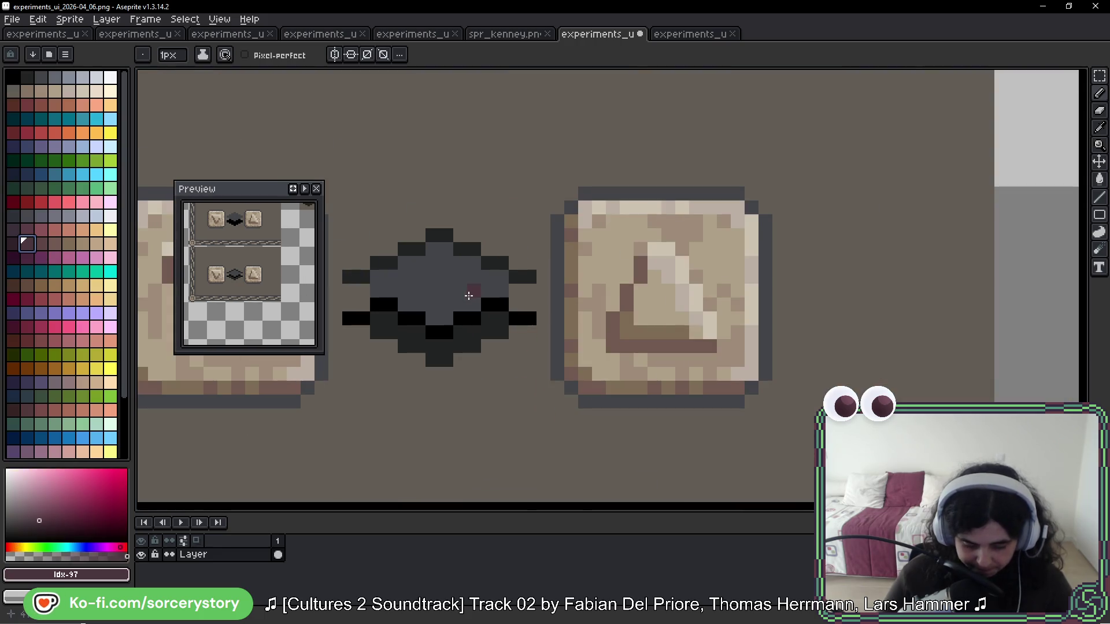
scroll(570, 288, "up", 4)
key("alt")
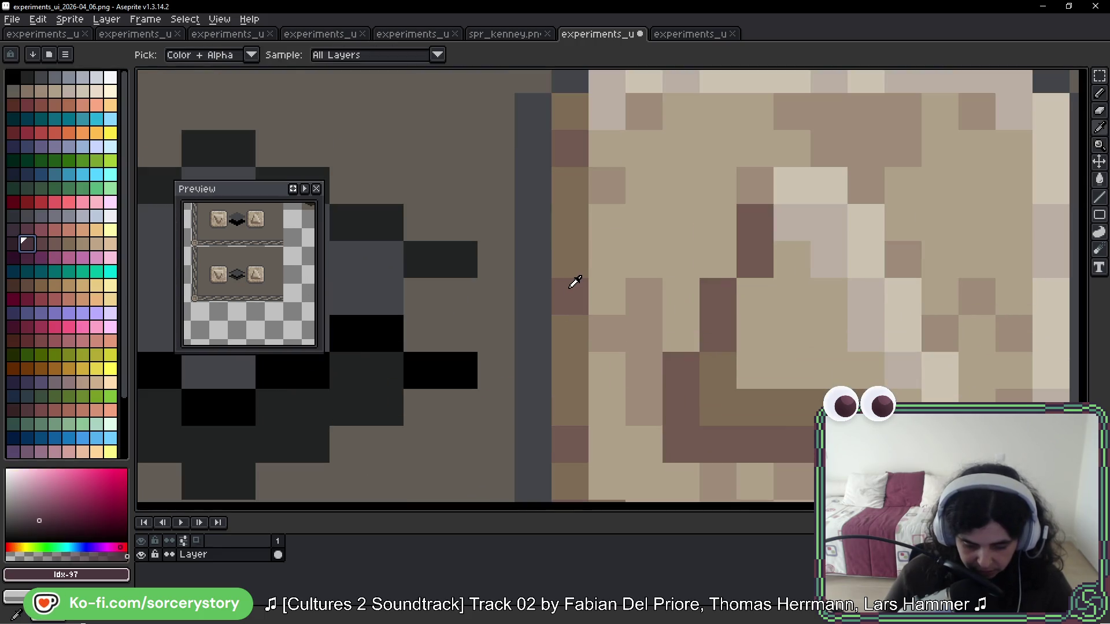
left_click(568, 291, "alt")
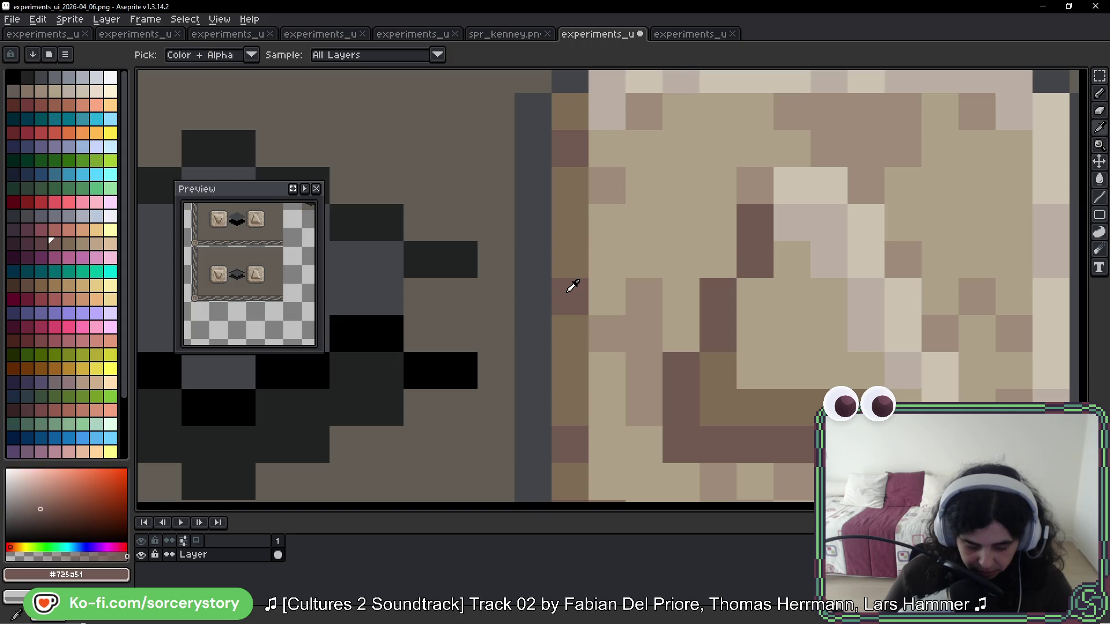
left_click(36, 241)
left_click_drag(344, 280, 699, 280)
key("m")
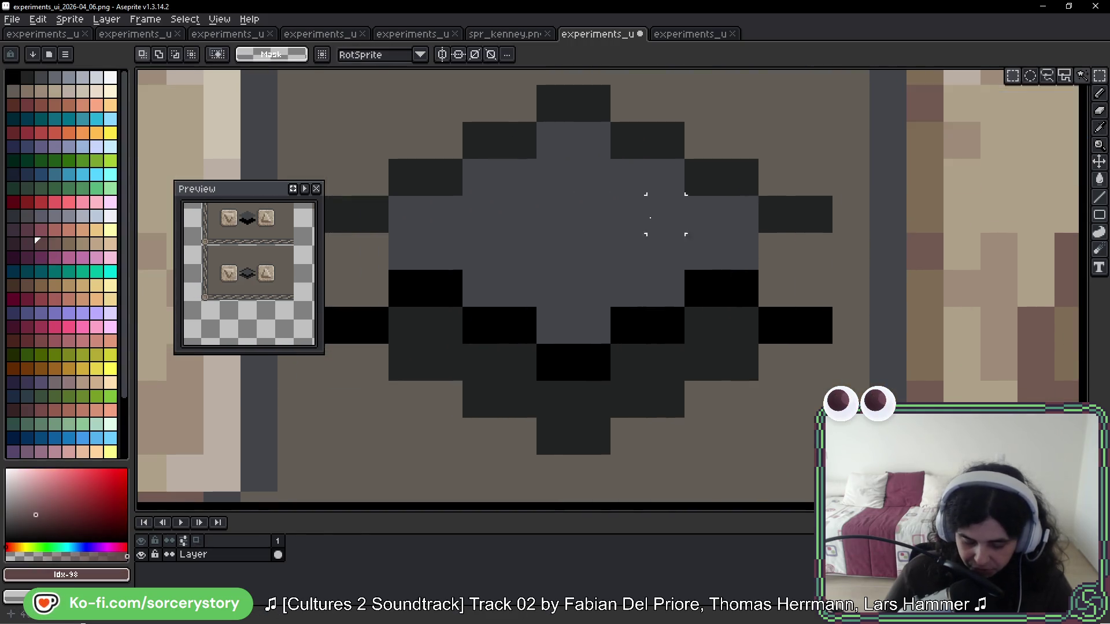
scroll(498, 208, "down", 3)
left_click_drag(397, 104, 693, 381)
scroll(617, 257, "up", 3)
Step: Bucket-fill the gem's grey centre with brown and its darker pixels with purple shades
key("g")
left_click(539, 274)
left_click(511, 221)
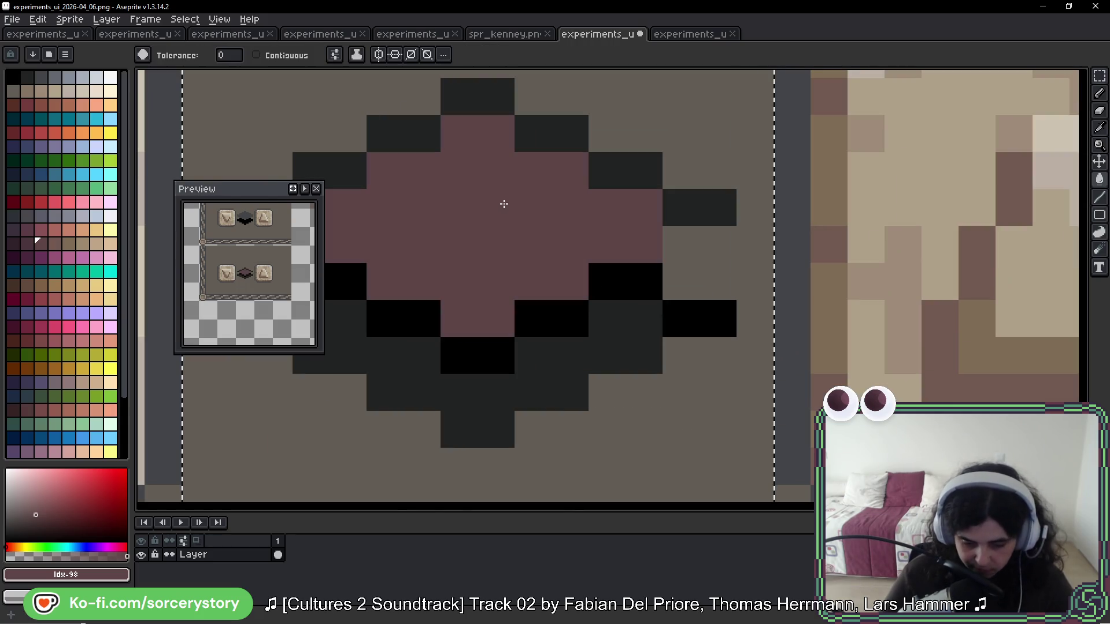
left_click_drag(490, 258, 644, 250)
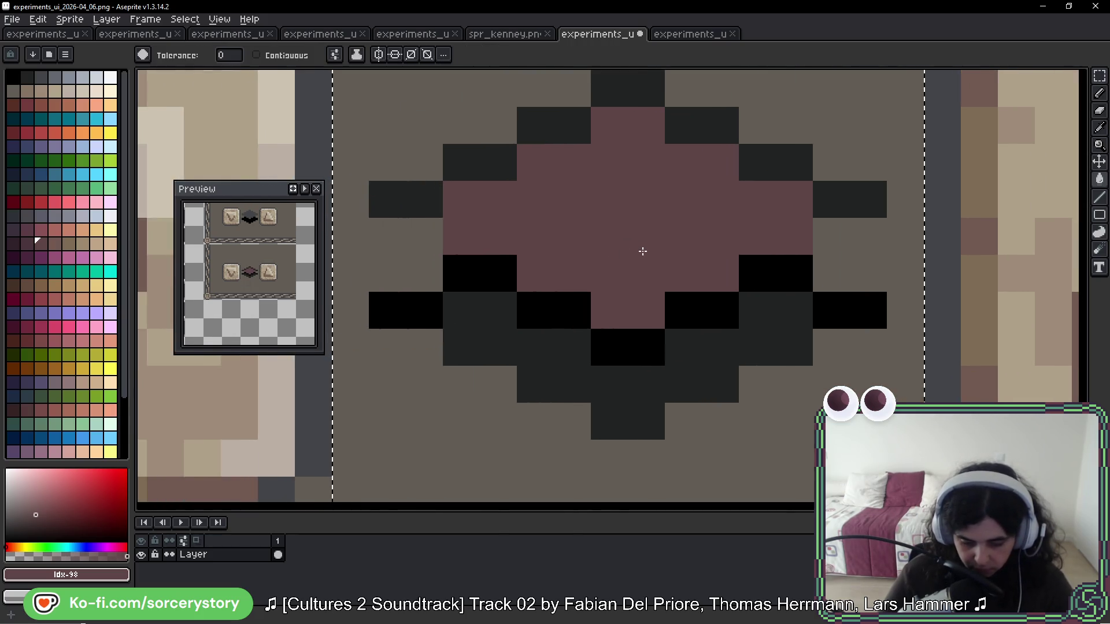
left_click(29, 243)
left_click(530, 345)
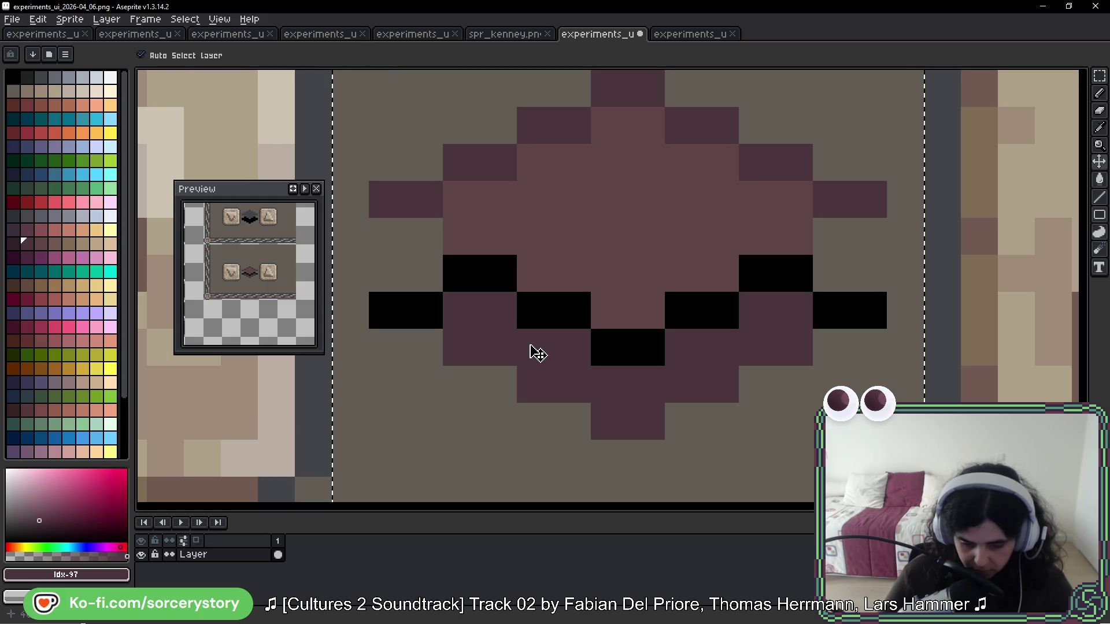
left_click(11, 243)
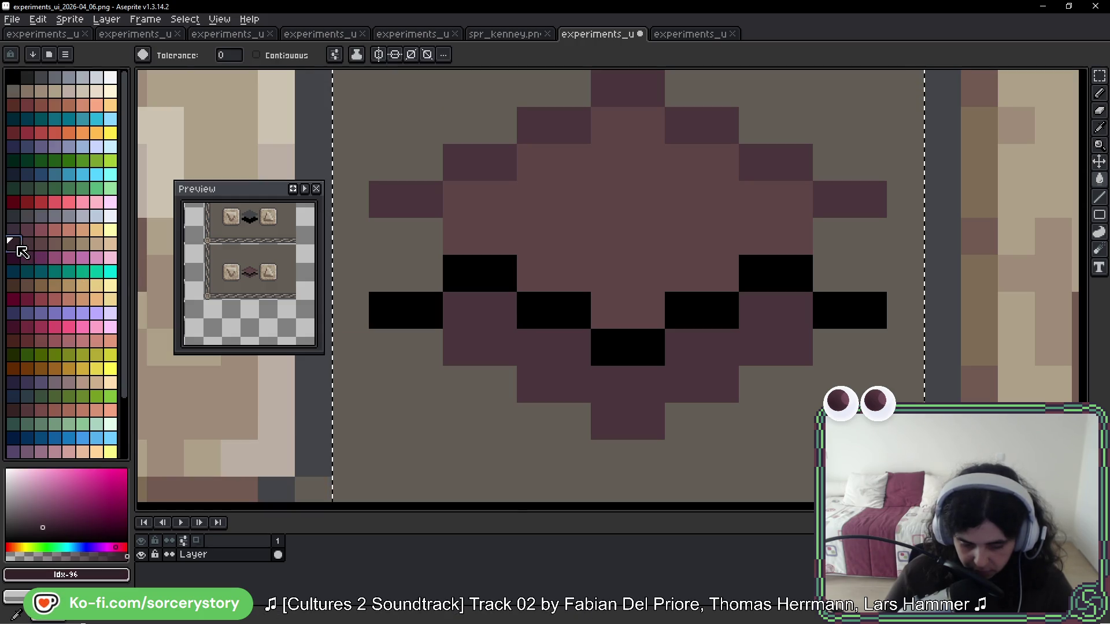
left_click(575, 307)
scroll(668, 323, "down", 3)
scroll(669, 323, "down", 3)
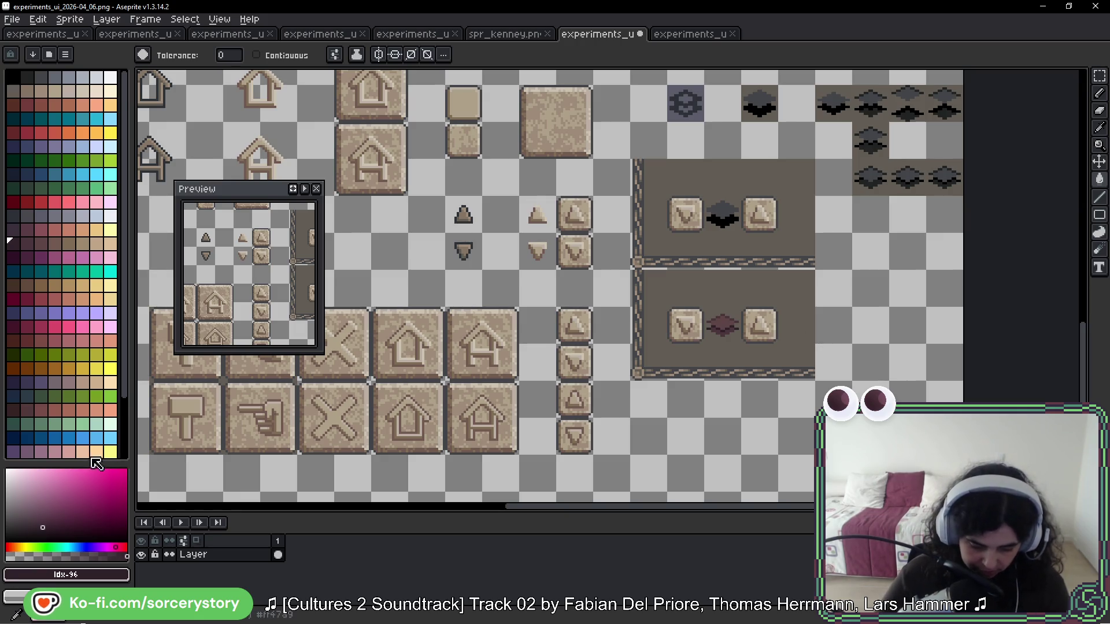
Step: Magic-wand select the recoloured gem and pick a navy purple swatch
scroll(88, 444, "down", 2)
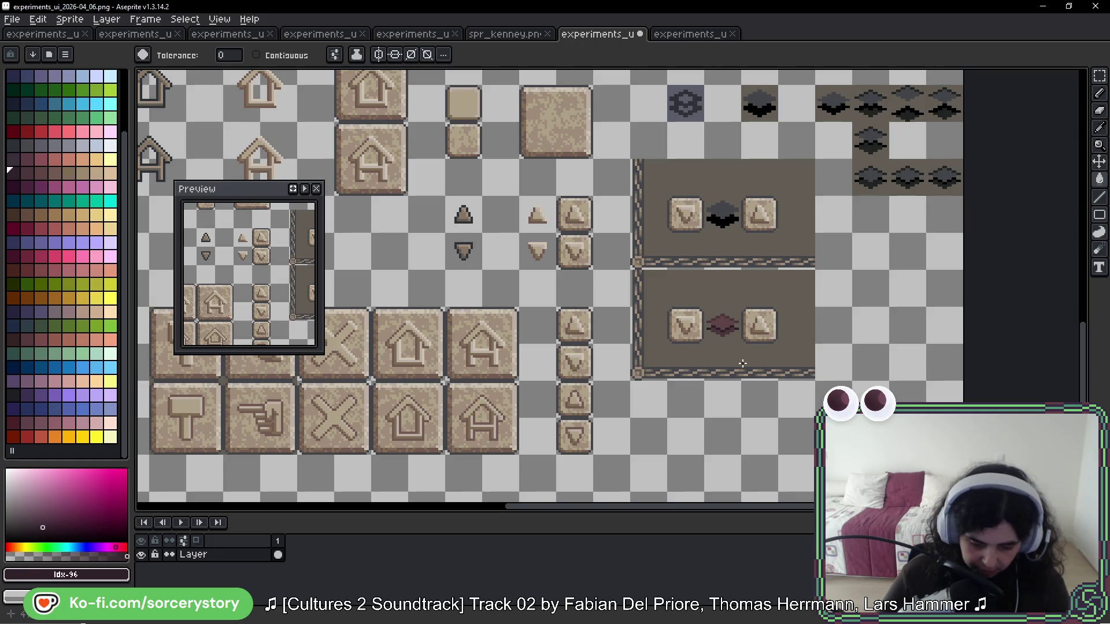
key("w")
scroll(745, 364, "up", 3)
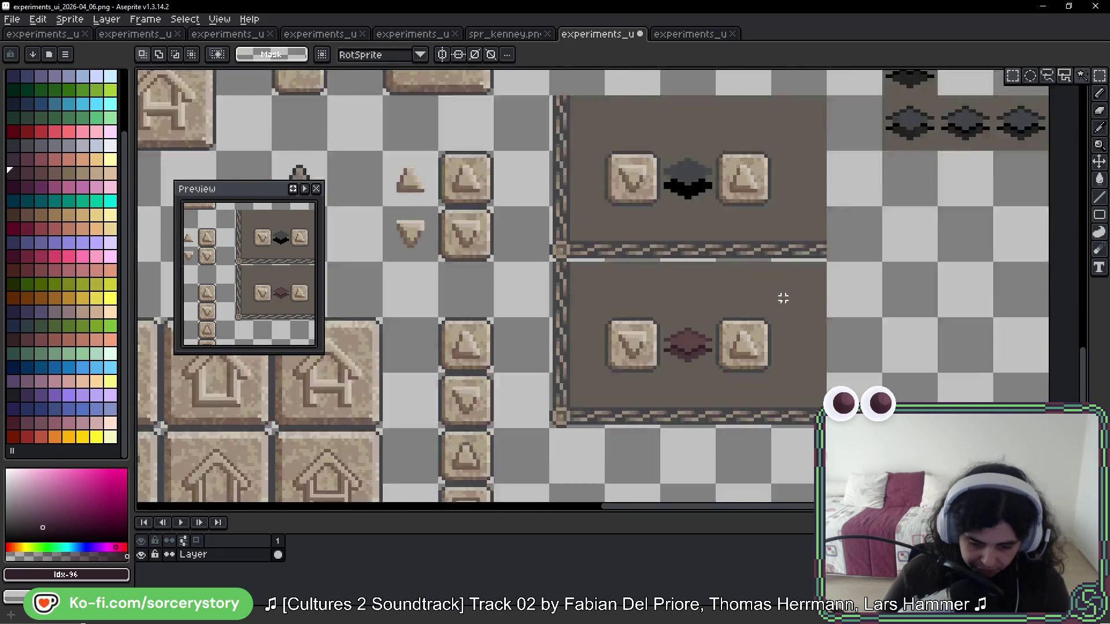
left_click(617, 376)
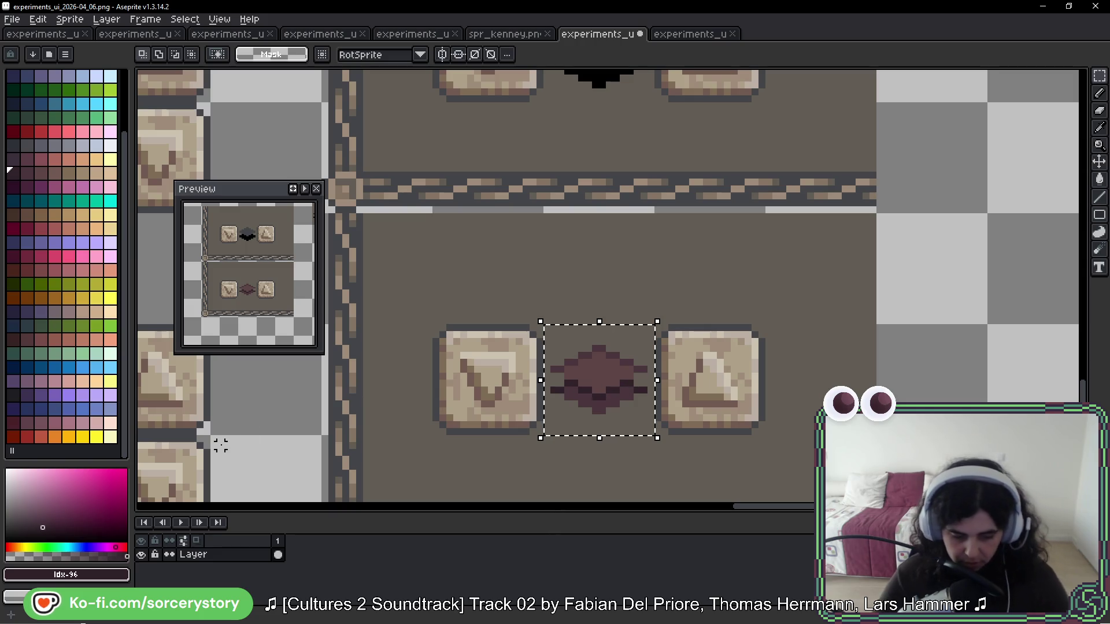
scroll(614, 367, "up", 2)
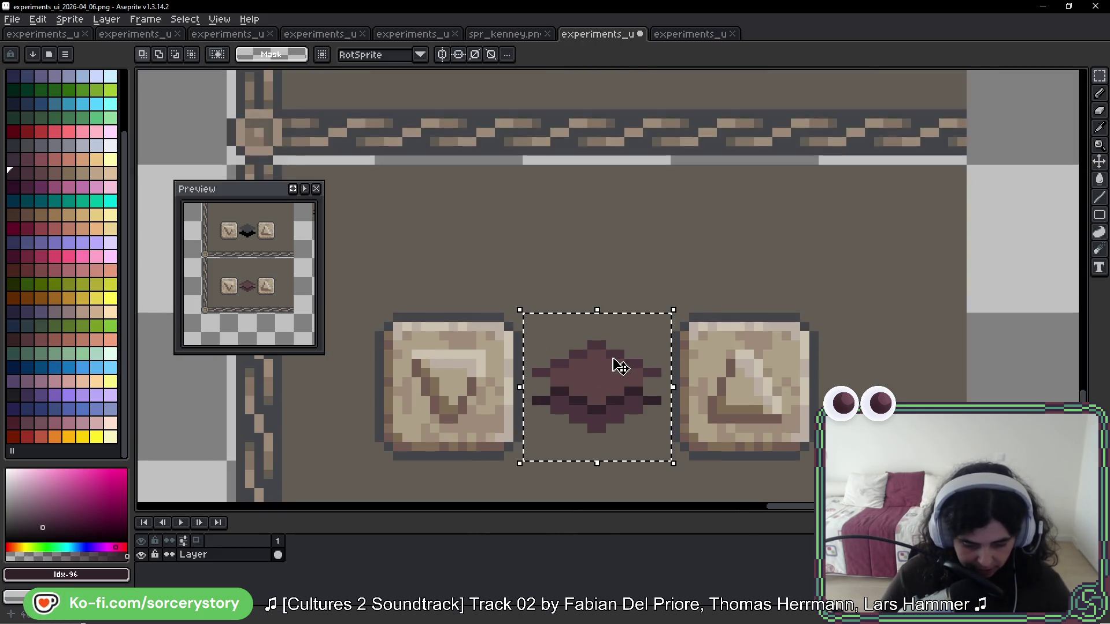
left_click_drag(666, 415, 654, 372)
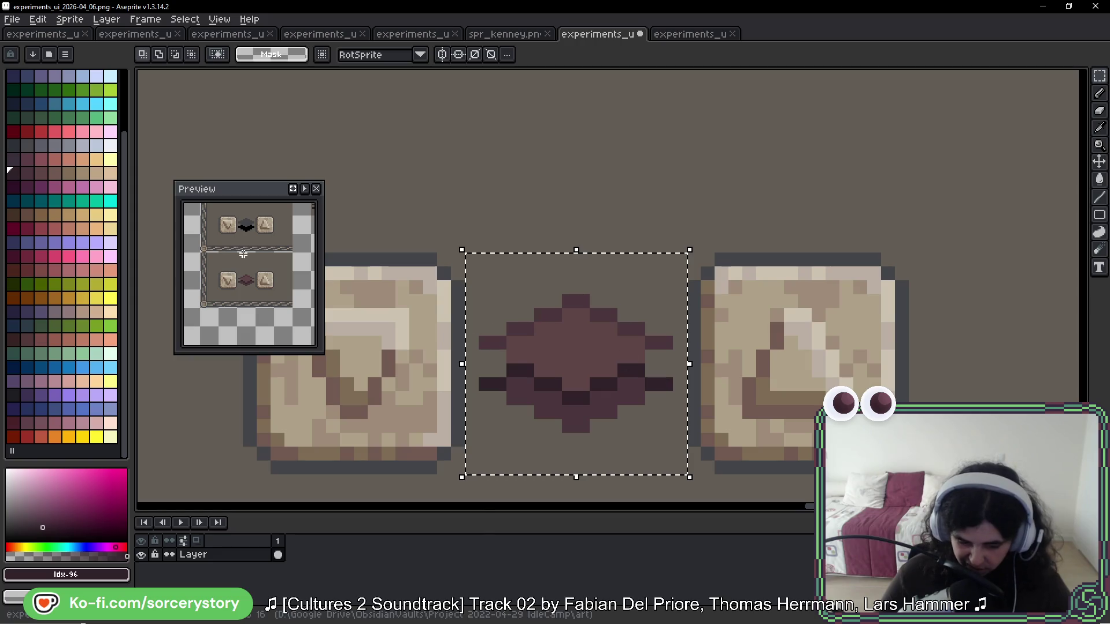
left_click(13, 187)
left_click(14, 313)
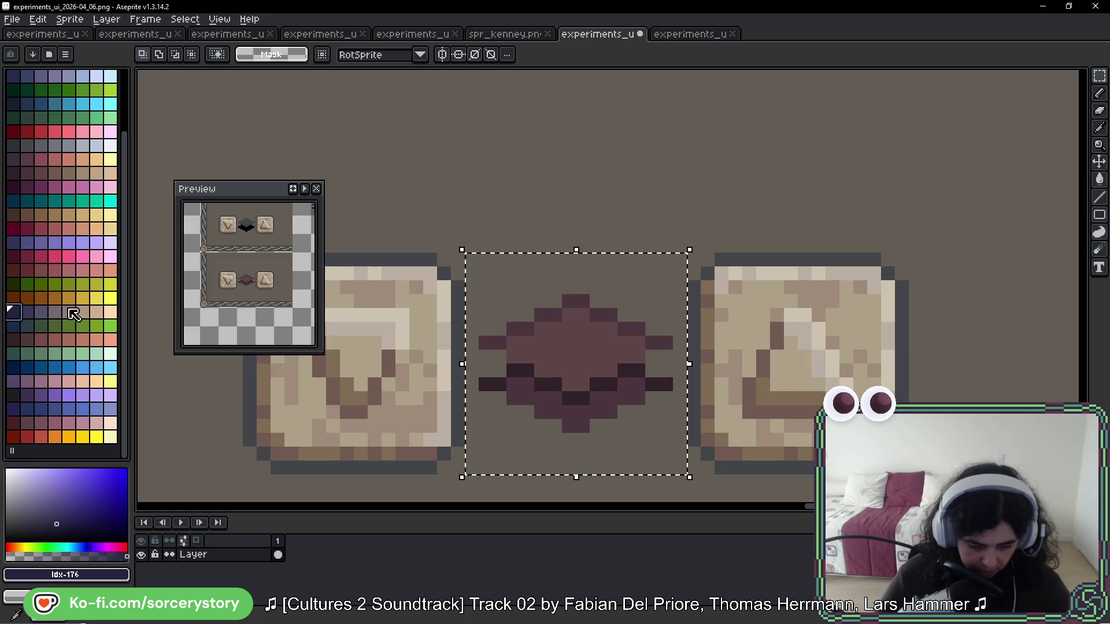
Step: Fill the gem's darkest pixels with navy and its maroon outline and interior with purple
key("g")
scroll(405, 350, "up", 3)
left_click(634, 389)
left_click_drag(761, 384, 614, 349)
left_click(27, 312)
left_click(528, 403)
left_click(529, 403)
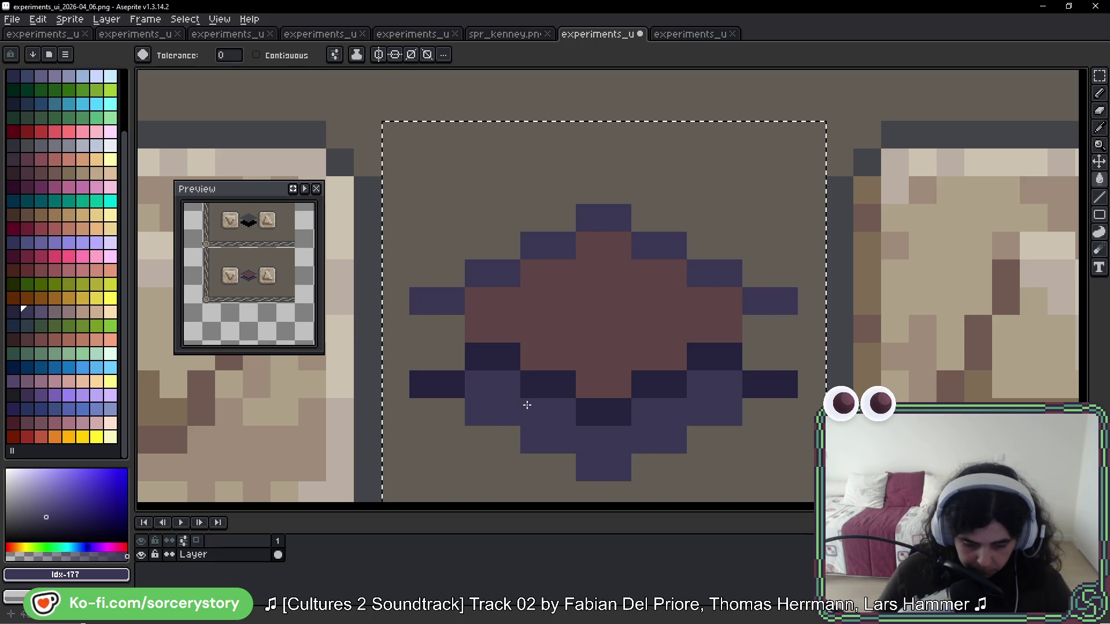
left_click(40, 312)
left_click(540, 317)
scroll(634, 327, "down", 5)
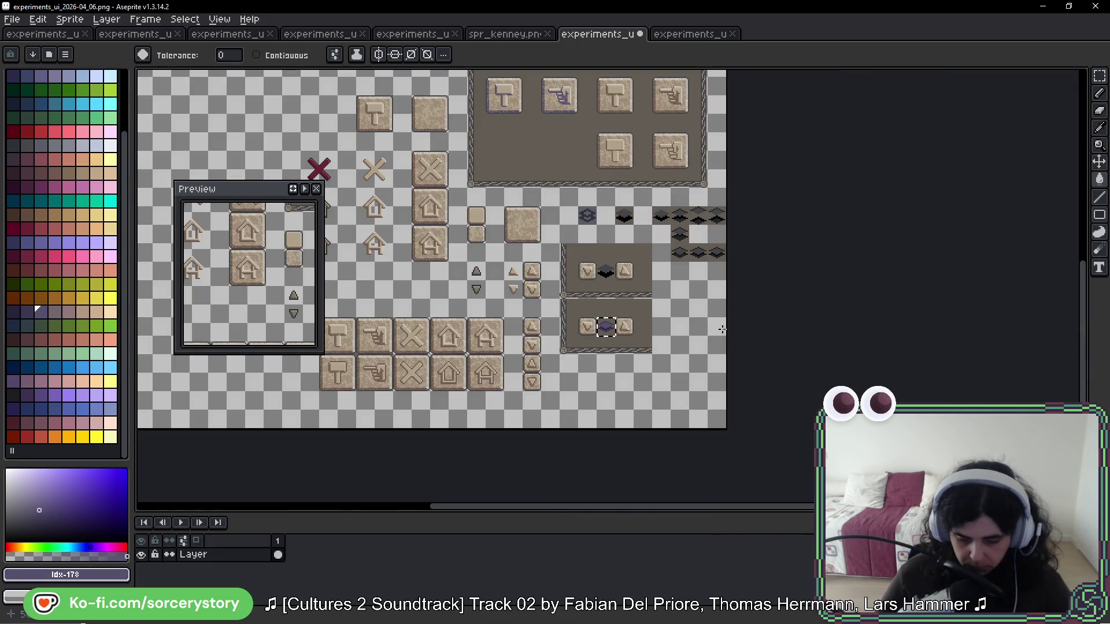
Step: Save the sprite sheet with Ctrl+S
scroll(722, 330, "up", 1)
scroll(722, 329, "down", 1)
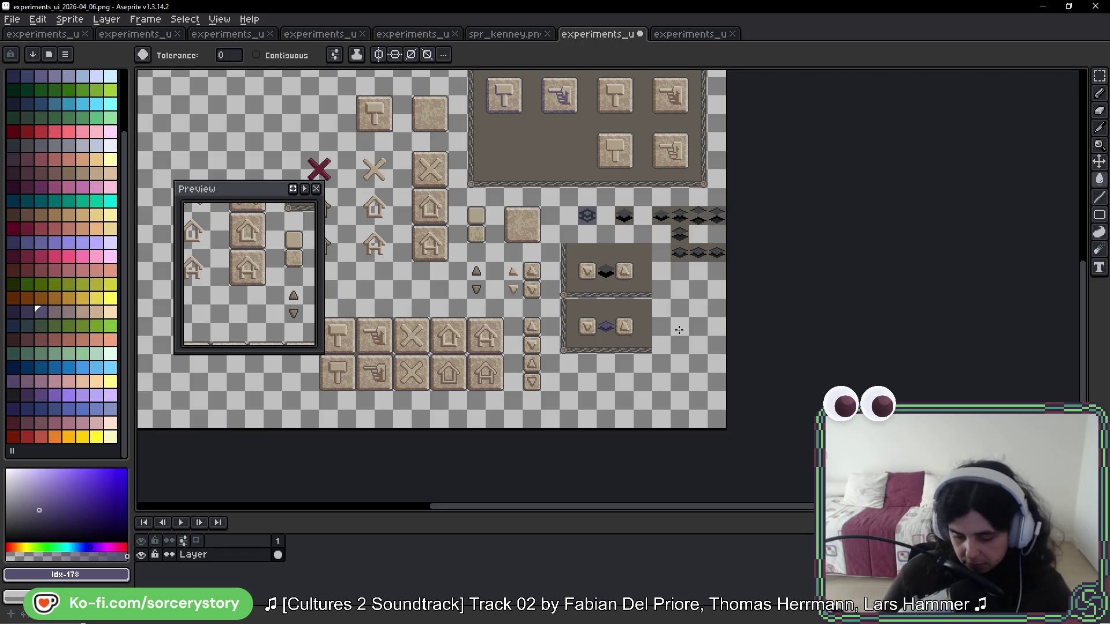
key("ctrl+s")
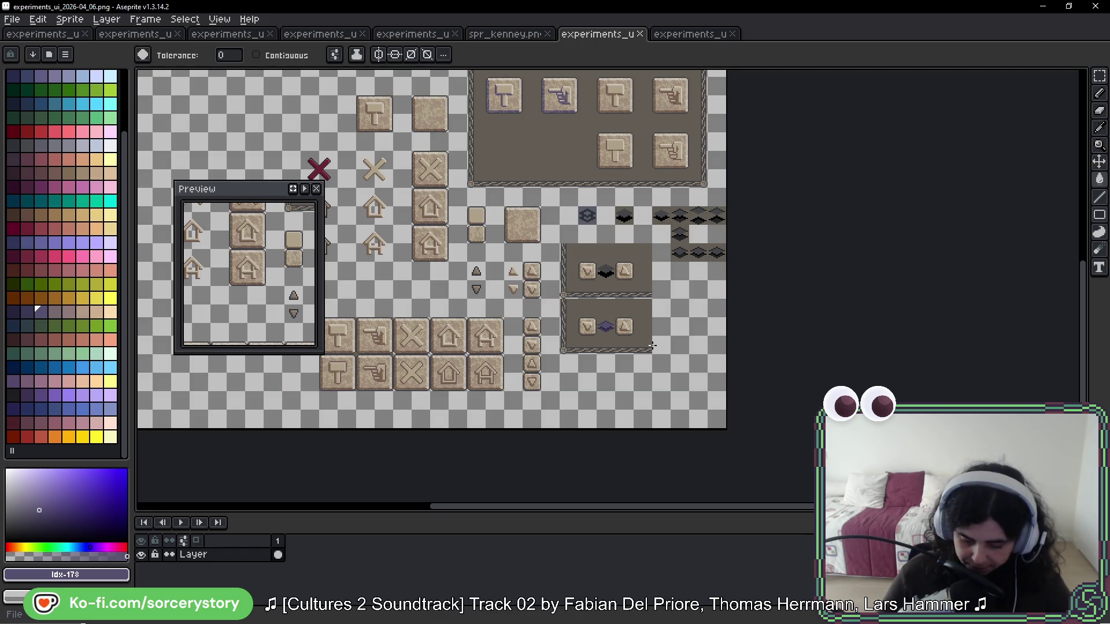
scroll(611, 330, "up", 3)
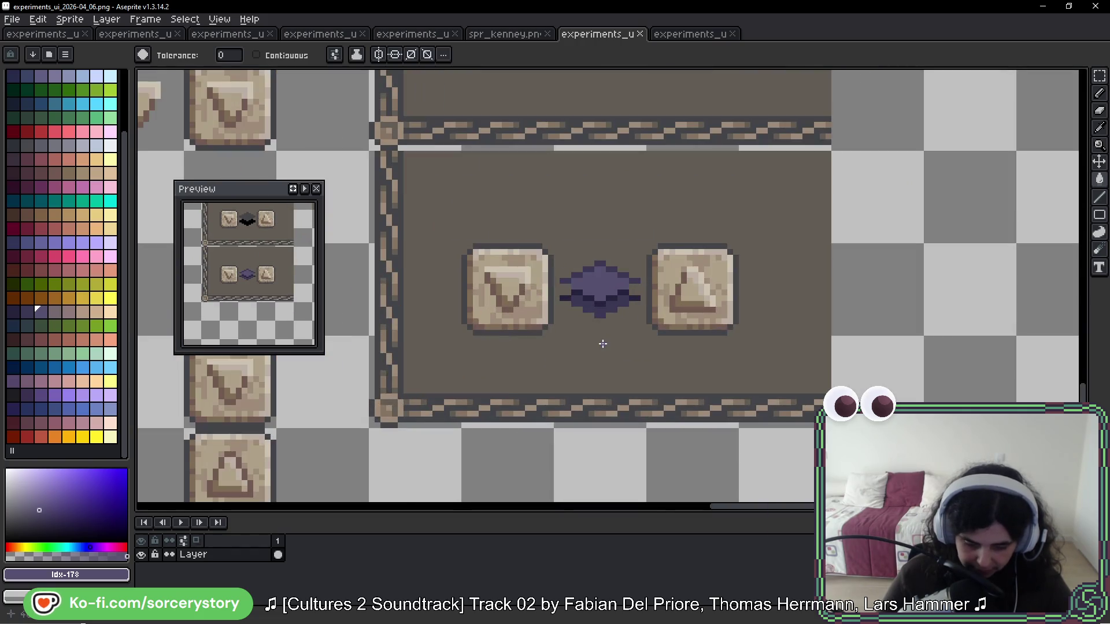
Step: Sample the panel's background colour and select the area around the purple gem
key("i")
left_click(610, 211)
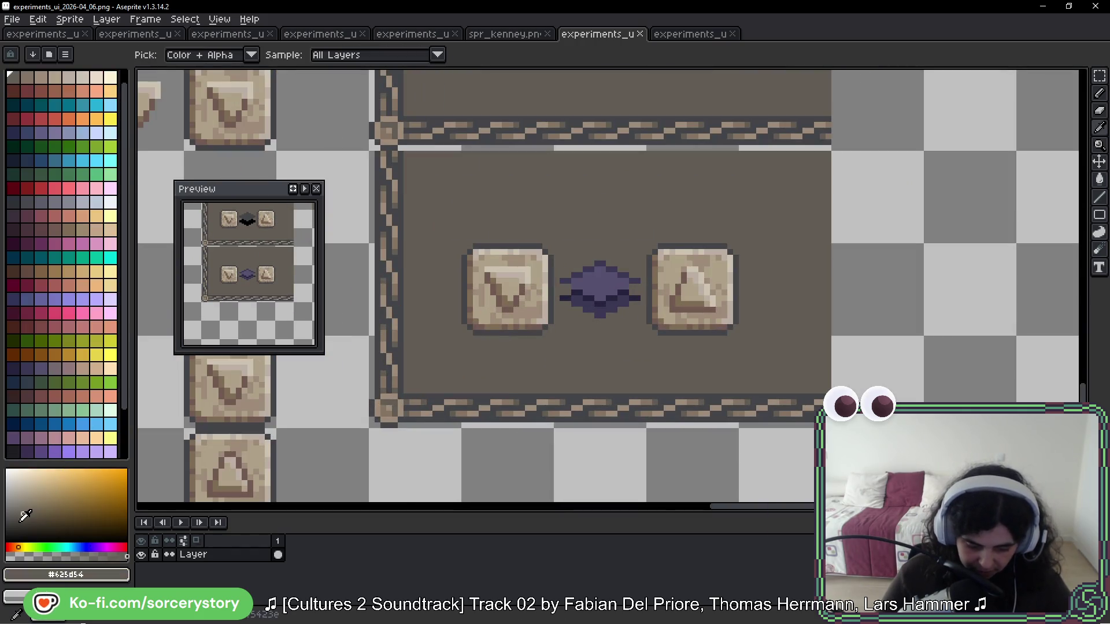
key("g")
scroll(571, 324, "up", 1)
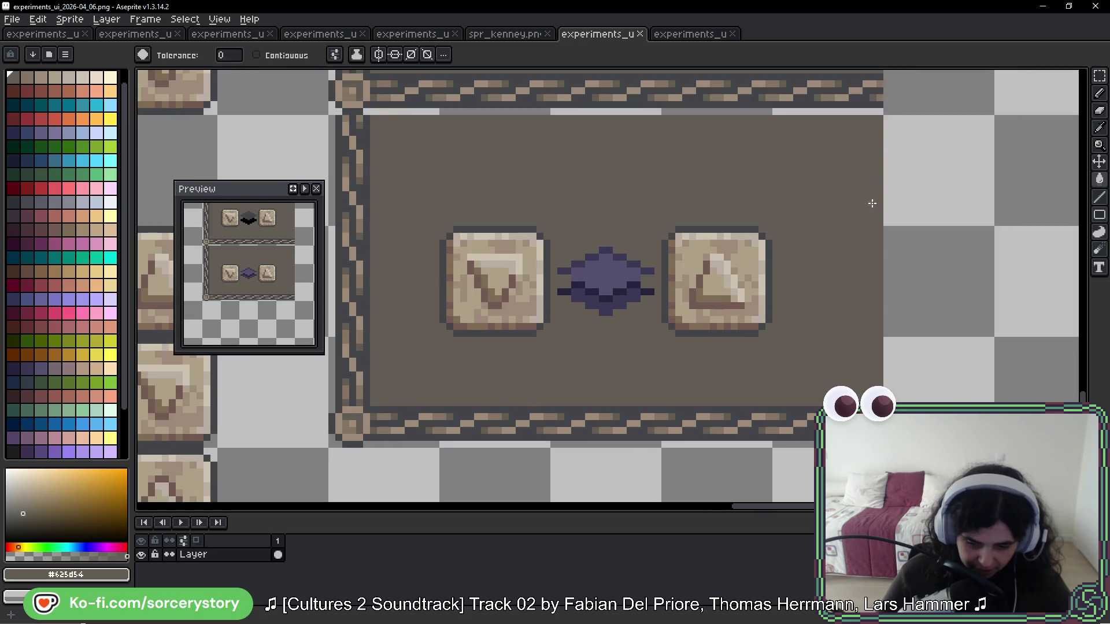
left_click(1093, 80)
scroll(639, 265, "up", 1)
left_click_drag(510, 214, 664, 367)
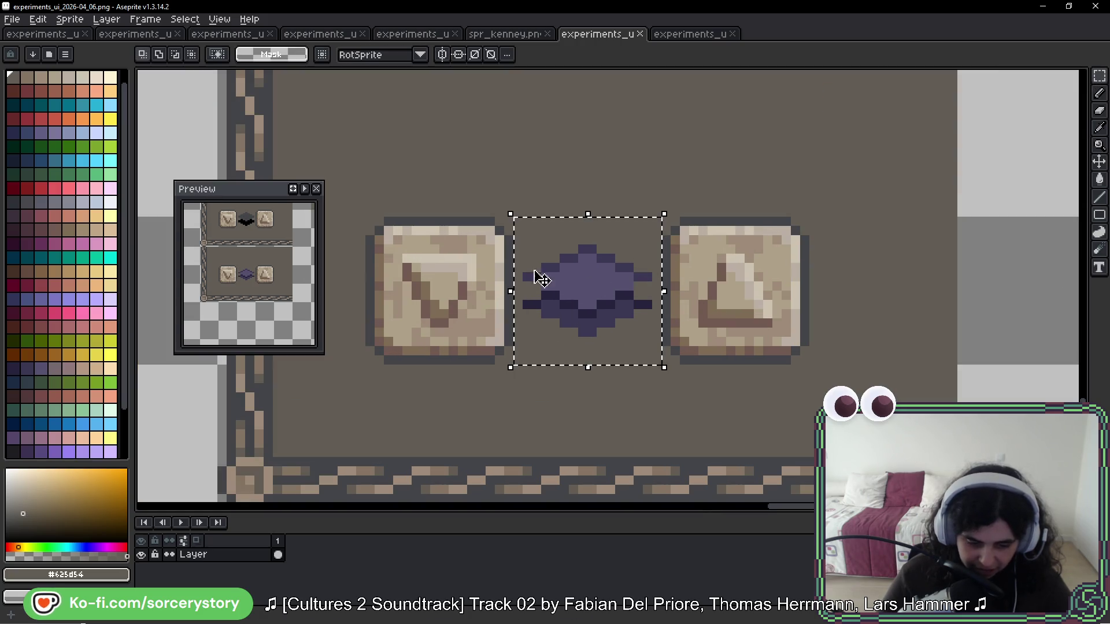
scroll(126, 165, "up", 1)
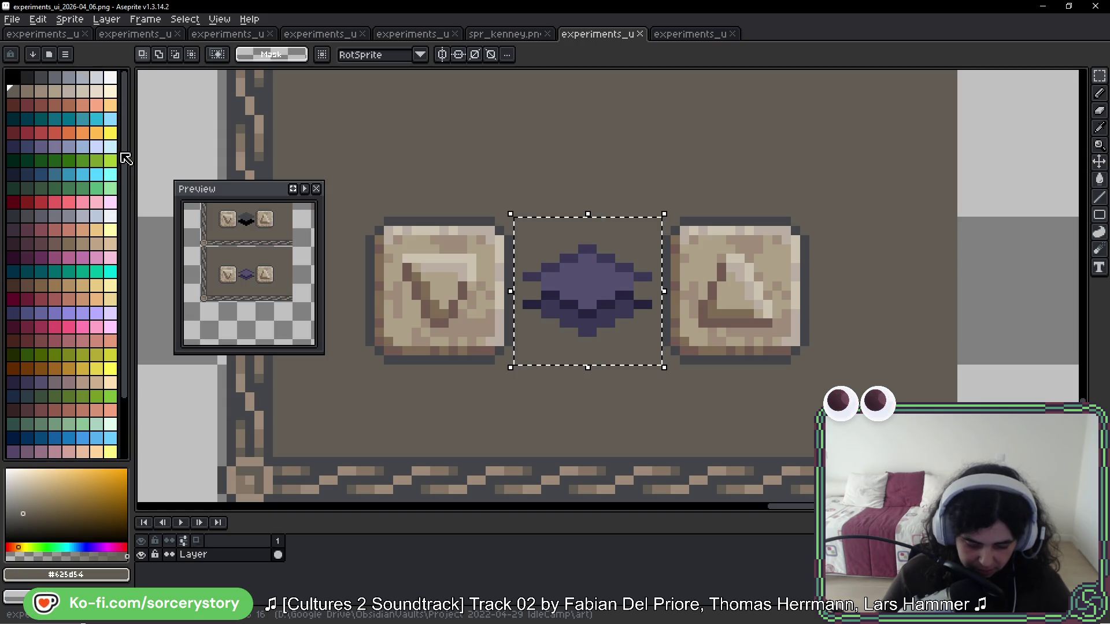
Step: Fill the gem's outline, middle band and lower band with dark, lighter and brighter reds
left_click(13, 105)
scroll(592, 286, "up", 8)
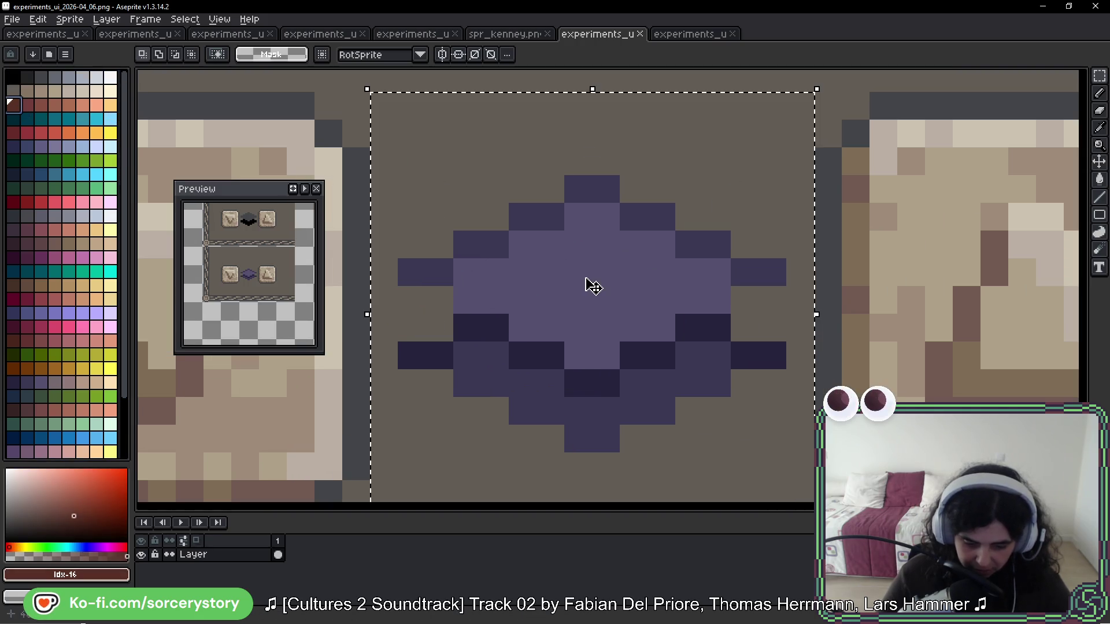
key("g")
left_click(504, 254)
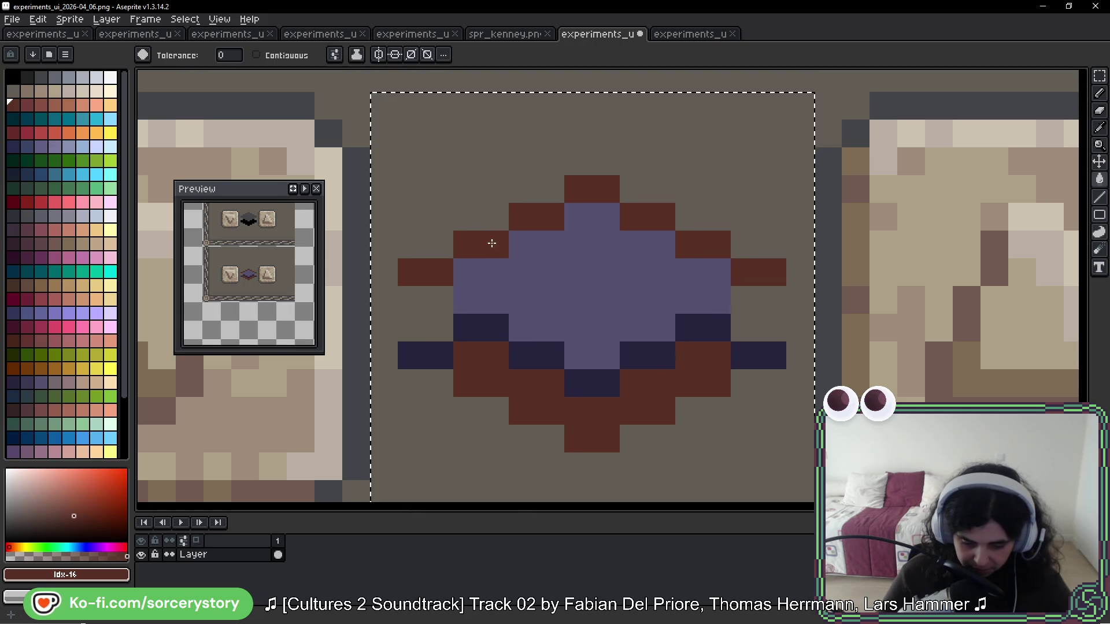
right_click(492, 243)
left_click(492, 327)
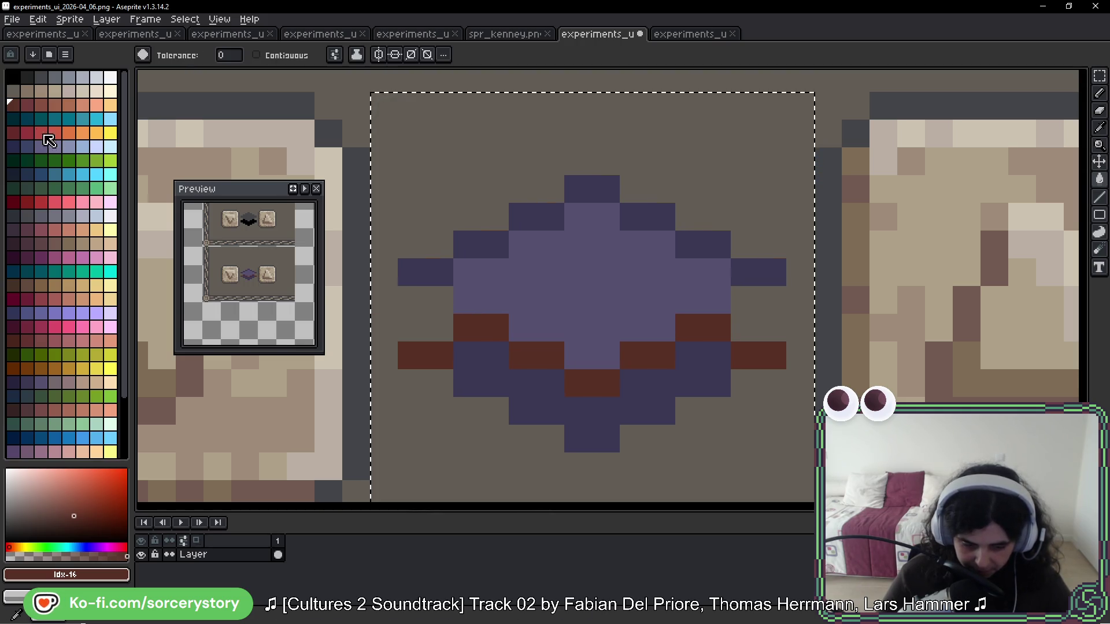
left_click(27, 105)
left_click(491, 365)
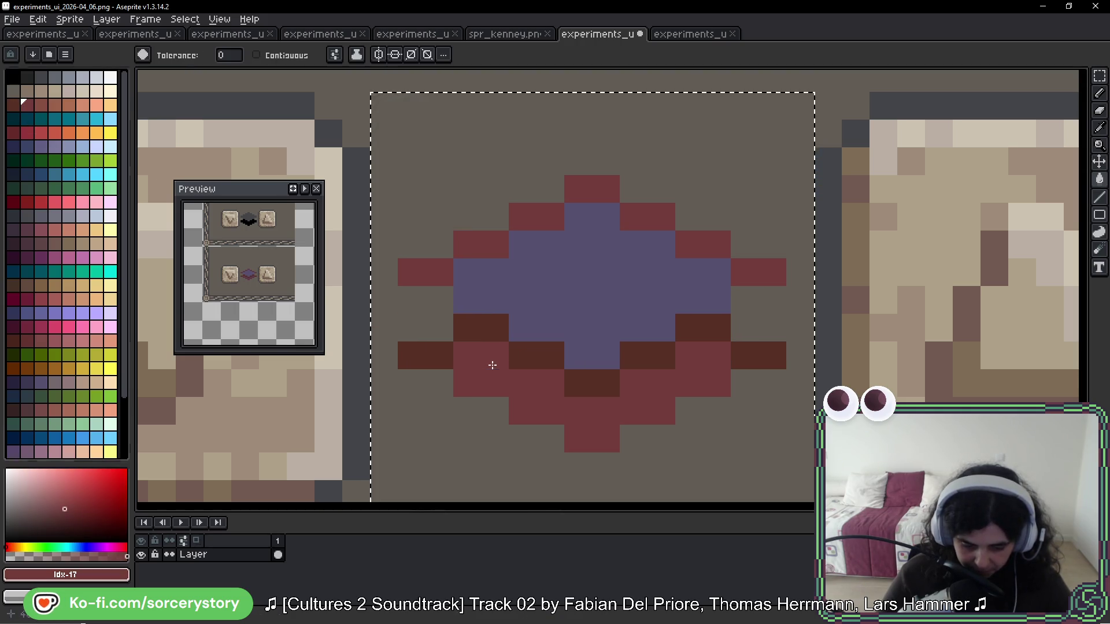
left_click(38, 106)
left_click(521, 266)
scroll(578, 277, "down", 5)
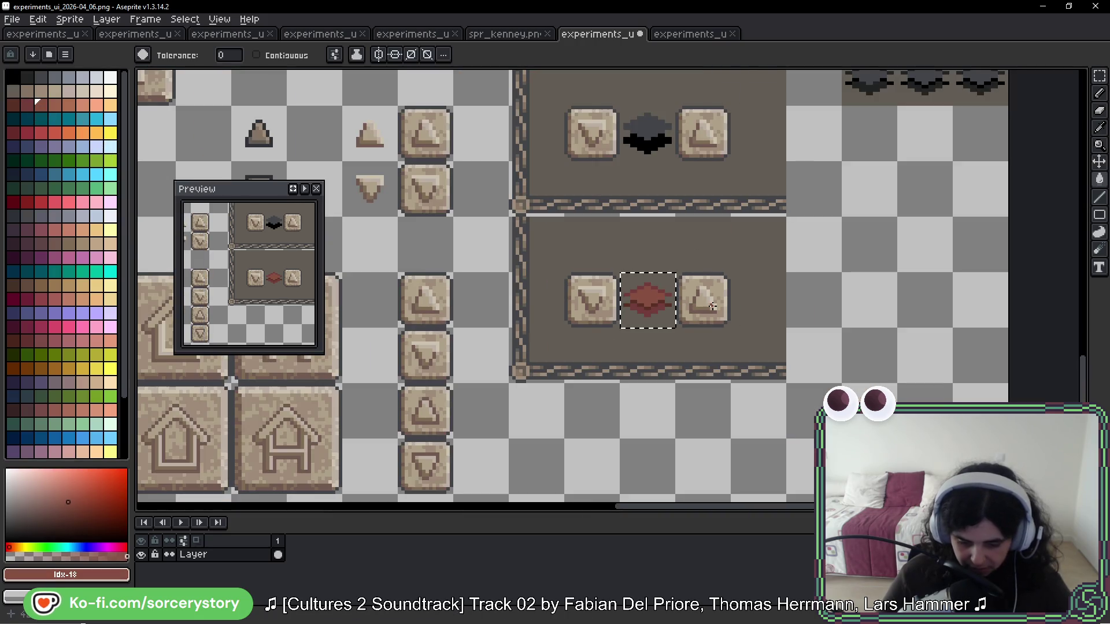
scroll(666, 301, "up", 3)
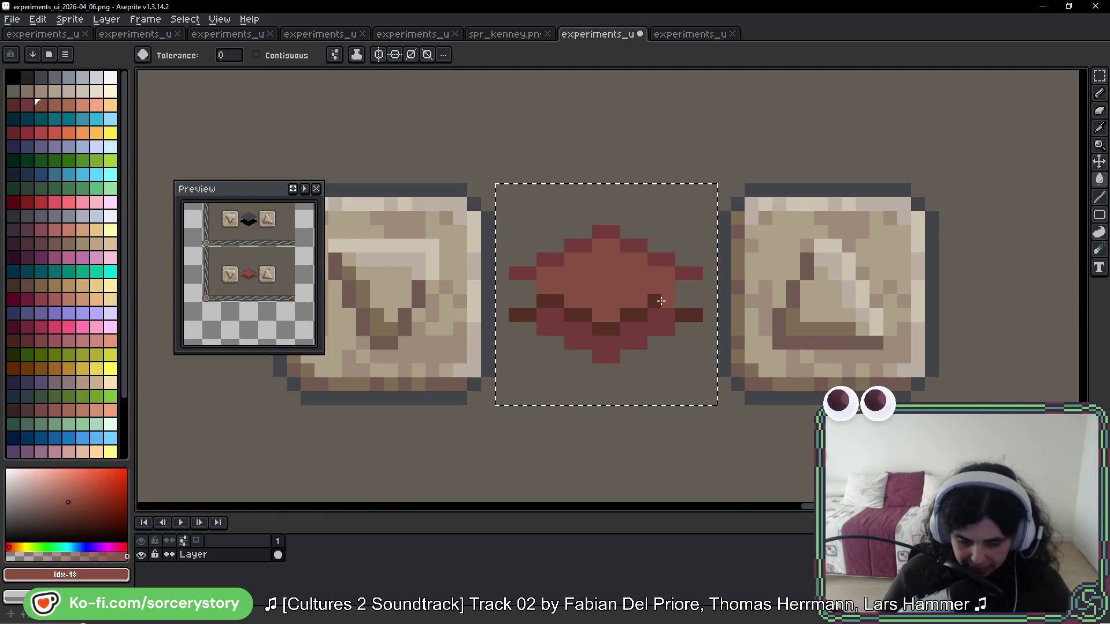
Step: Fill a lower gem pixel with brown from the left button and sample the dark grey border
left_click(41, 299)
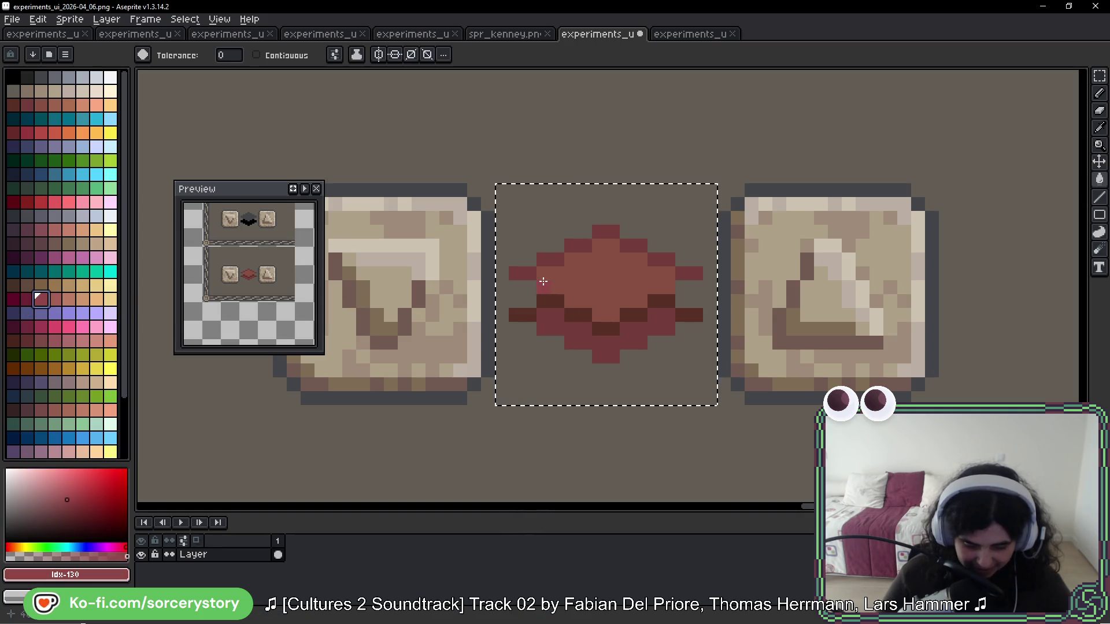
left_click_drag(446, 287, 620, 273)
left_click(565, 279, "alt")
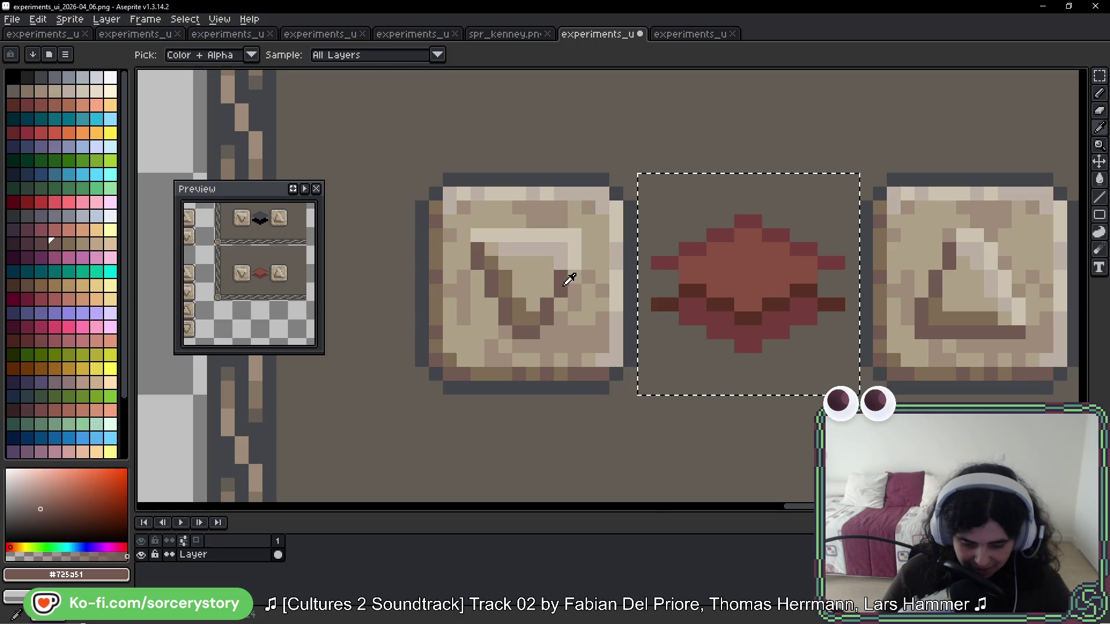
key("ctrl+z")
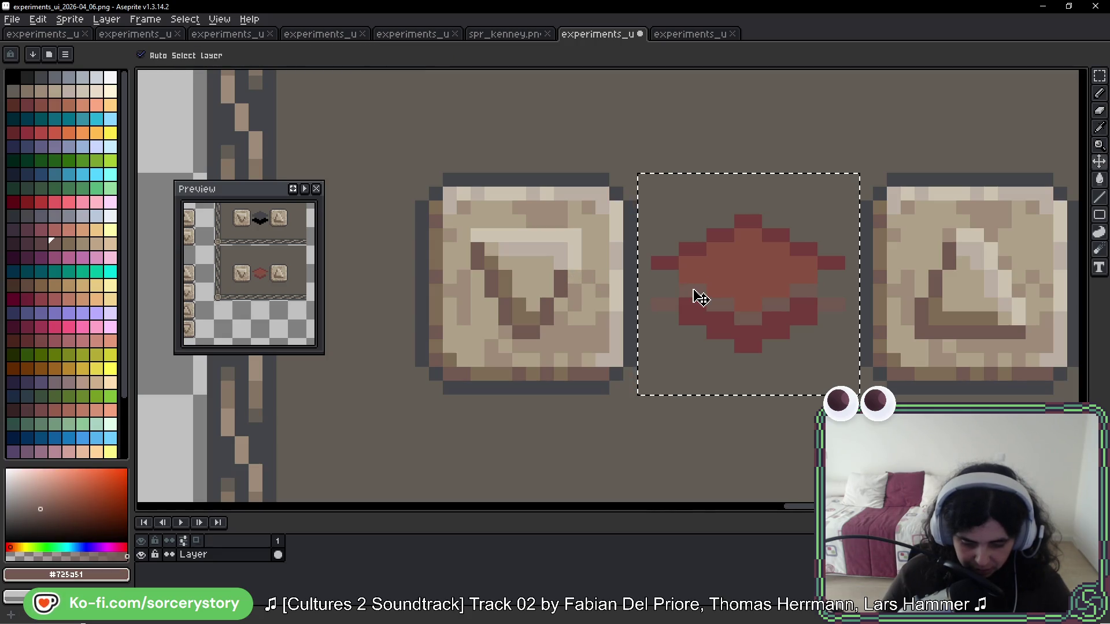
key("ctrl+y")
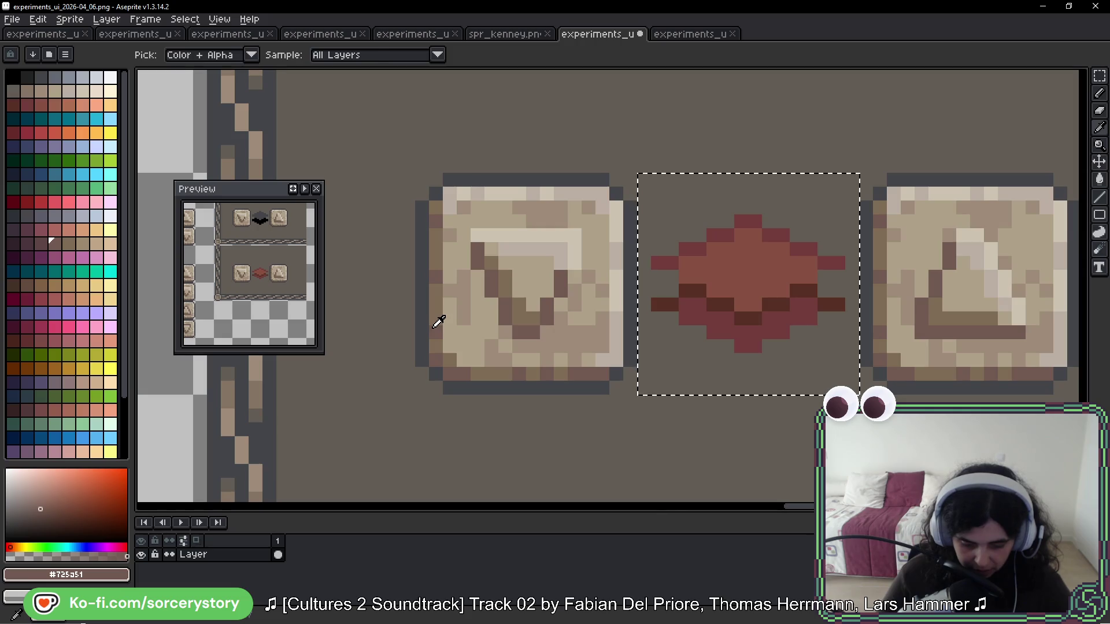
left_click(679, 317)
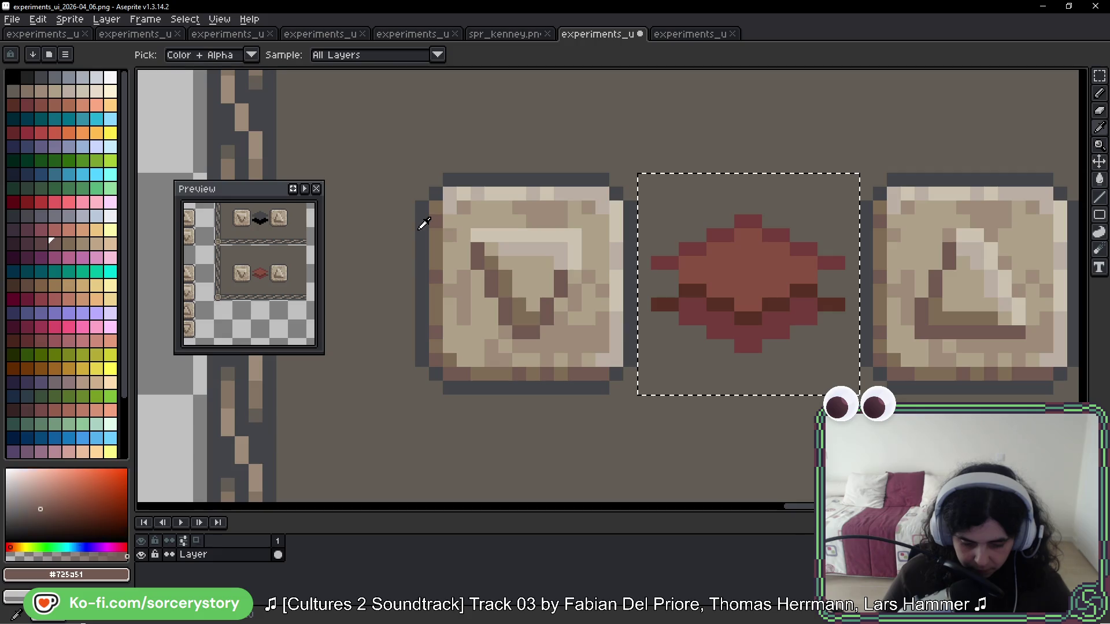
left_click(421, 223, "alt")
scroll(778, 249, "down", 3)
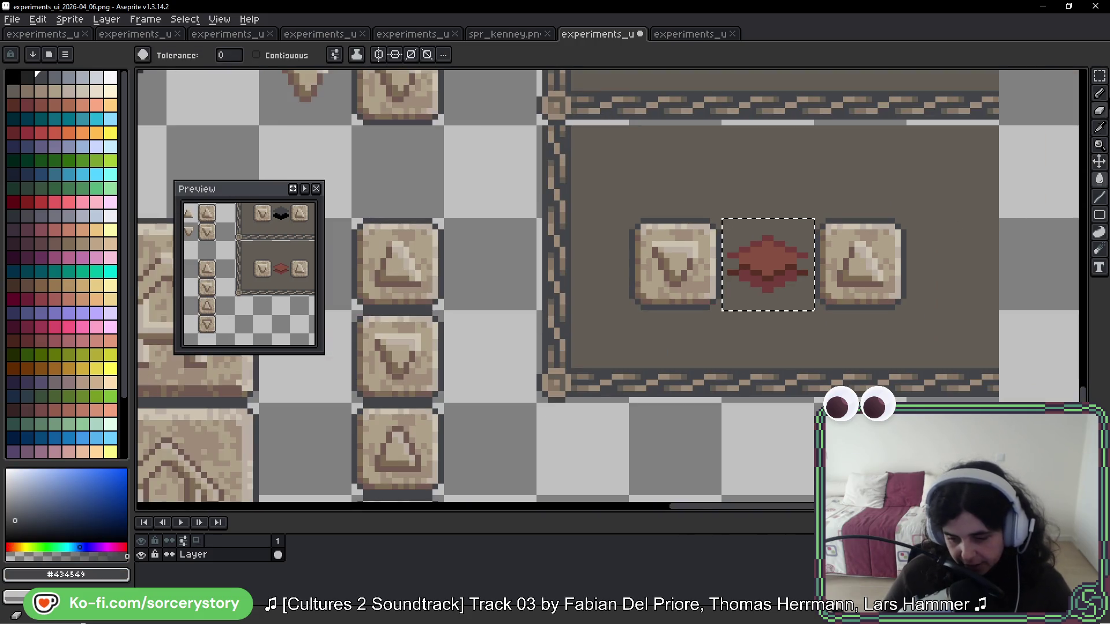
key("m")
scroll(793, 280, "up", 4)
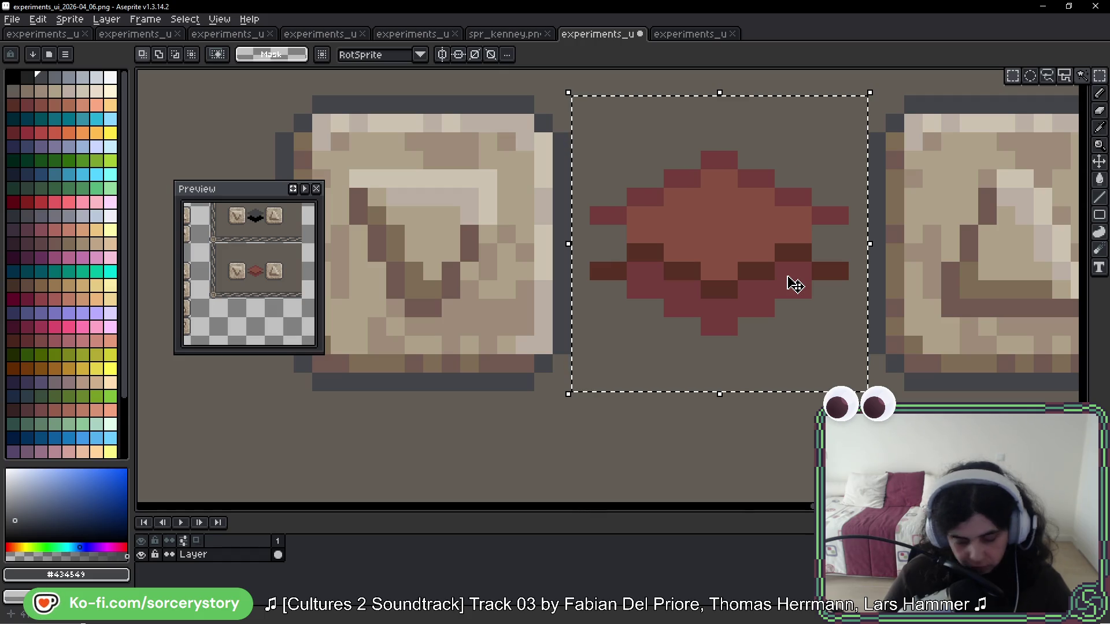
Step: Pencil in the missing dark grey outline pixels along the gem's edges and lower right
key("b")
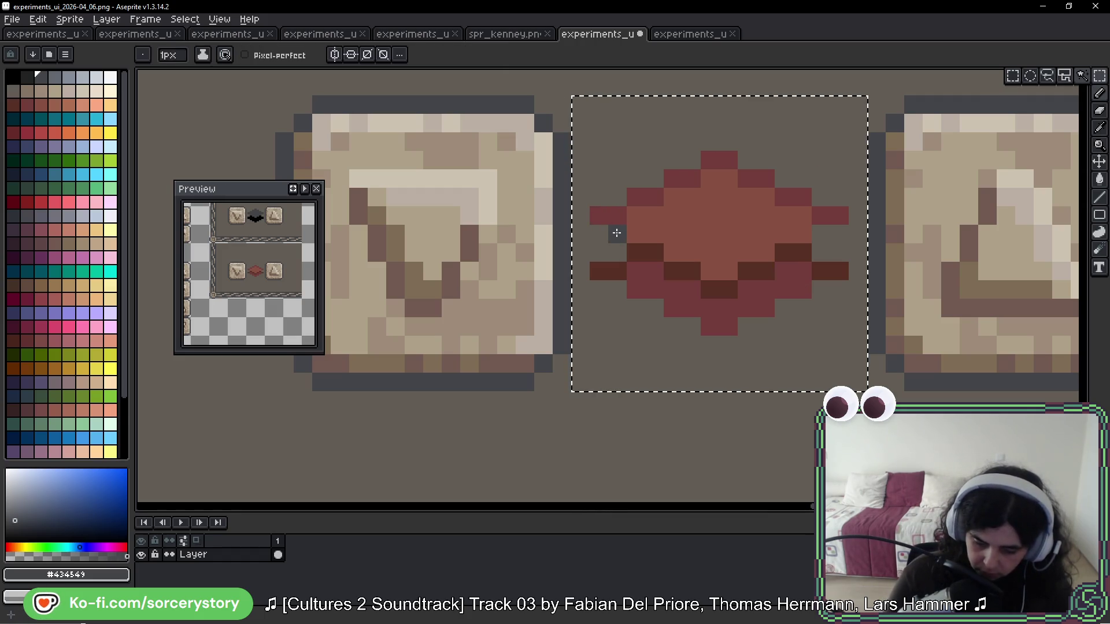
left_click_drag(617, 232, 599, 215)
left_click_drag(656, 160, 721, 141)
left_click(762, 157)
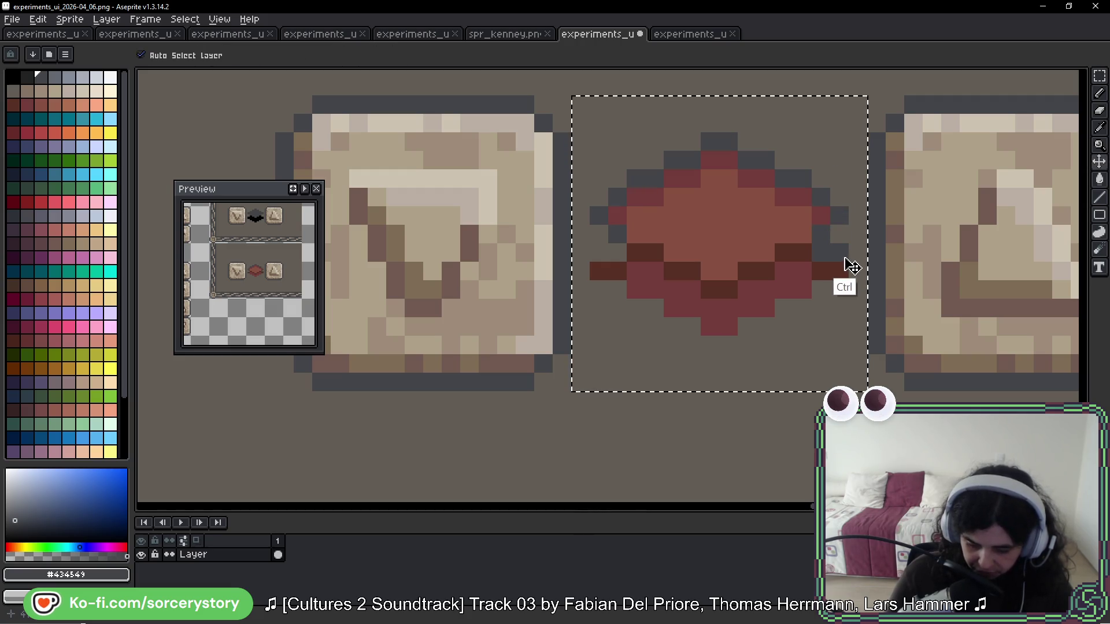
left_click_drag(824, 290, 777, 322)
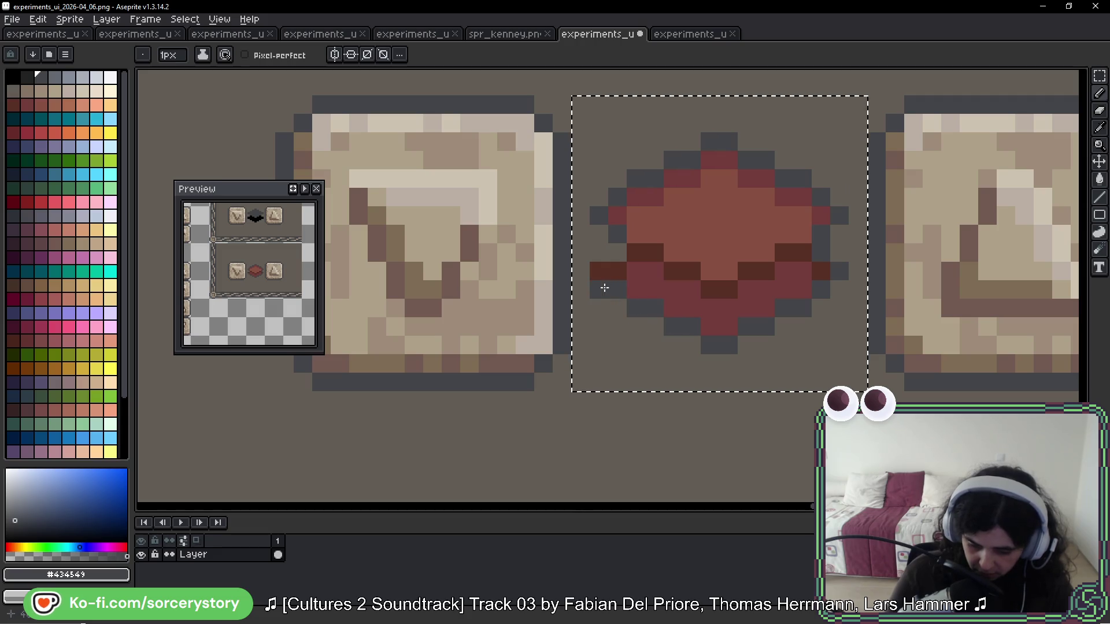
scroll(771, 309, "down", 5)
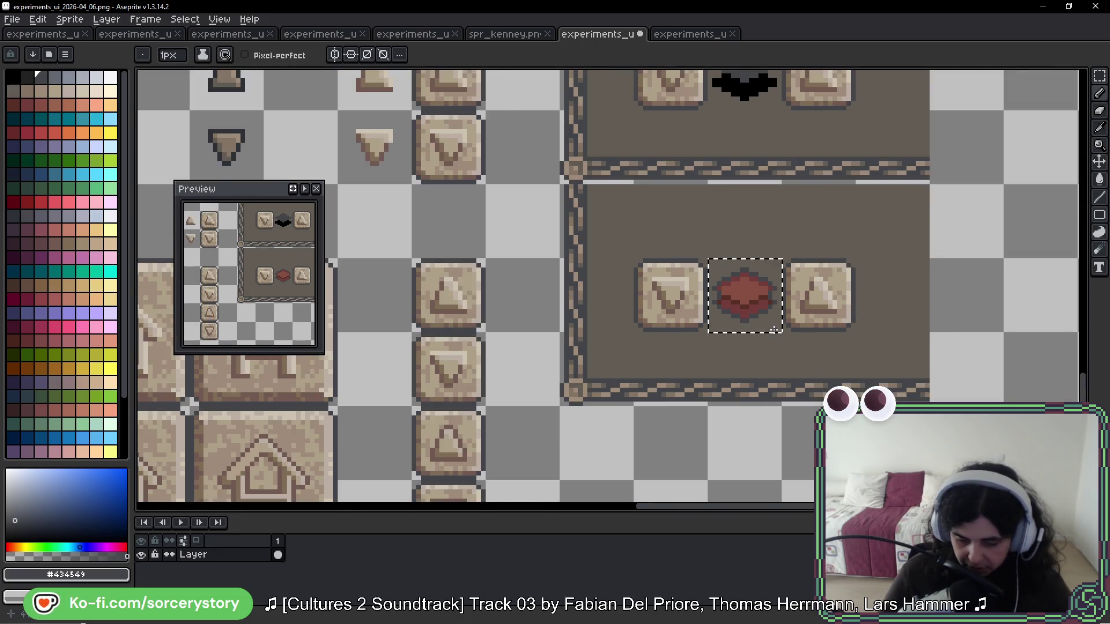
Step: Recolour the gem's reds to dark brown, lighter brown and beige sampled from the stone button
scroll(774, 329, "up", 5)
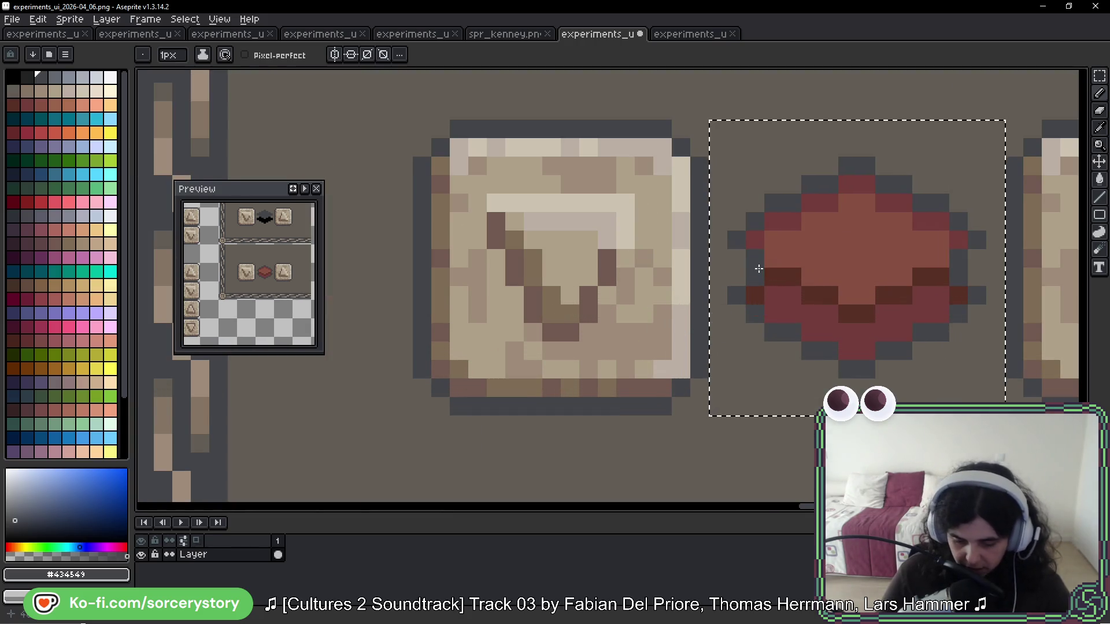
scroll(578, 269, "right", 1)
key("alt")
left_click(366, 245, "alt")
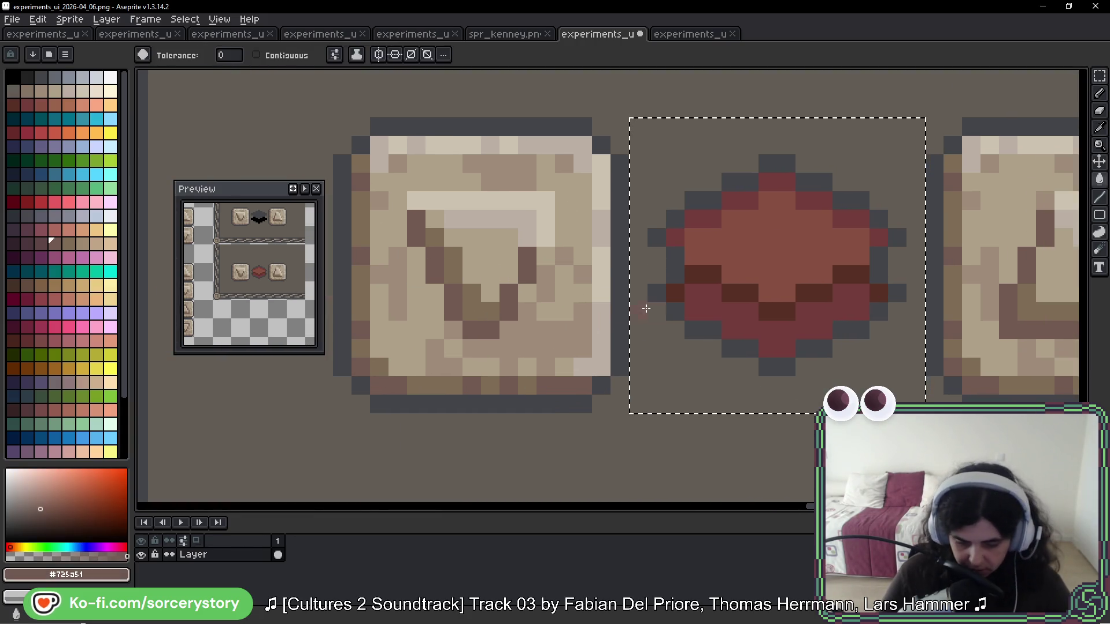
left_click(711, 277)
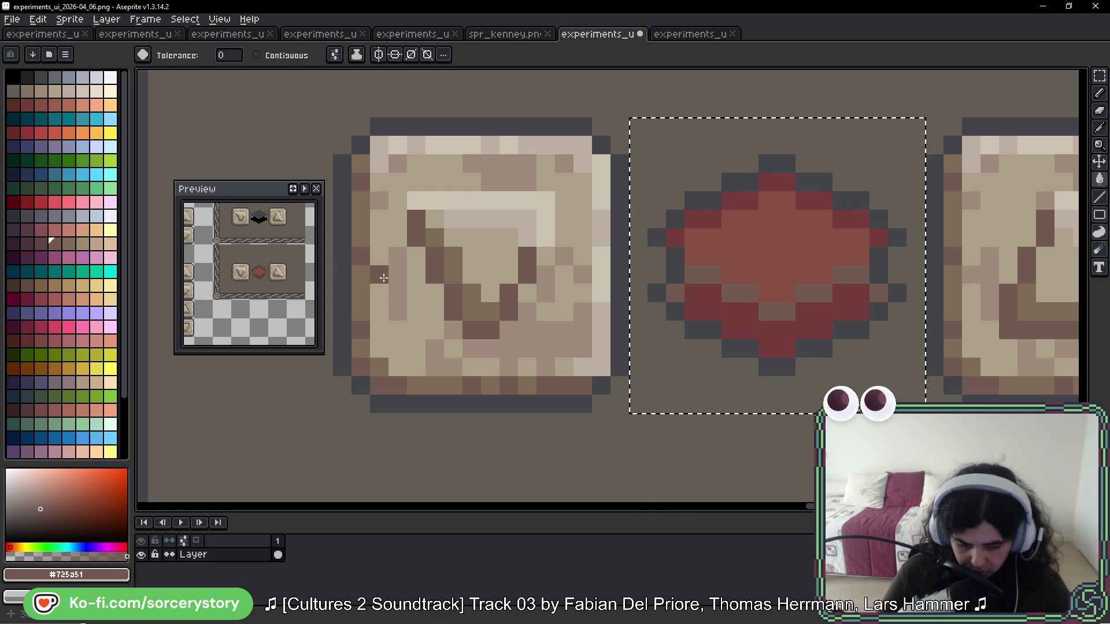
left_click(367, 269, "alt")
left_click(716, 312)
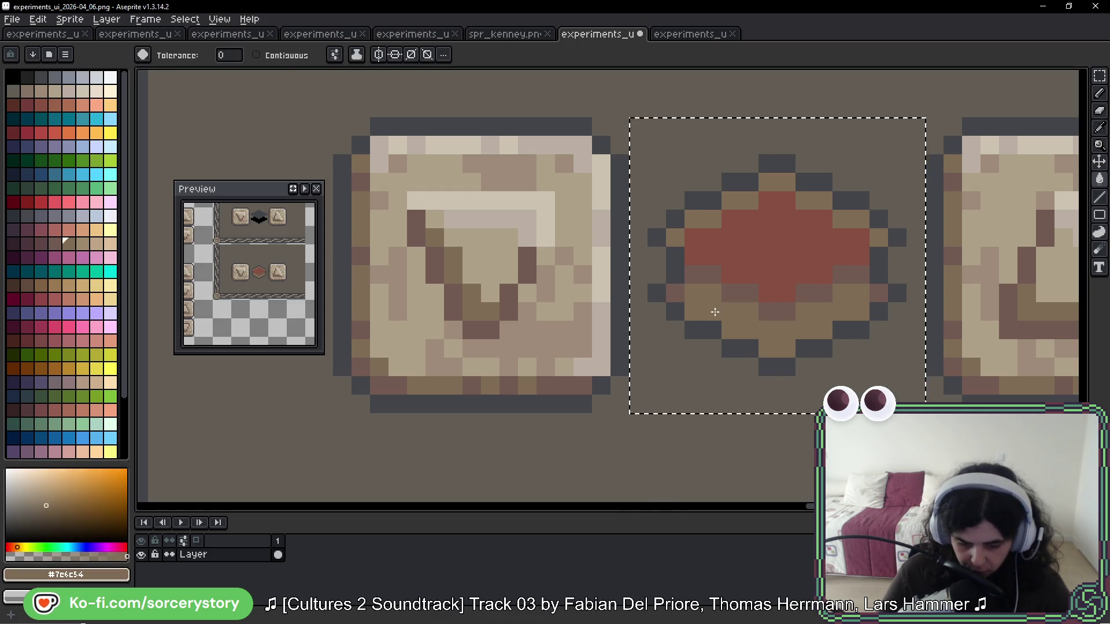
key("alt")
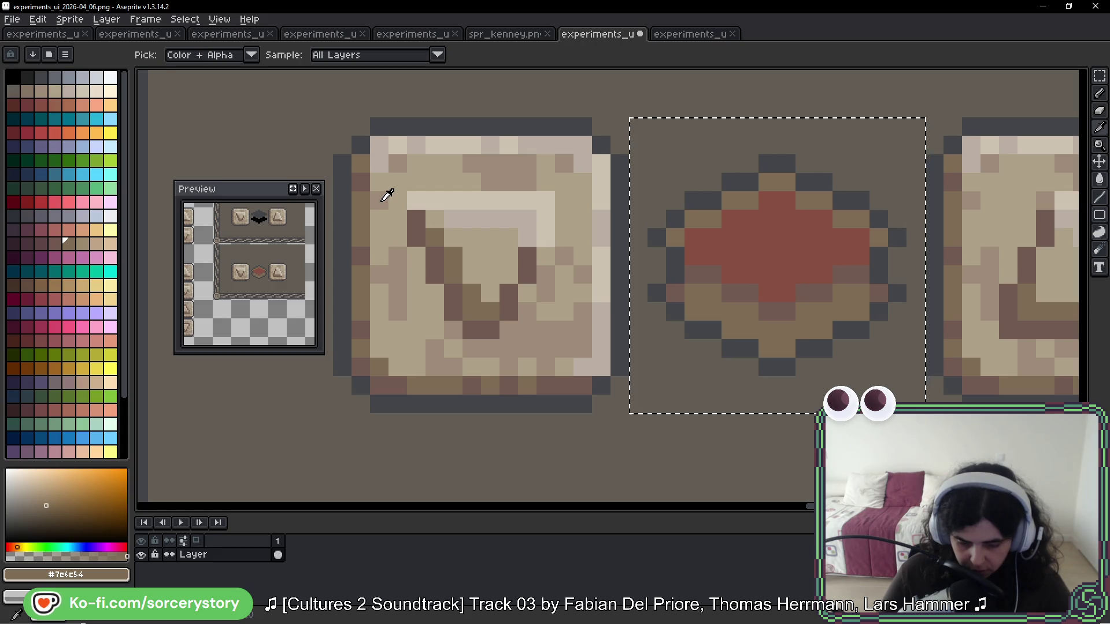
left_click(387, 195, "alt")
left_click(781, 266)
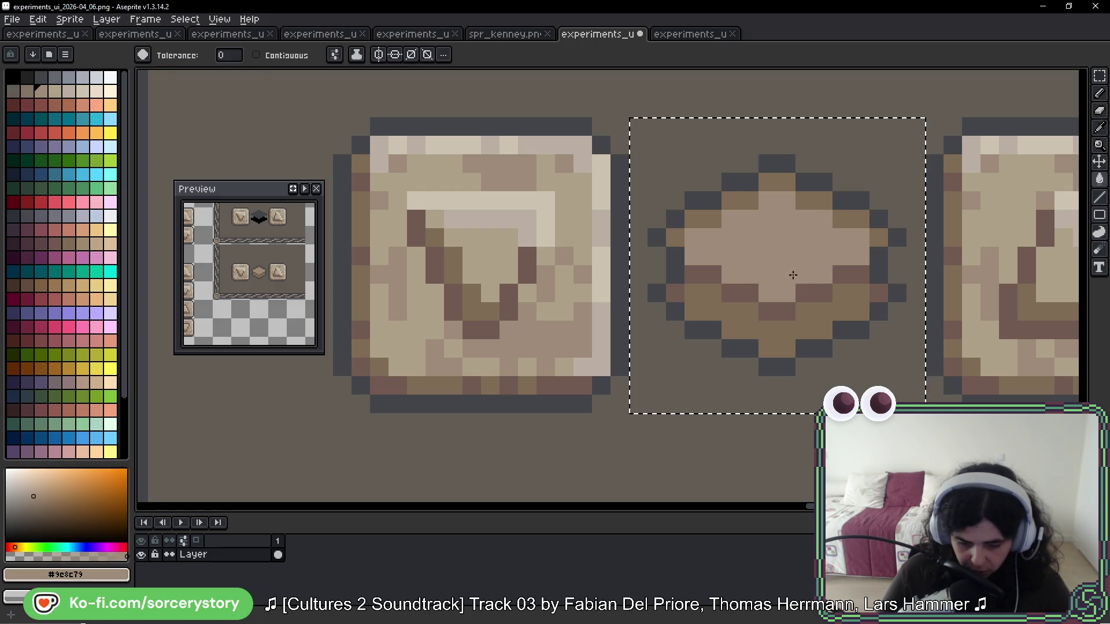
scroll(781, 266, "down", 8)
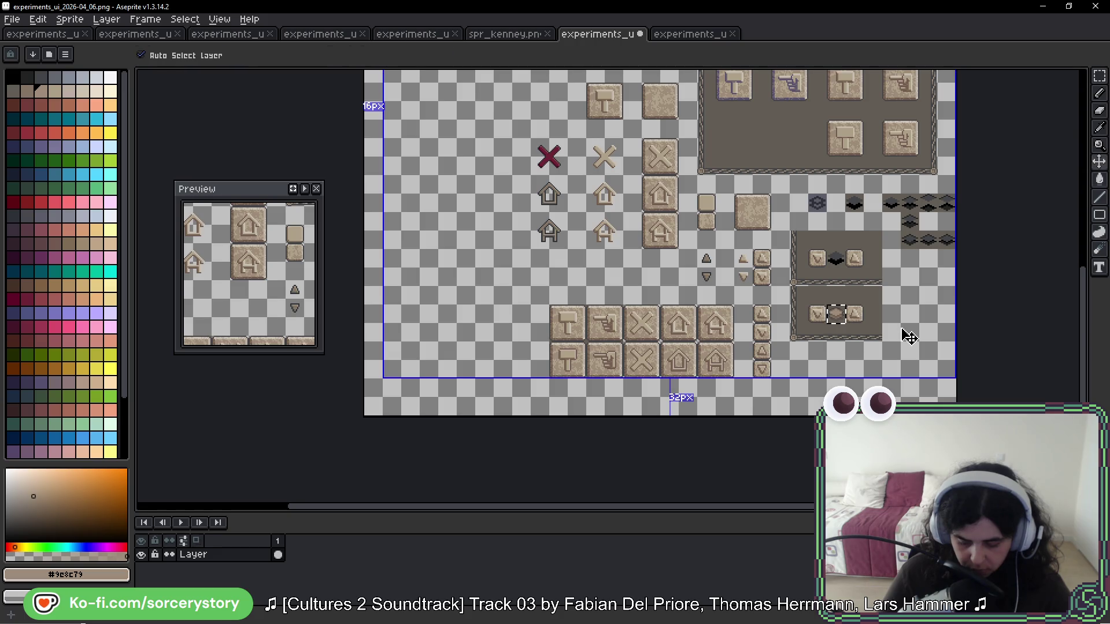
scroll(879, 326, "up", 10)
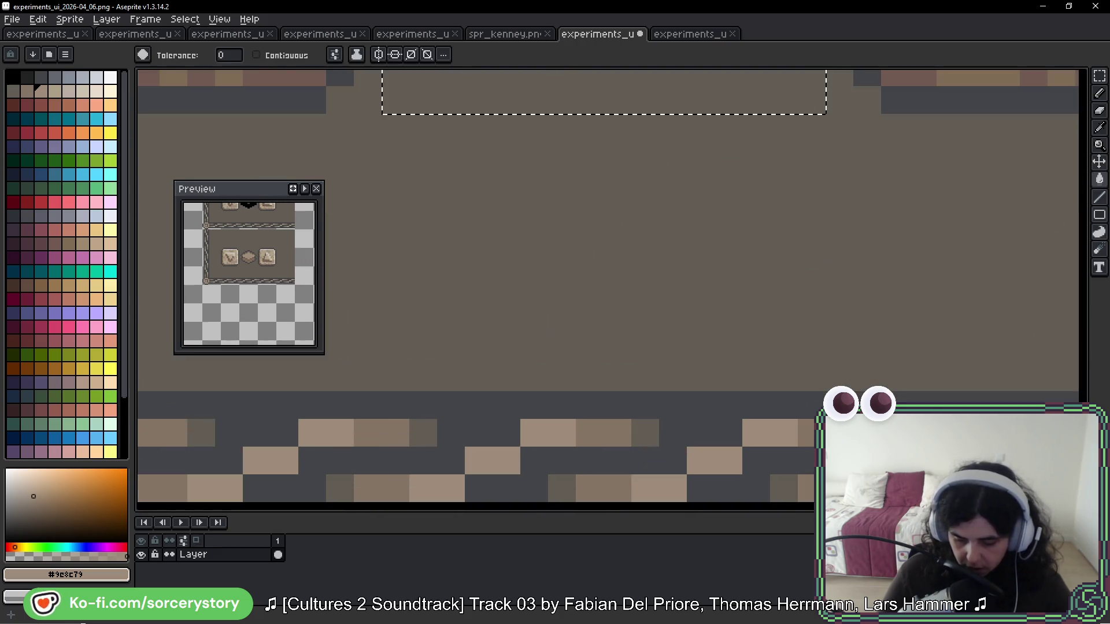
left_click(830, 280, "alt")
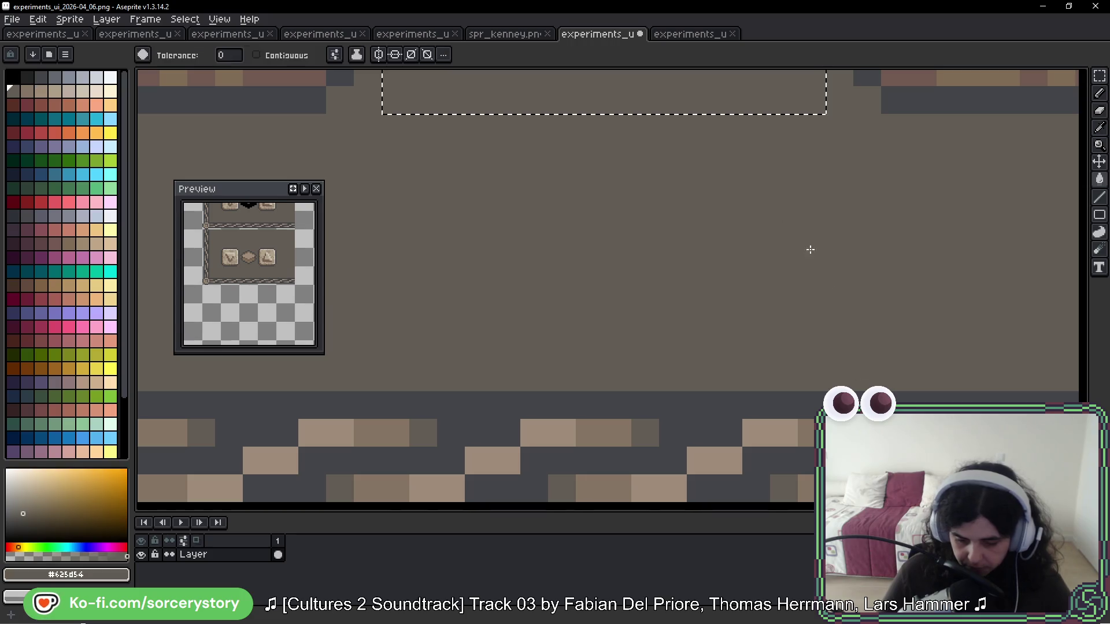
scroll(751, 371, "up", 4)
scroll(600, 184, "down", 3)
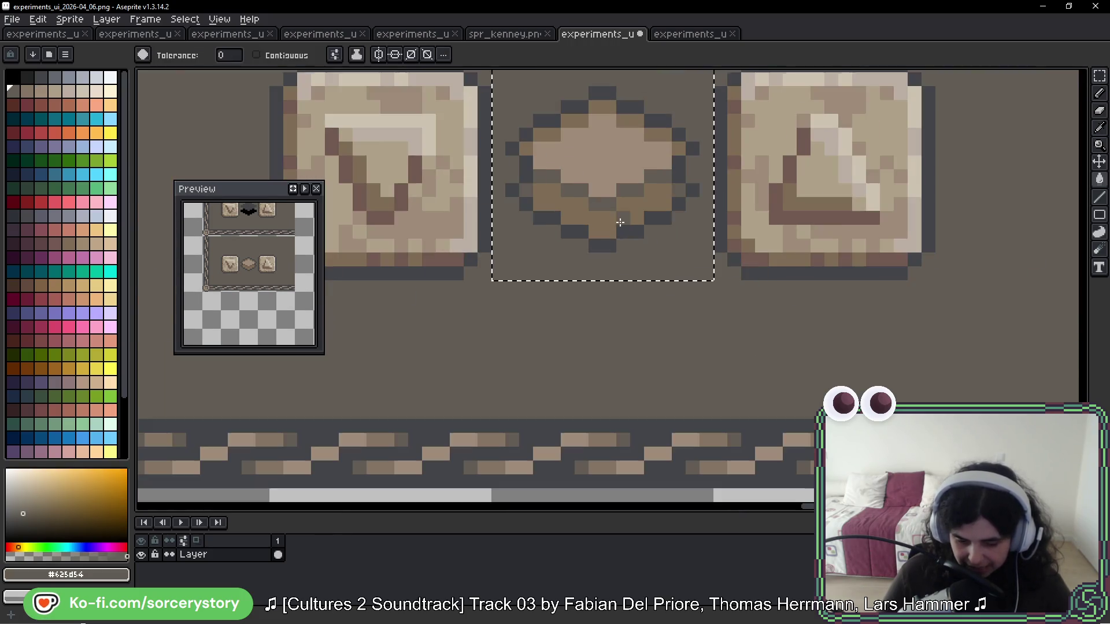
left_click(720, 439, "alt")
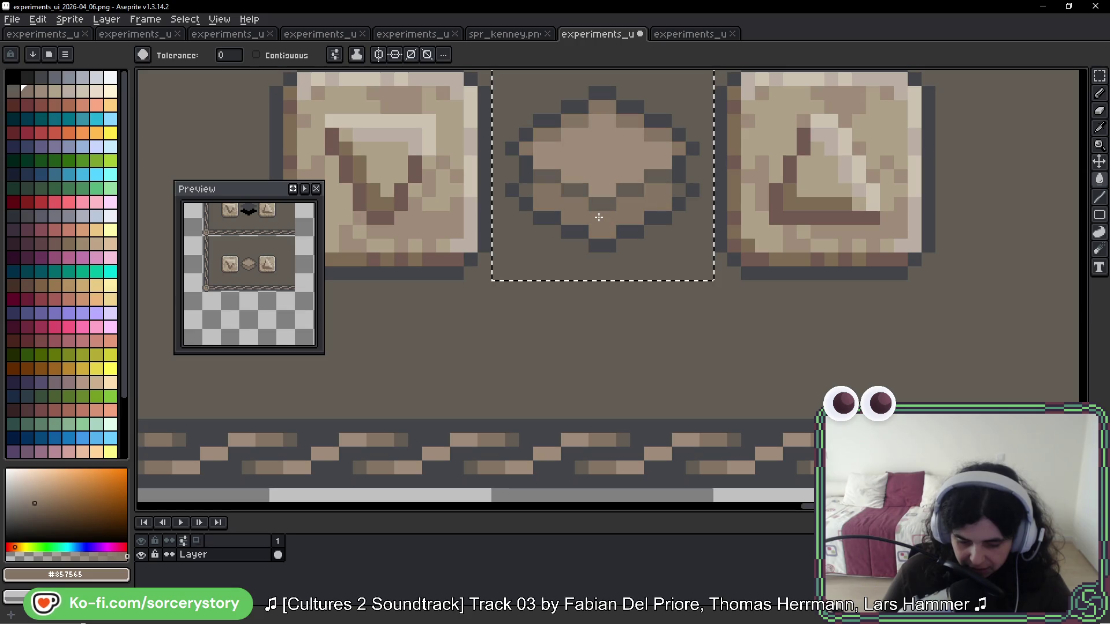
left_click(604, 150, "alt")
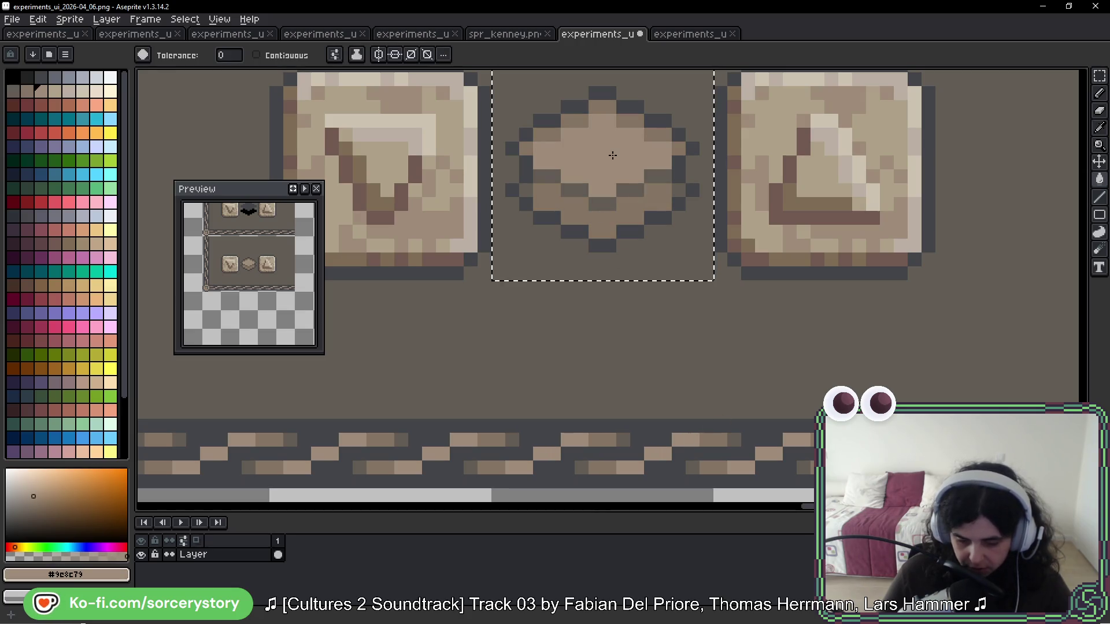
scroll(615, 154, "down", 3)
scroll(619, 156, "down", 4)
left_click_drag(751, 163, 742, 205)
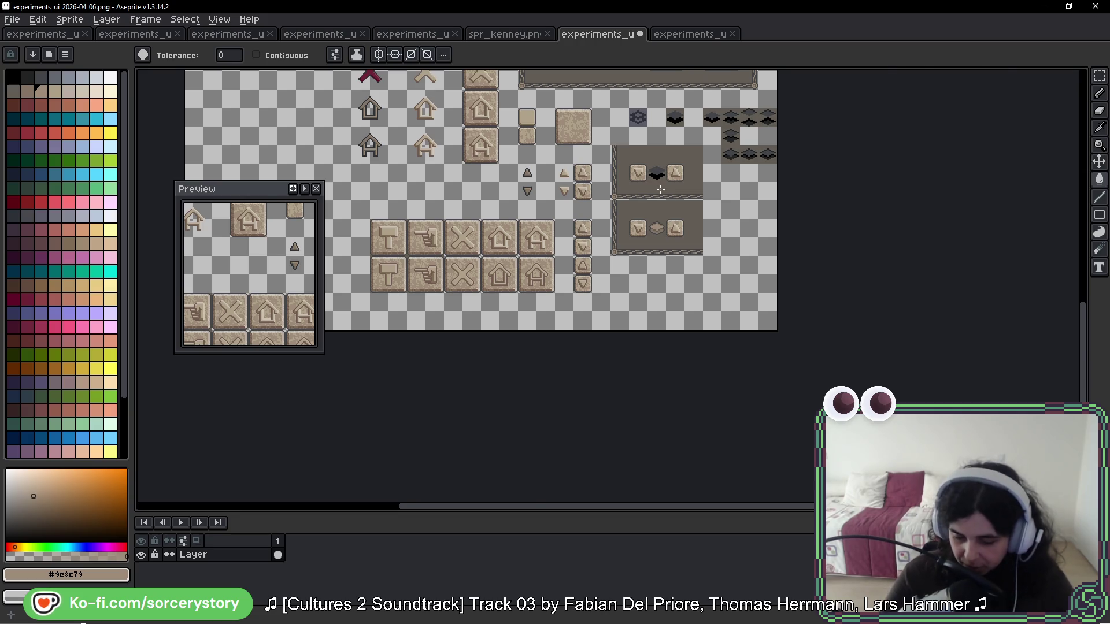
Step: Pan up to the gem panels and drag the photo browser window to the right
scroll(654, 196, "up", 2)
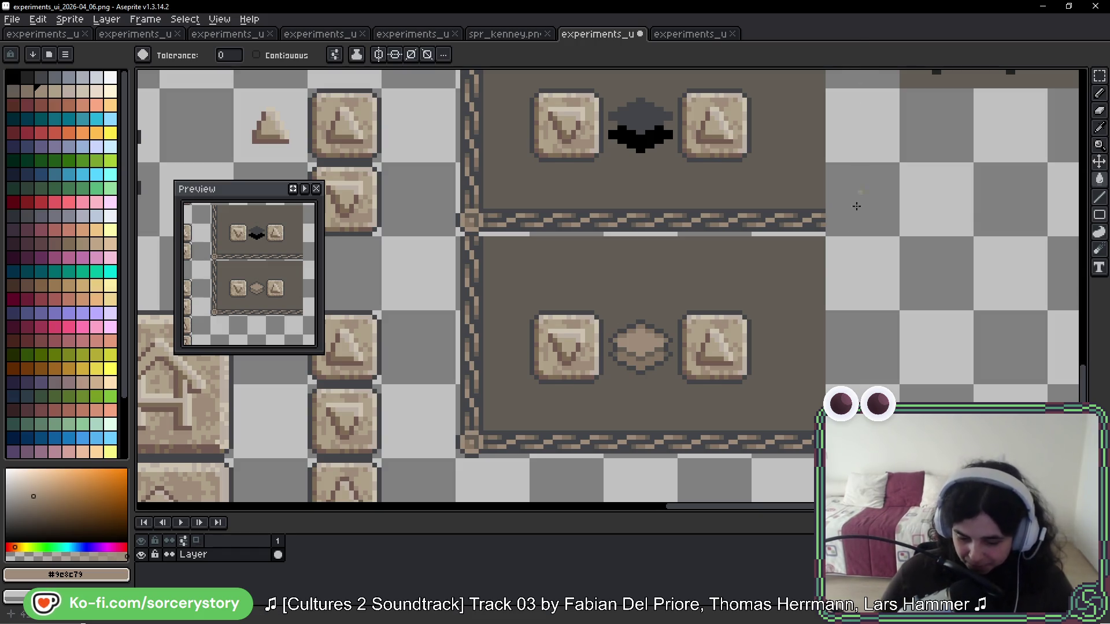
left_click_drag(873, 284, 852, 245)
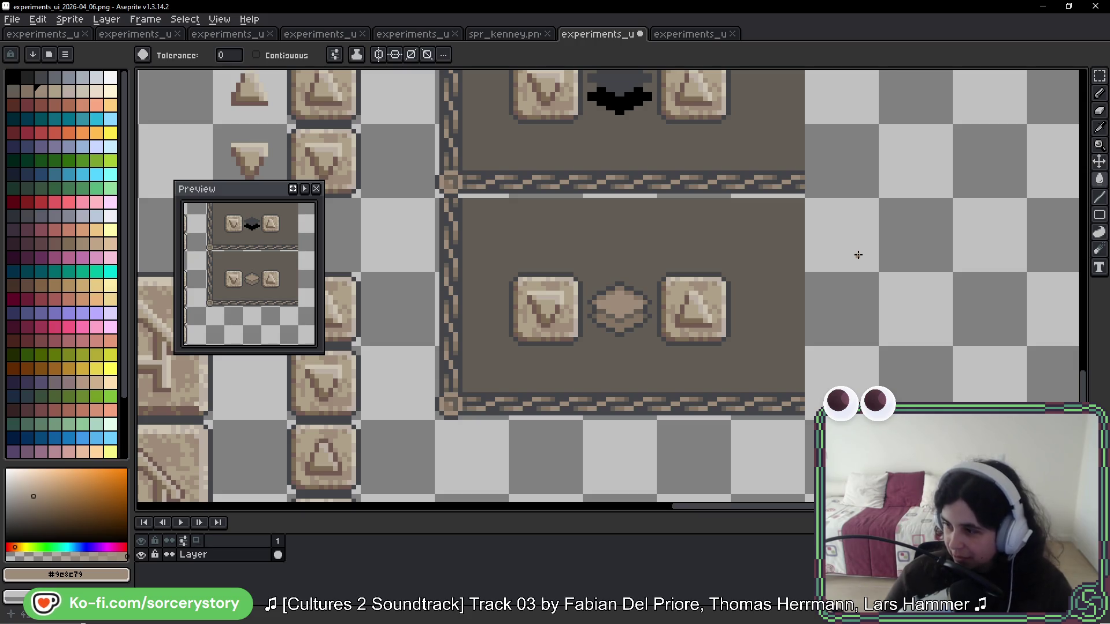
left_click_drag(847, 170, 850, 136)
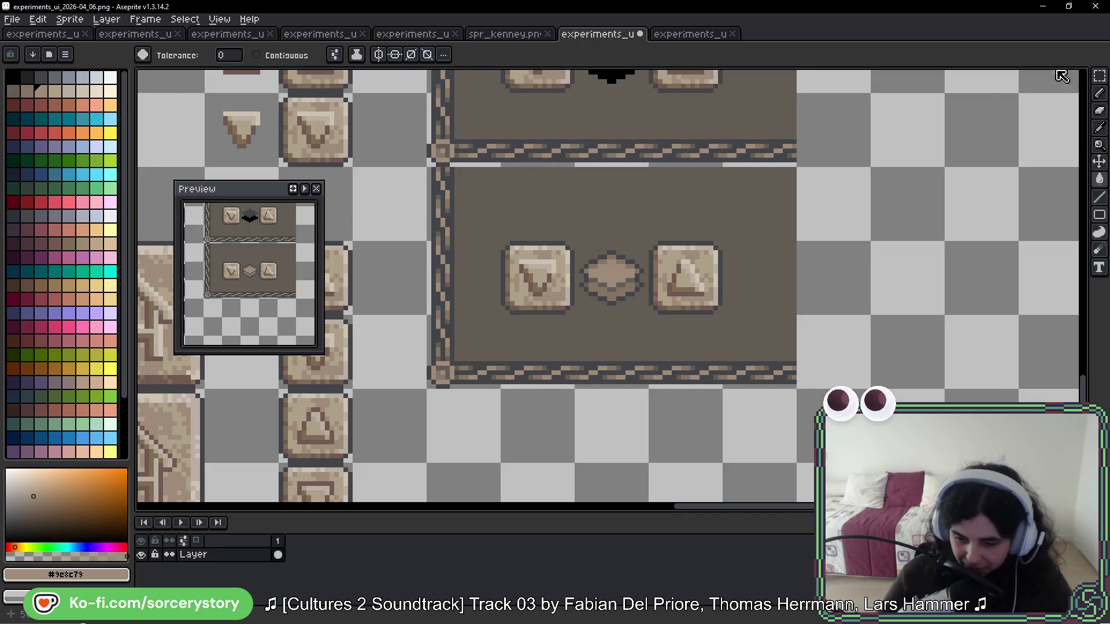
left_click(1102, 76)
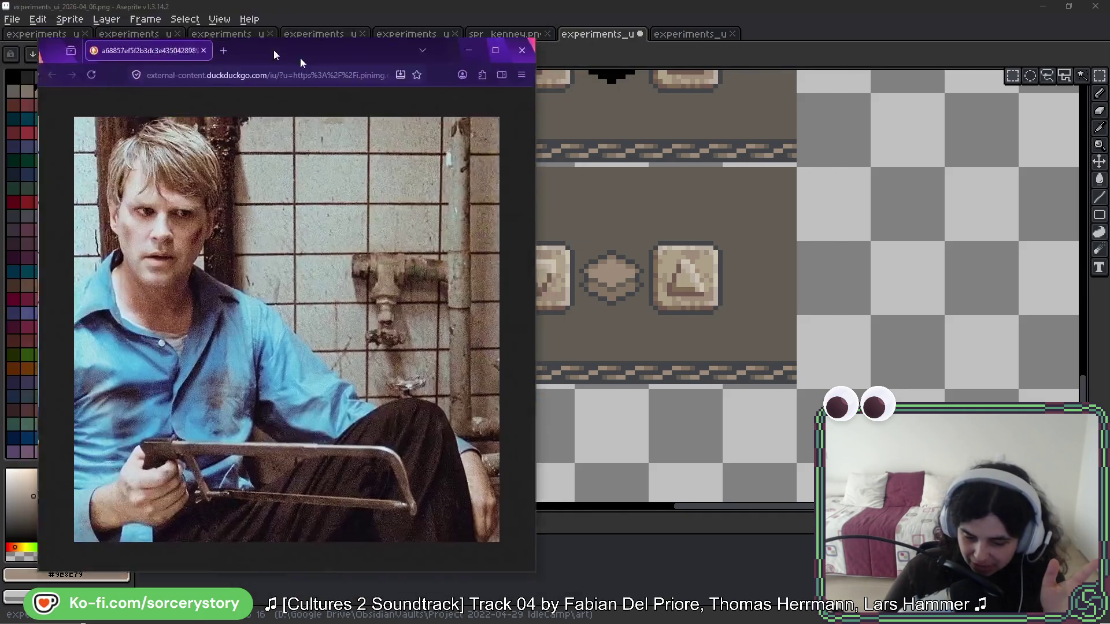
mouse_move(301, 57)
left_mouse_down()
mouse_move(585, 22)
mouse_move(599, 38)
mouse_move(657, 50)
left_mouse_up()
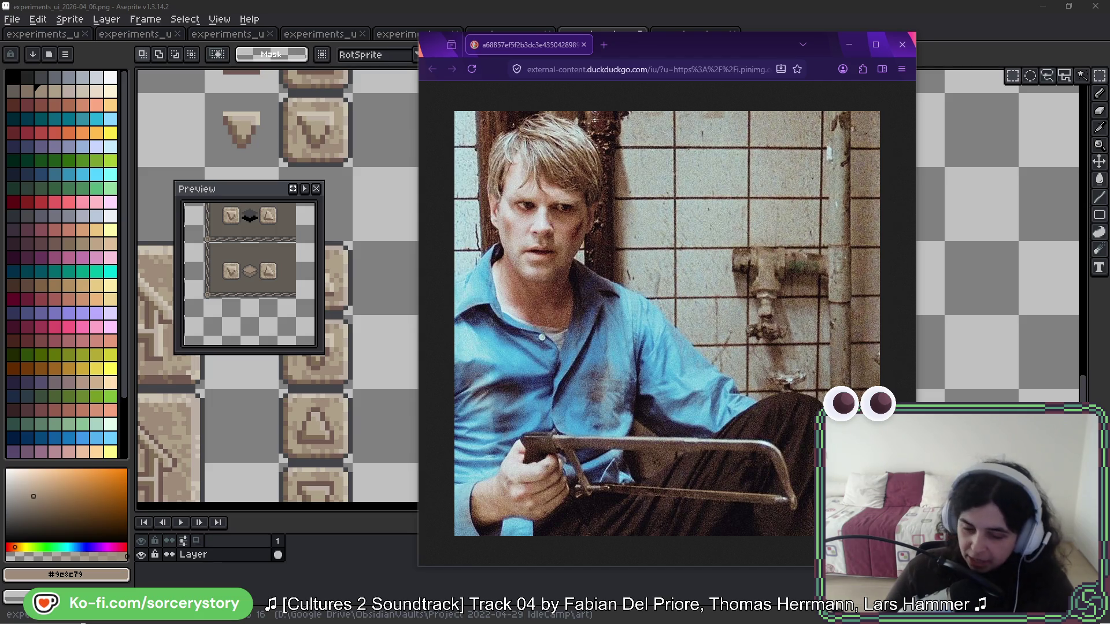
Step: Position the hacksaw photo window on the right and the archer photo window on the left, side by side
mouse_move(666, 53)
left_mouse_down()
mouse_move(744, 22)
mouse_move(693, 49)
left_mouse_up()
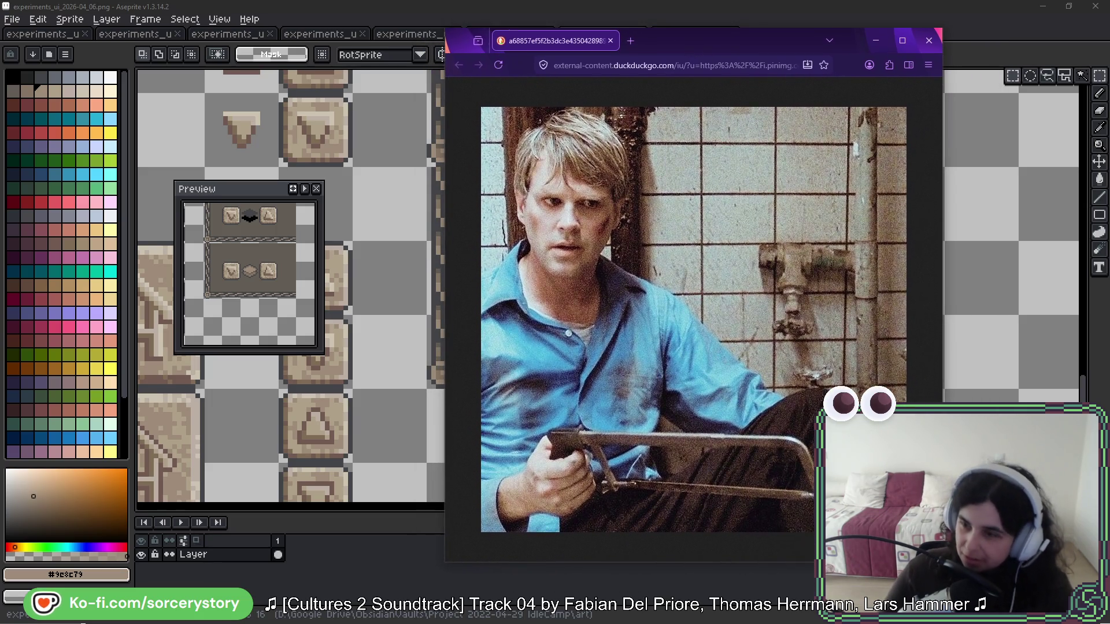
left_click_drag(409, 14, 285, 26)
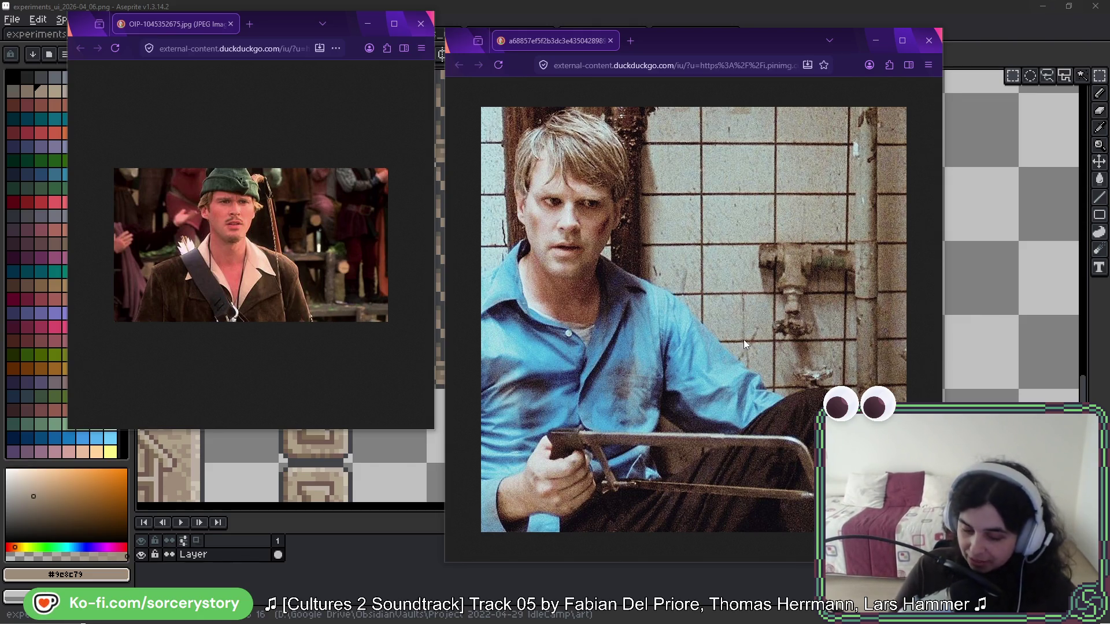
left_click_drag(717, 38, 707, 28)
left_click_drag(290, 27, 264, 40)
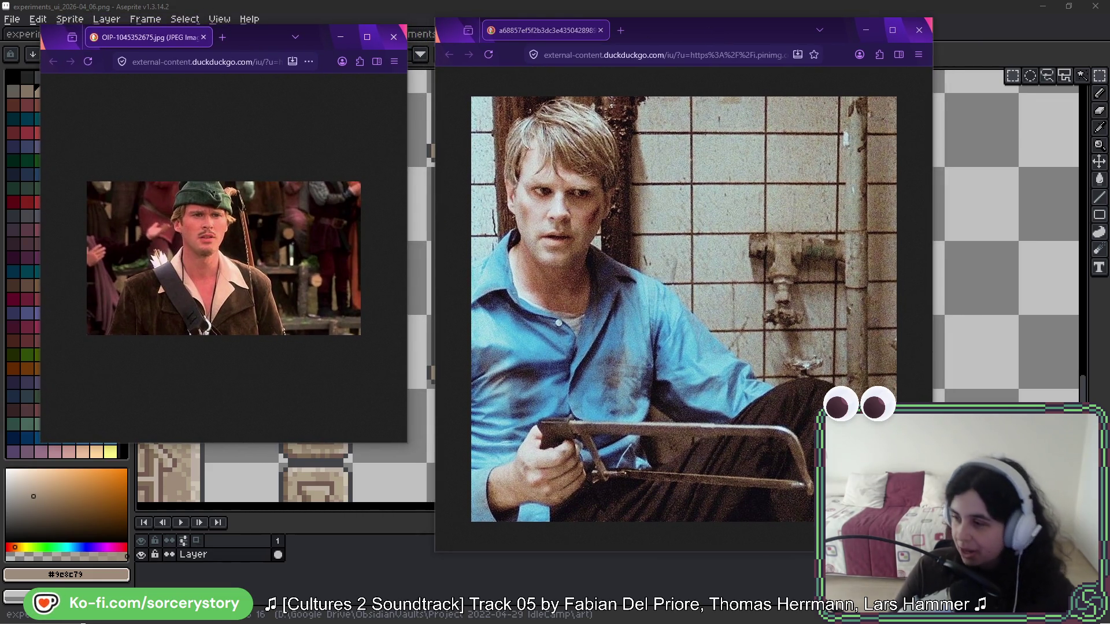